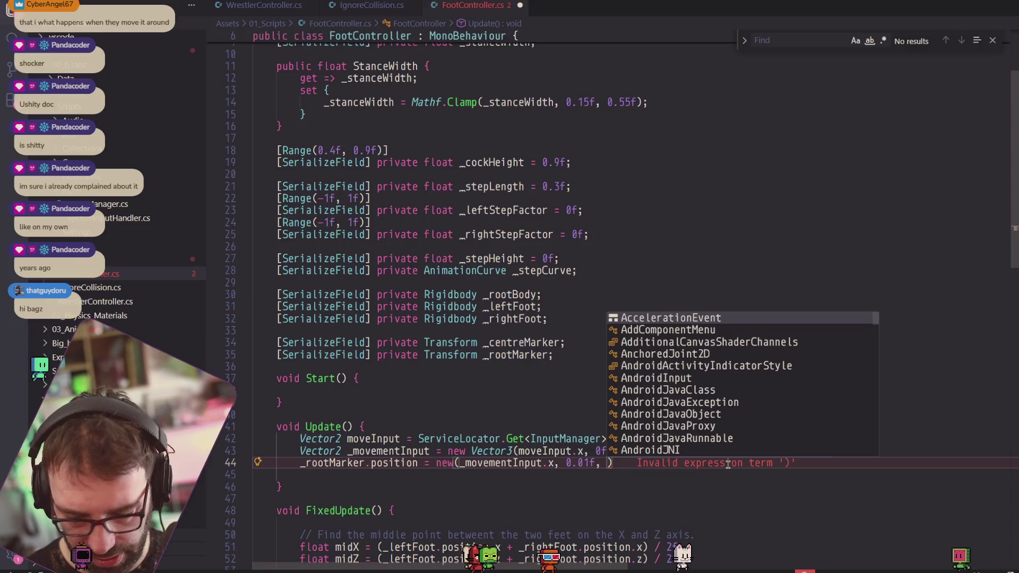
End line 44 with _movementInput.y), drop the stray 'l', and go back to Unity.
text(y);l)
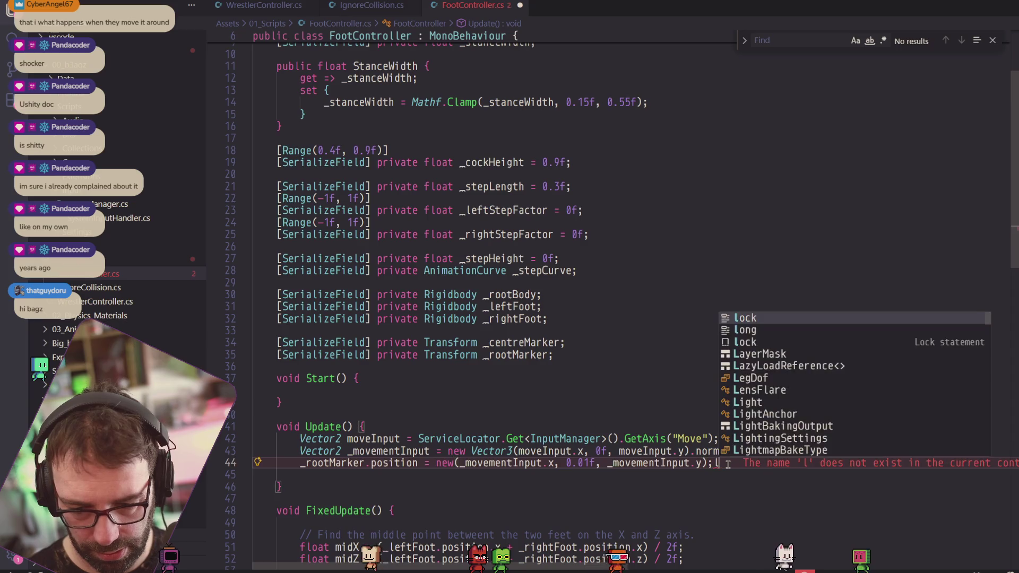
key(BackSpace)
key(alt+Tab)
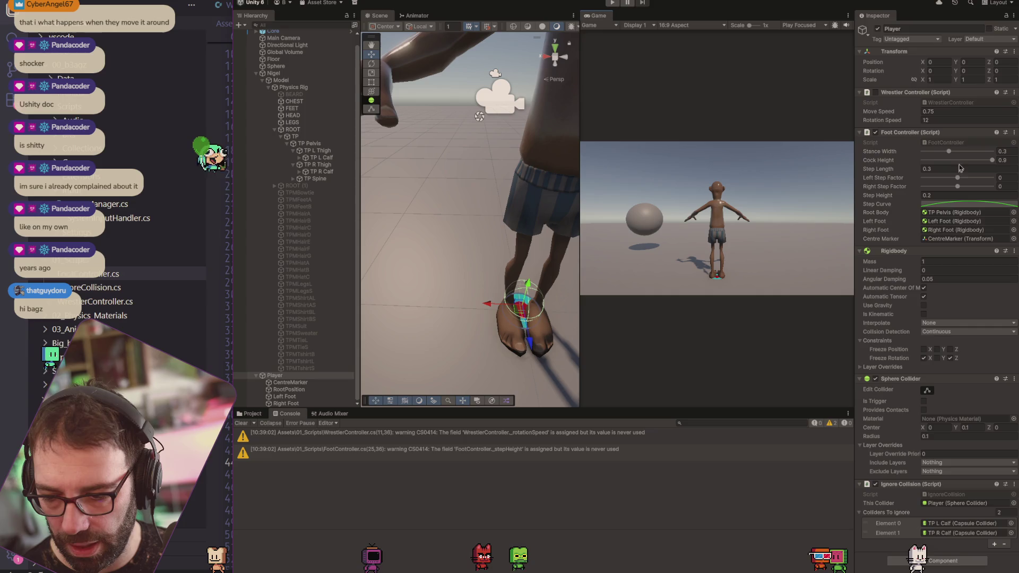
Widen Stance Width to 0.445, run and stop a Play-mode test, then return to the script.
drag(946, 152, 970, 152)
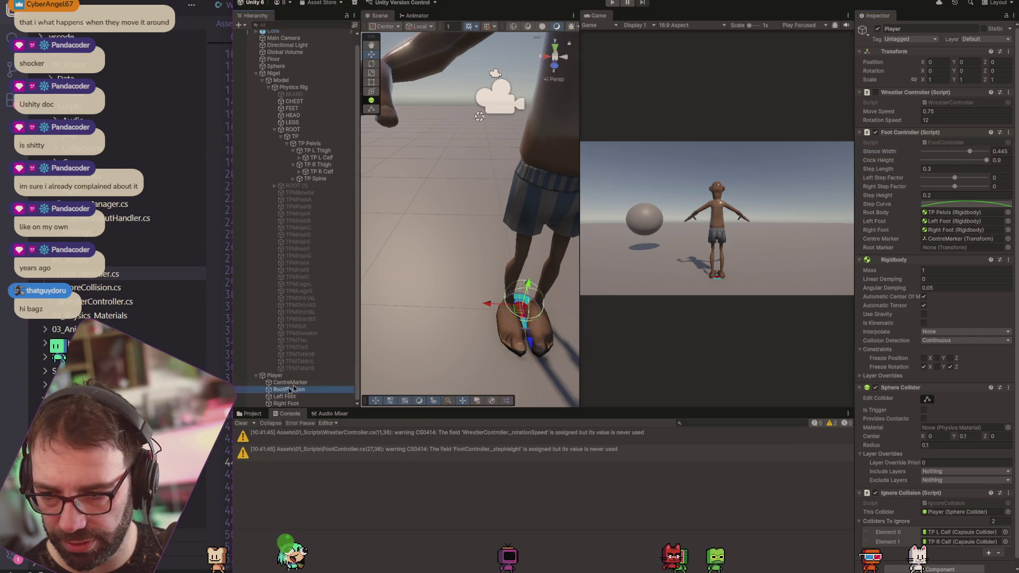
click(613, 4)
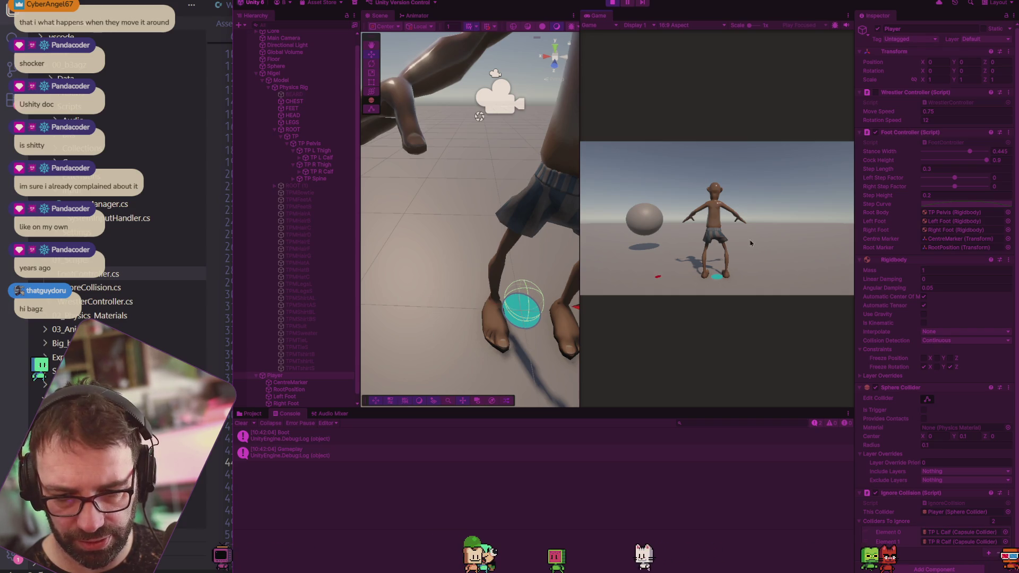
click(612, 3)
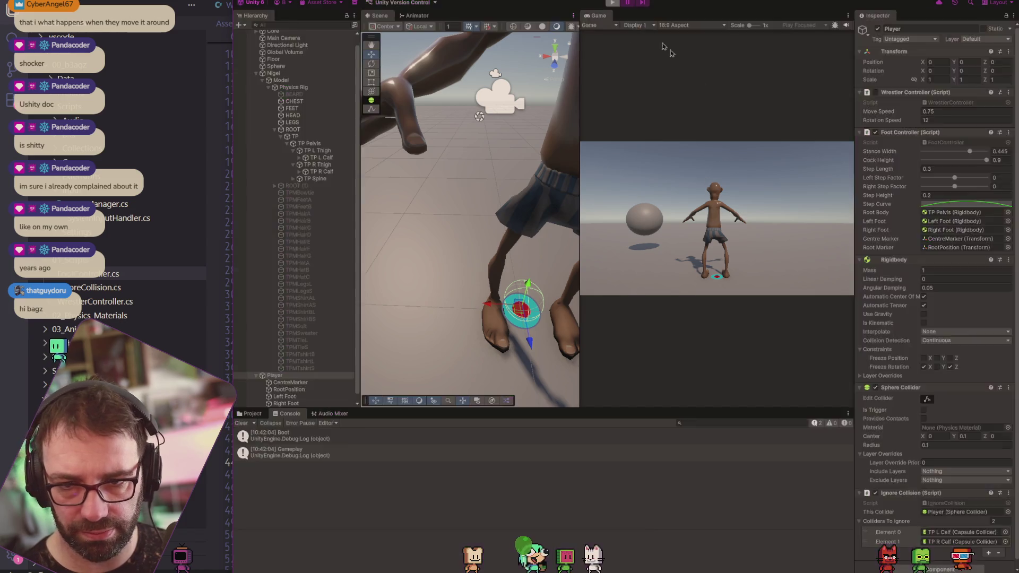
key(alt+Tab)
scroll(594, 348, down, 3)
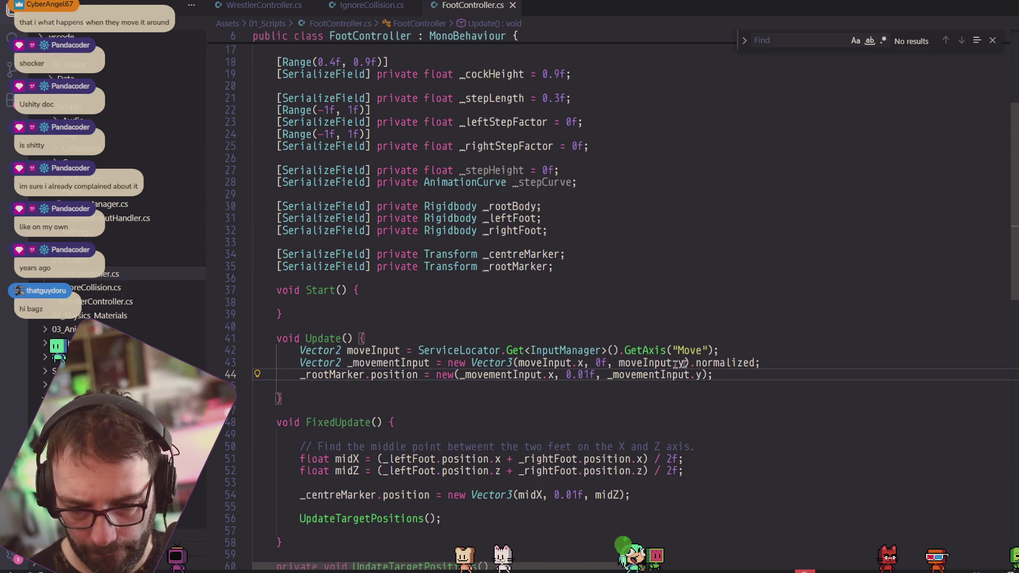
Append * _stepLength to the movement input line 43.
click(759, 363)
text(* )
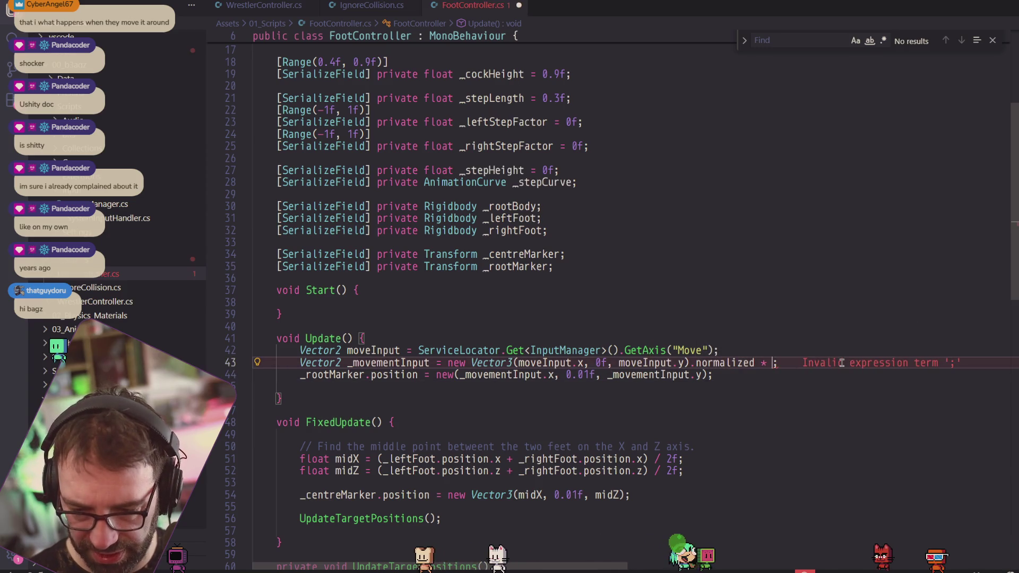
text(_step)
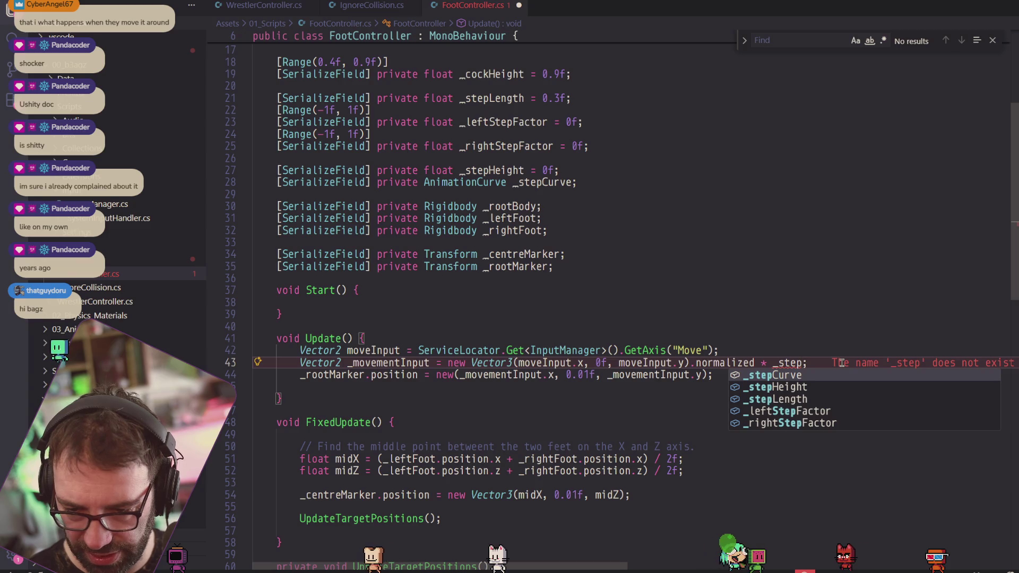
text(Length)
click(795, 290)
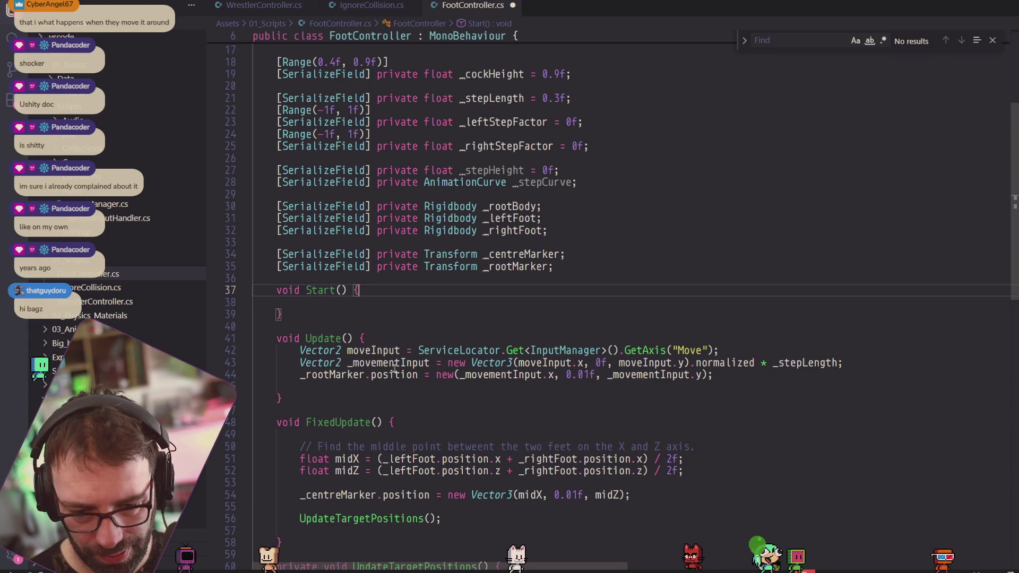
double_click(601, 364)
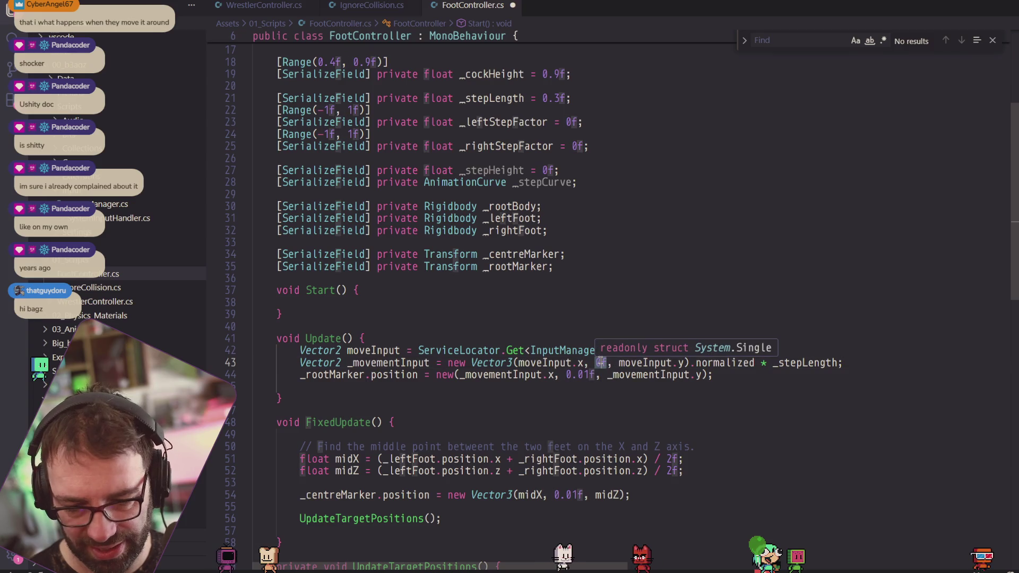
click(608, 363)
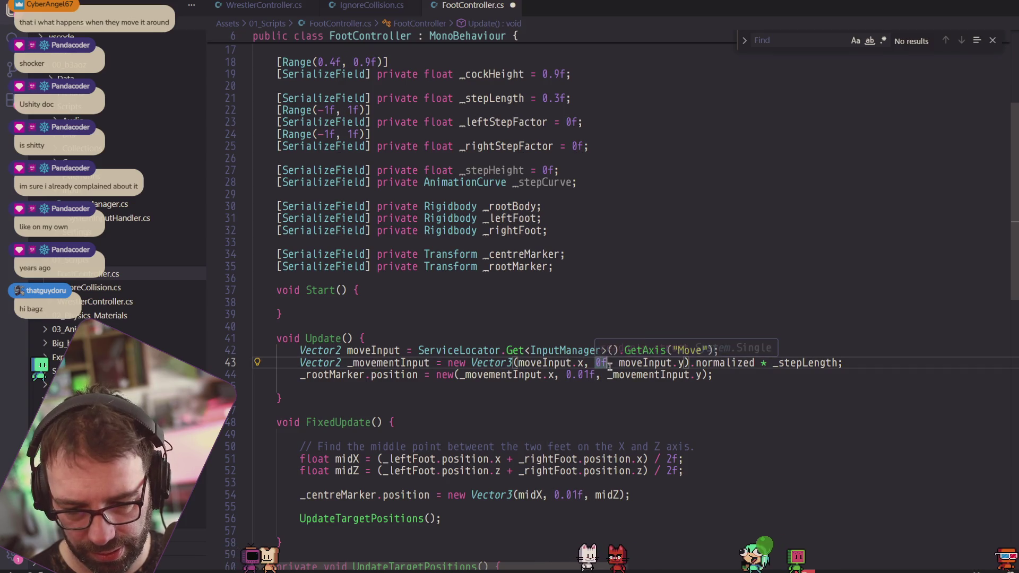
Change .y to .z on line 44 and Vector2 to Vector3 on line 43, then save.
double_click(699, 374)
text(z)
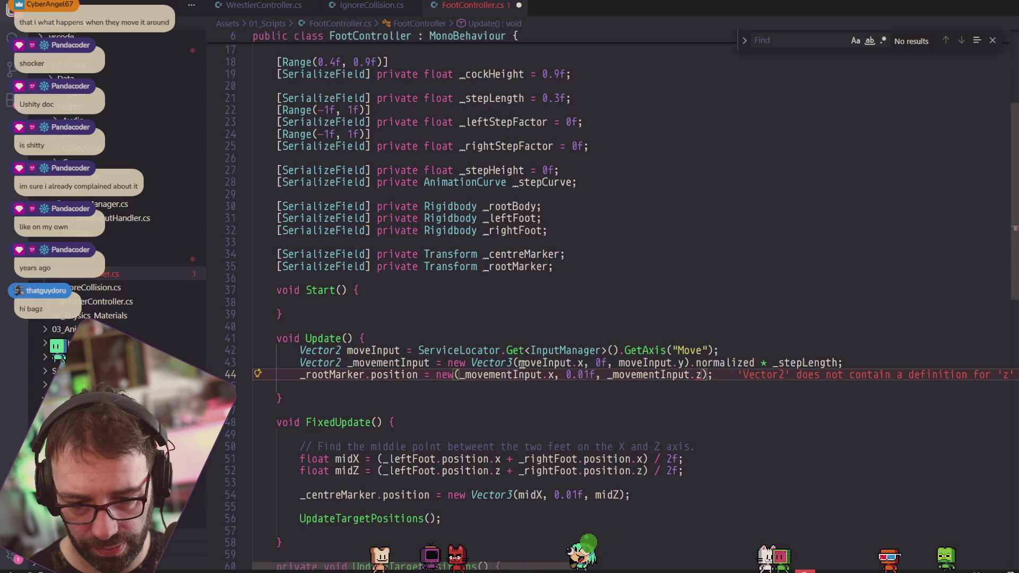
double_click(329, 362)
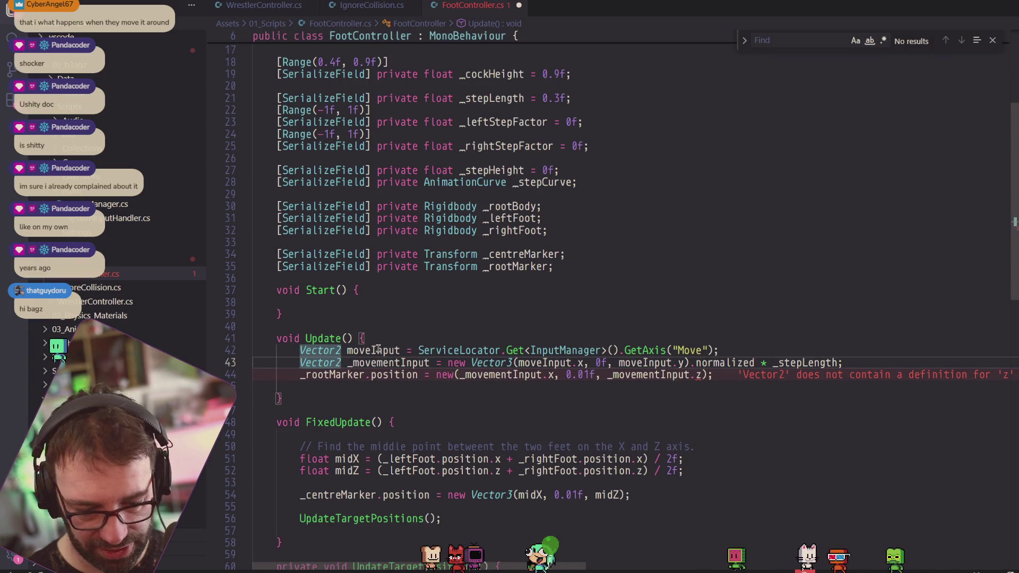
text(Vector3)
click(561, 340)
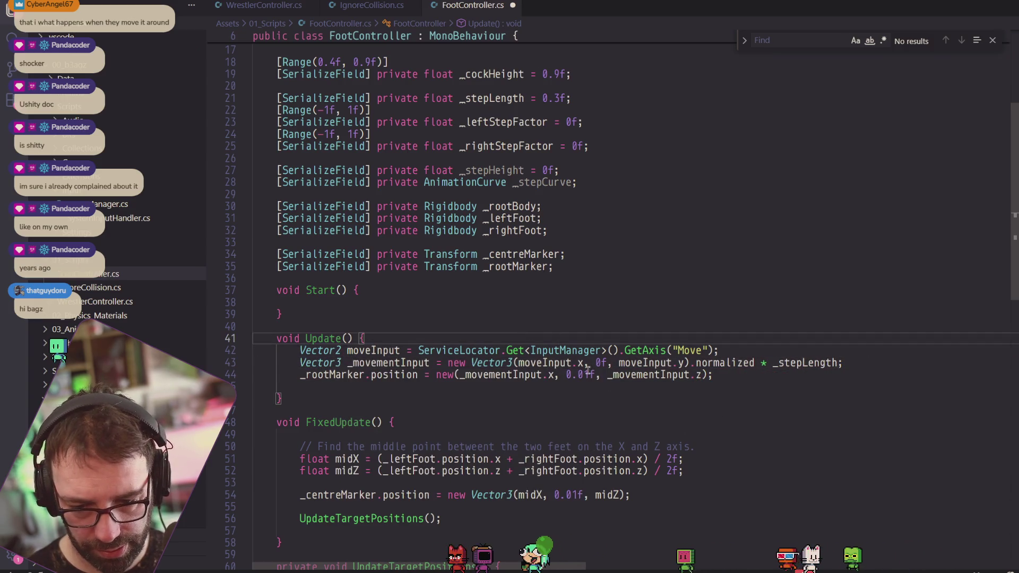
key(ctrl+s)
key(alt+Tab)
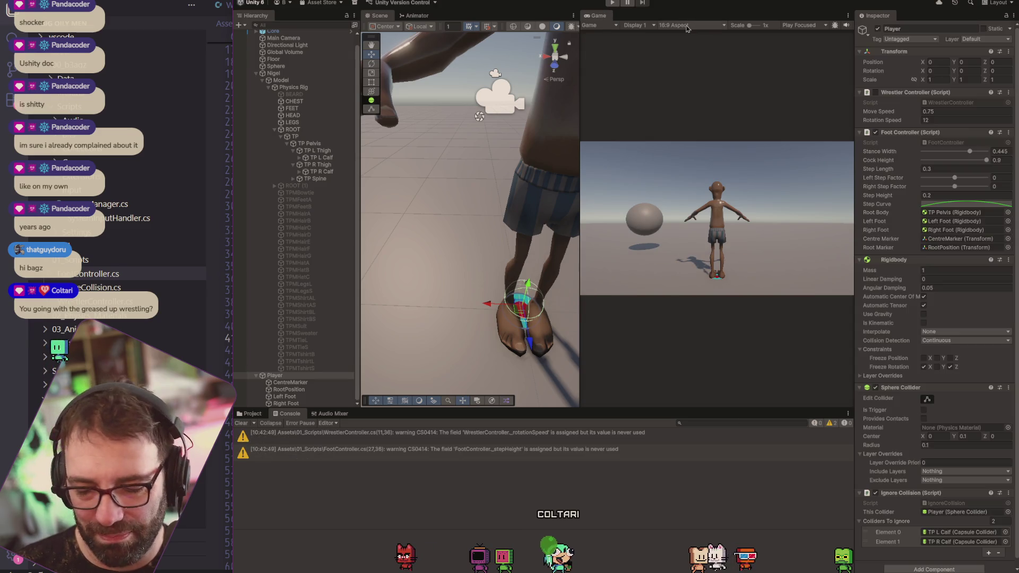
Play-test the _stepLength-scaled root marker, stop, and switch back to the FootController script.
click(614, 3)
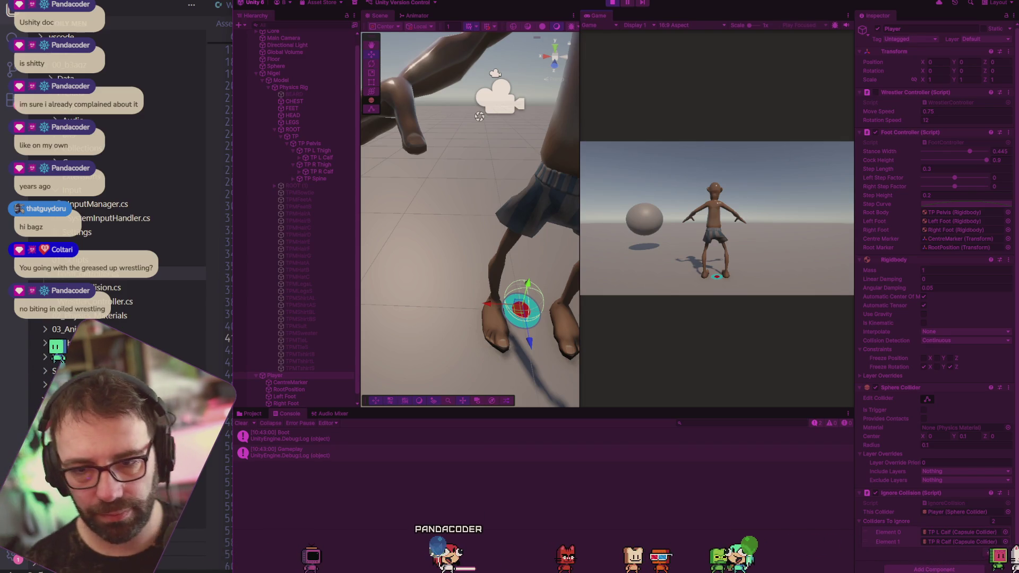
click(615, 5)
key(alt+Tab)
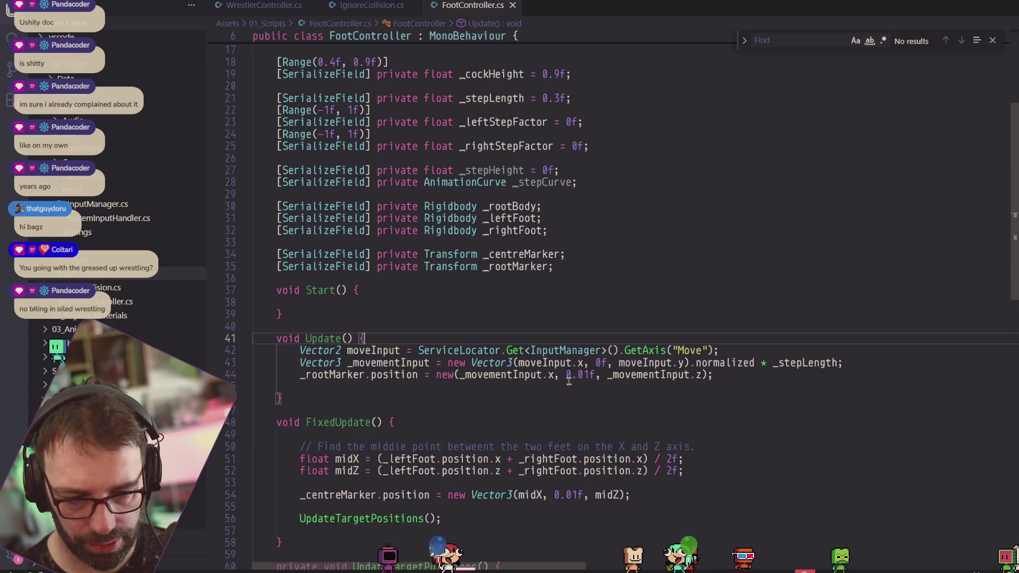
Declare a new private Vector3 _targetPosition field below _rootMarker.
click(557, 266)
key(Return)
key(Return)
text(private )
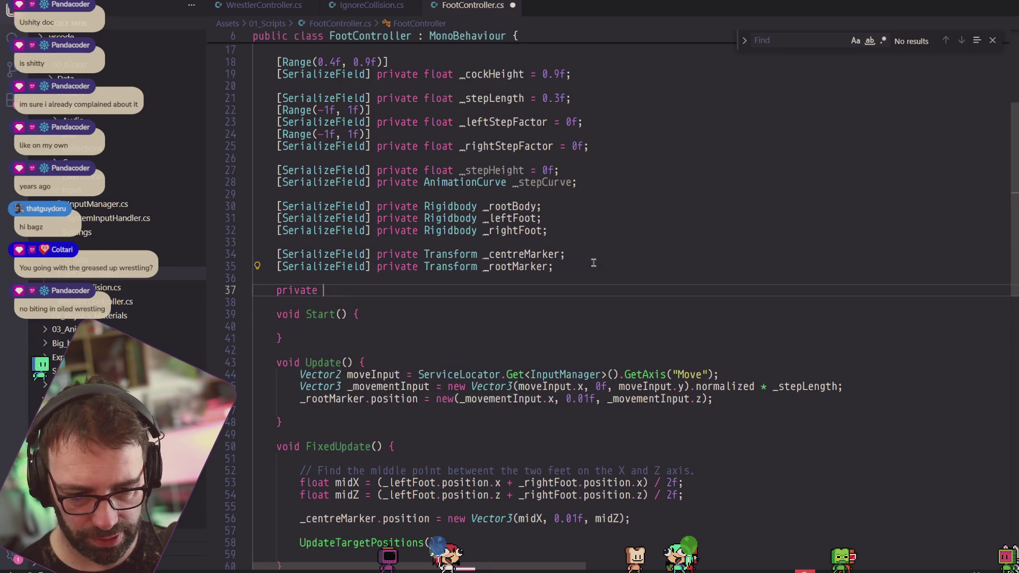
text(target)
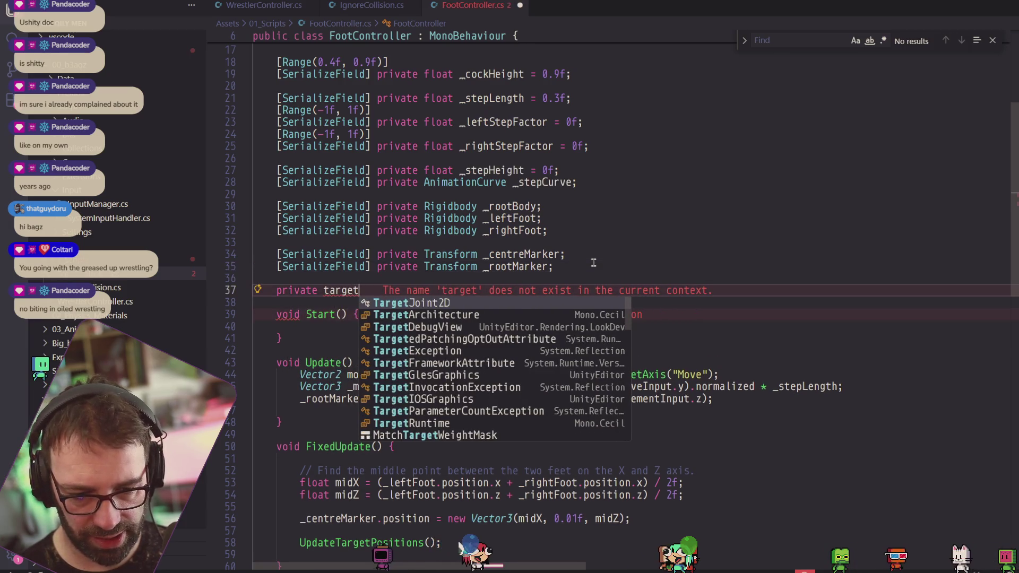
key(BackSpace)
key(BackSpace)
key(BackSpace)
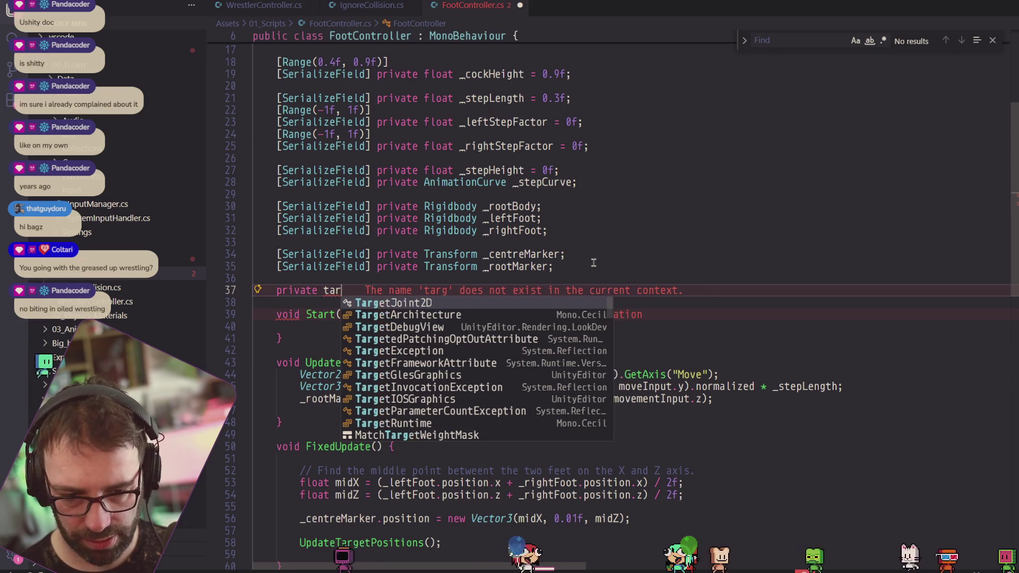
text(Vecot)
key(BackSpace)
key(BackSpace)
text(tor3 _targetPoisi)
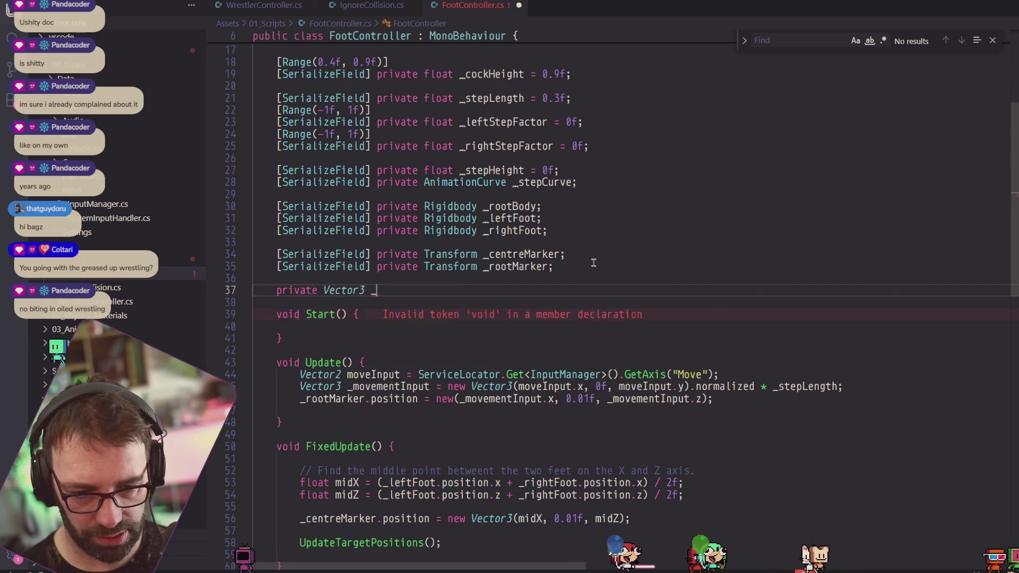
key(BackSpace)
key(BackSpace)
key(BackSpace)
text(sition;)
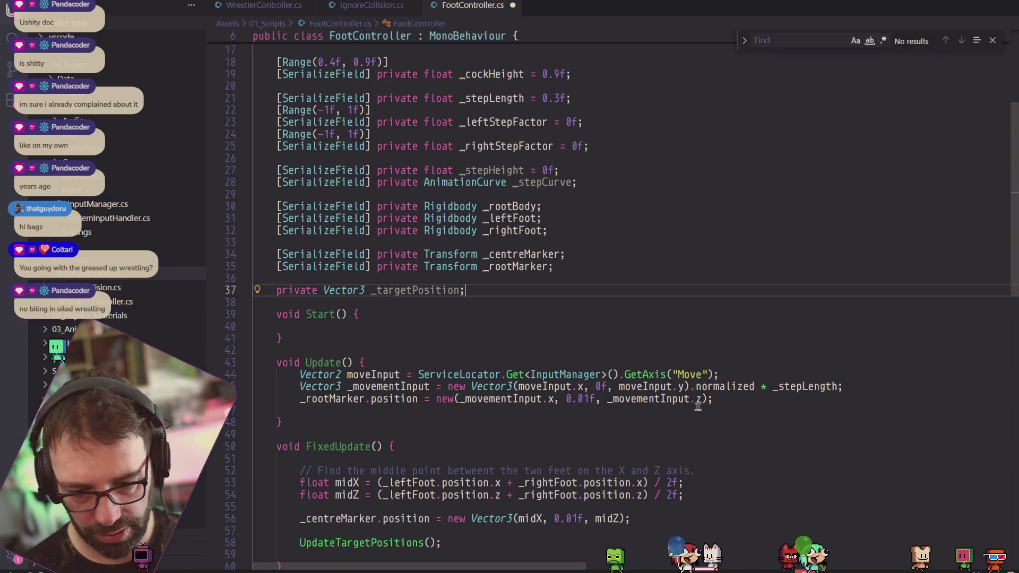
Assign line 46's position to _targetPosition and start Vector3.MoveTowards(_rootMarker.position on line 48.
drag(418, 399, 299, 400)
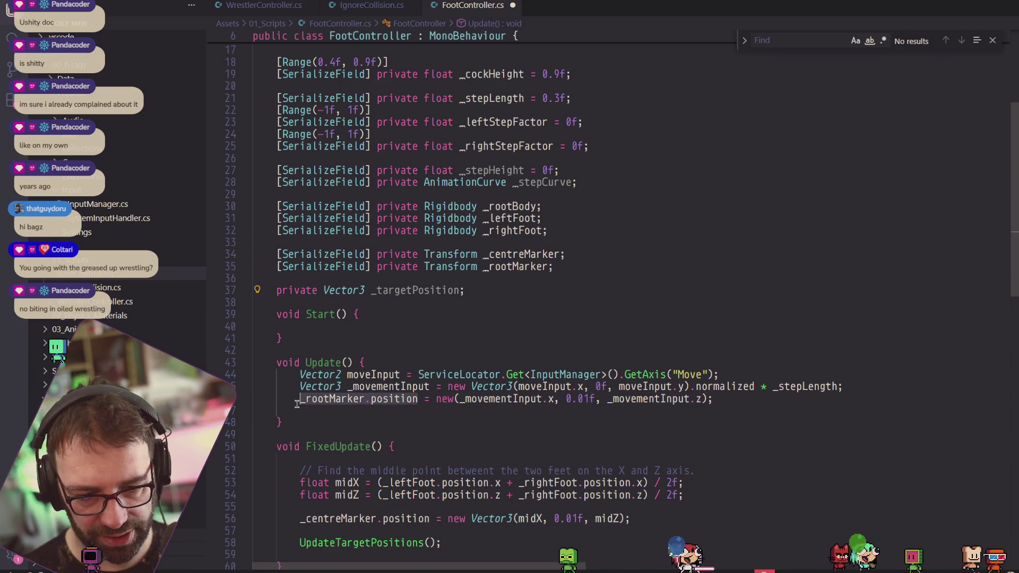
text(_targetPositio)
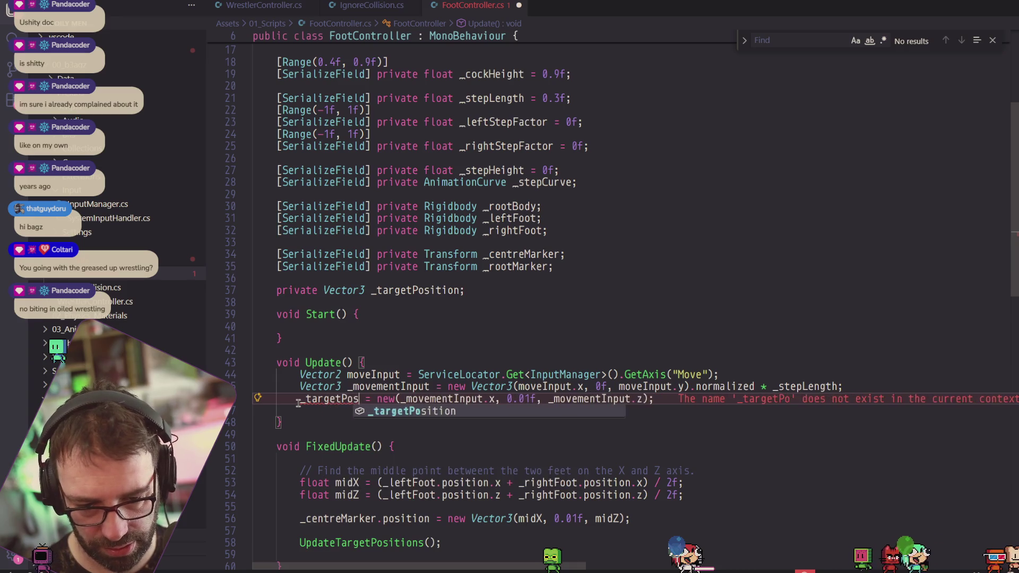
text(n)
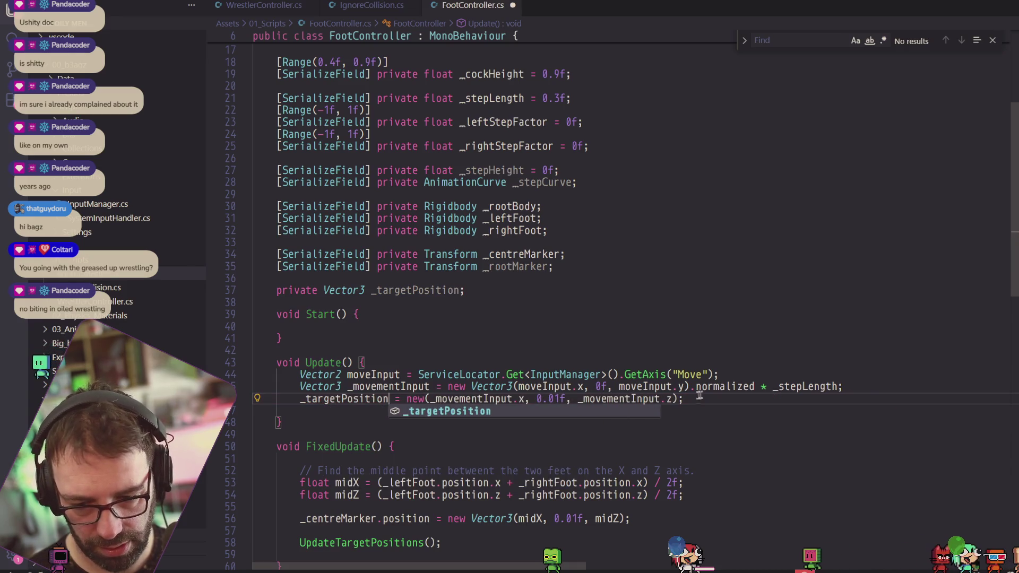
click(695, 399)
key(Return)
key(Return)
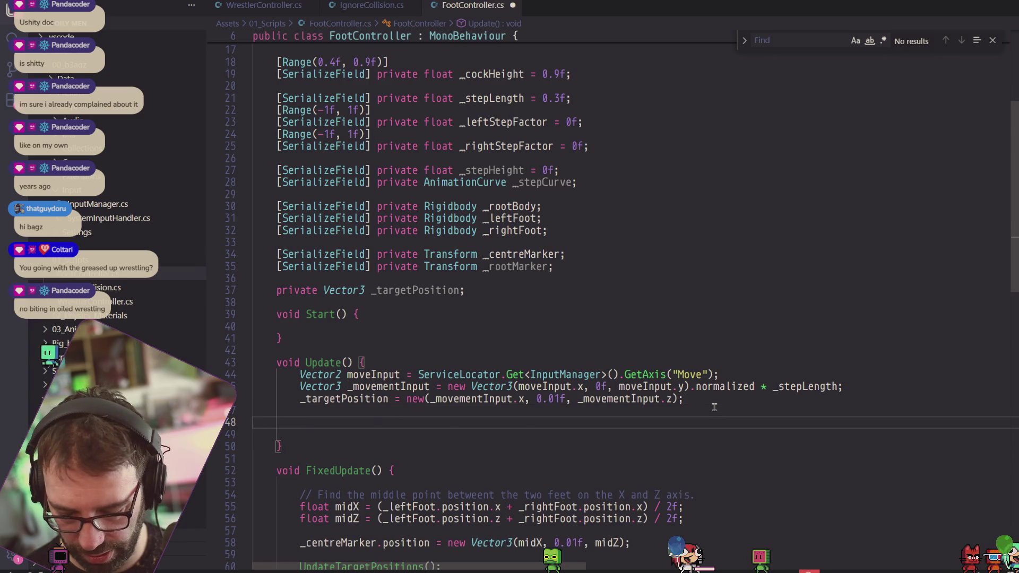
text(_rootMarker.positi)
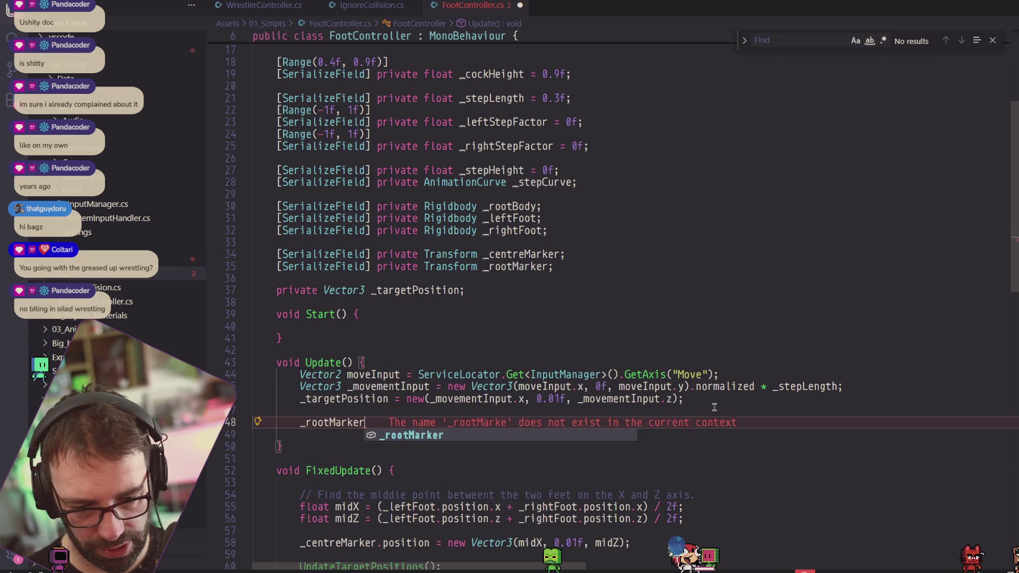
text(on )
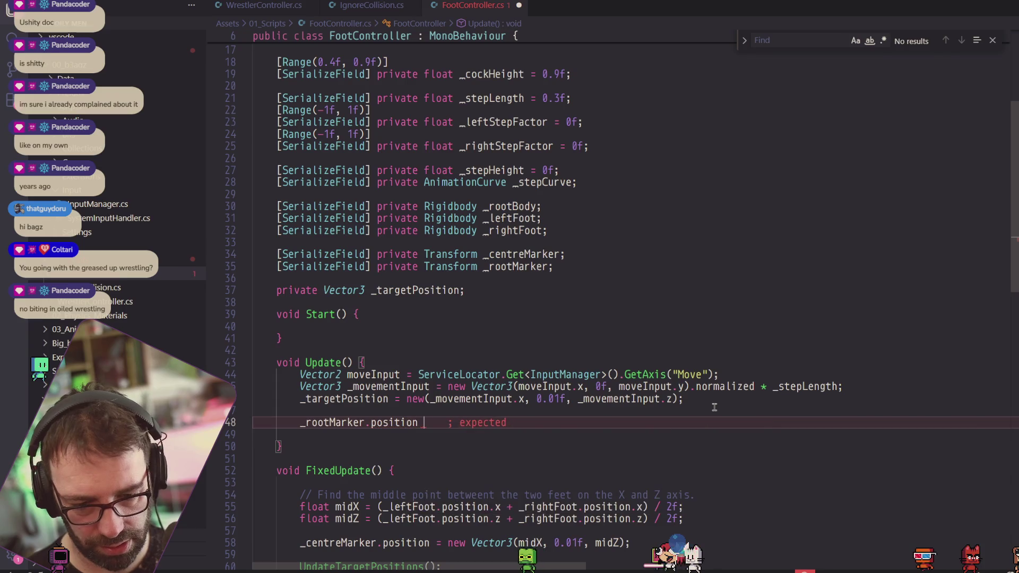
text(= _targetPsit)
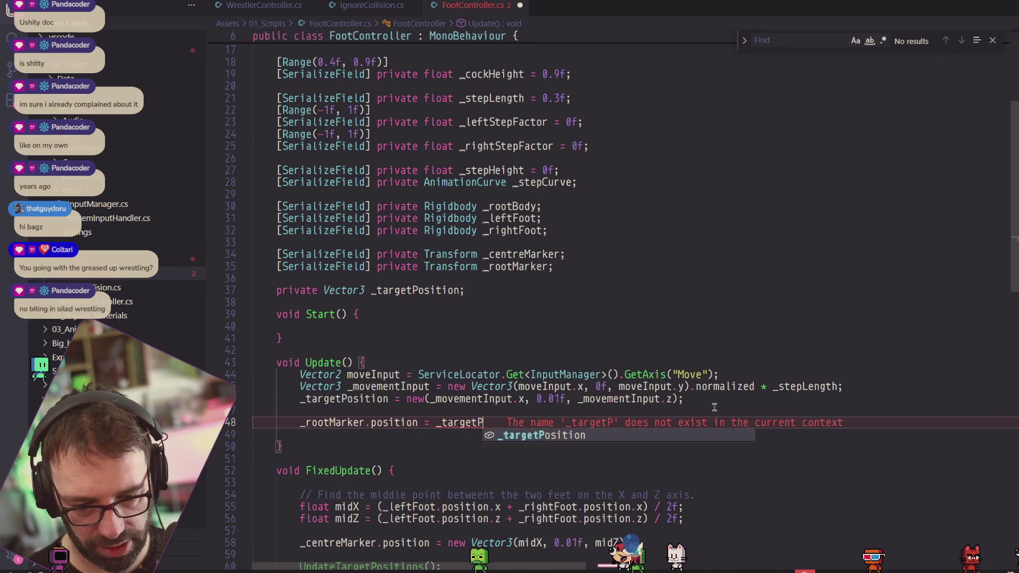
key(BackSpace)
key(BackSpace)
key(BackSpace)
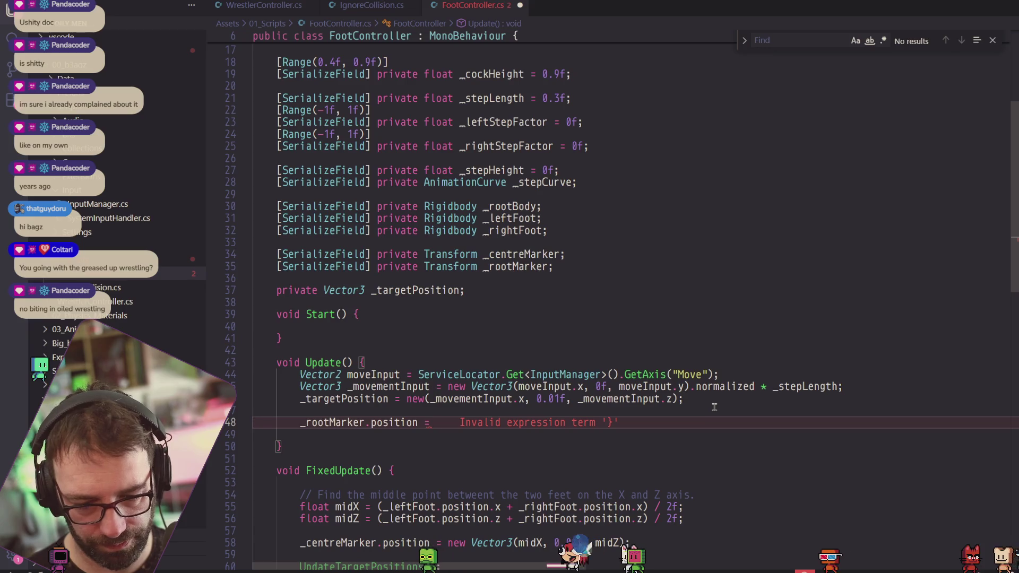
text(Vector3)
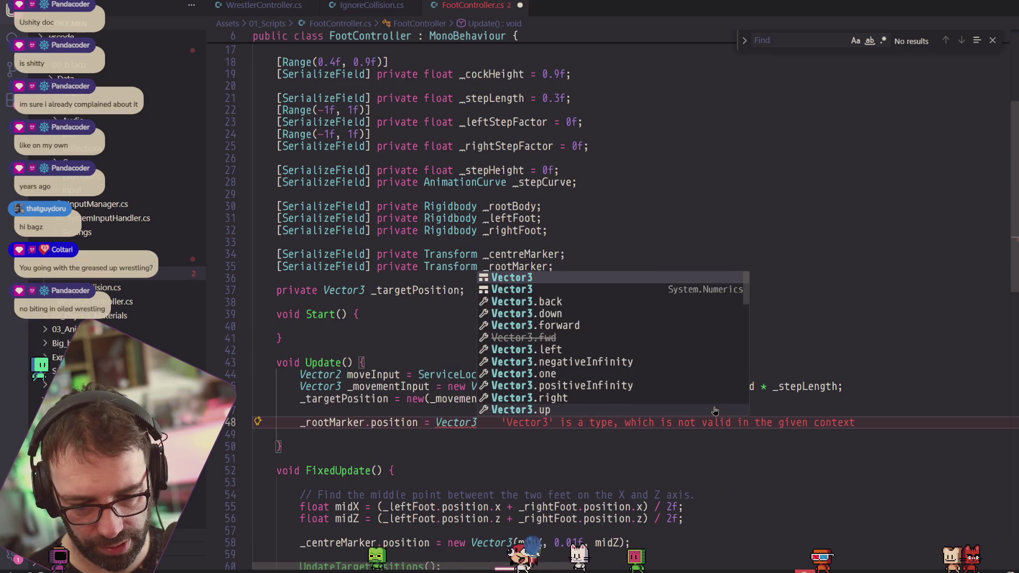
text(.MoveToward)
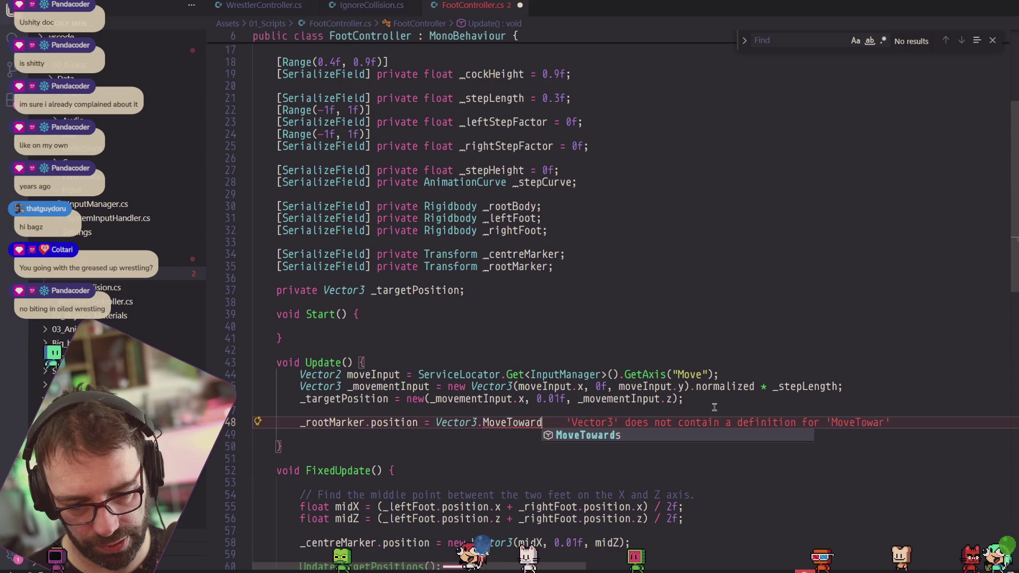
text(s(_)
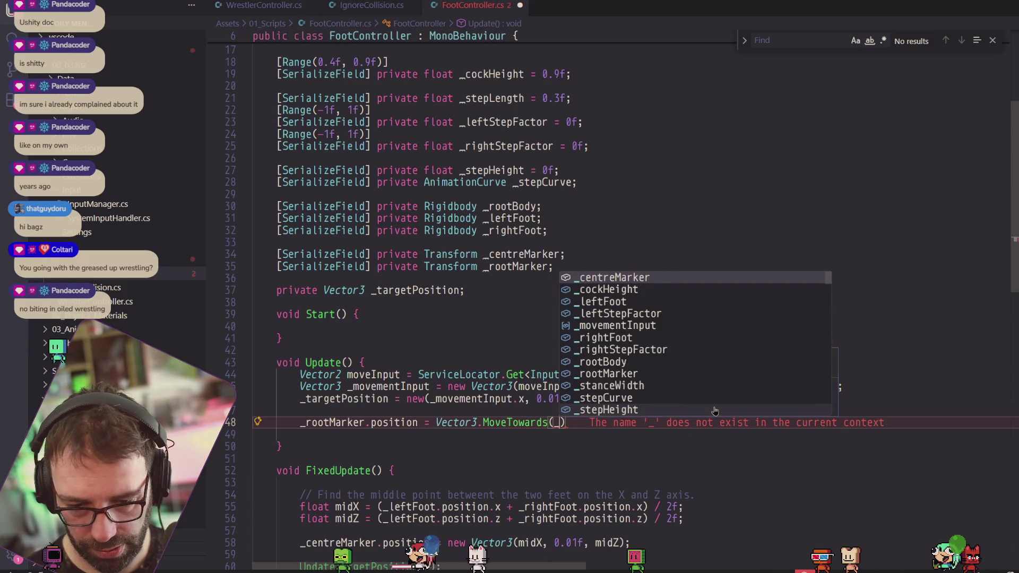
key(BackSpace)
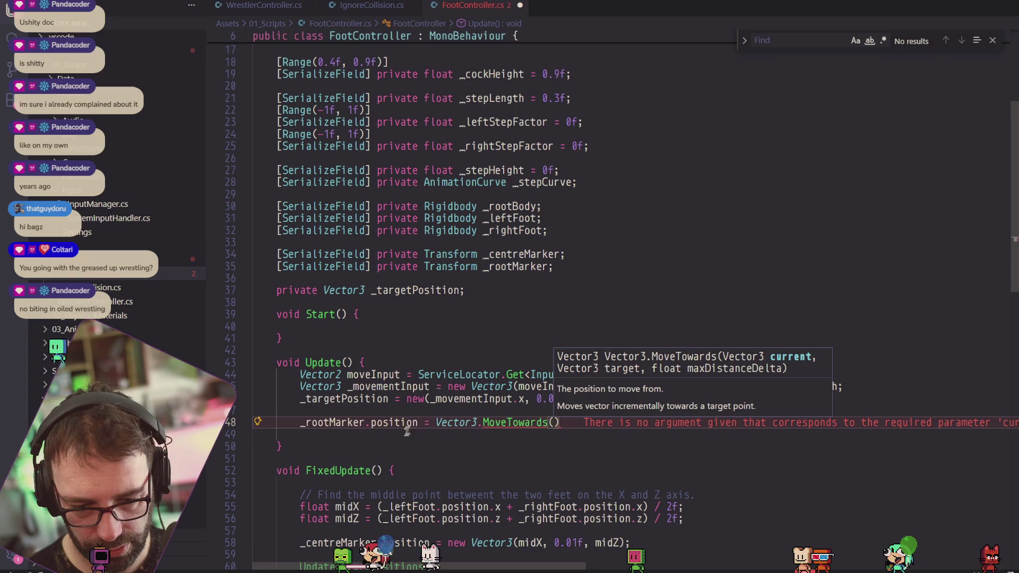
click(417, 422)
click(300, 422)
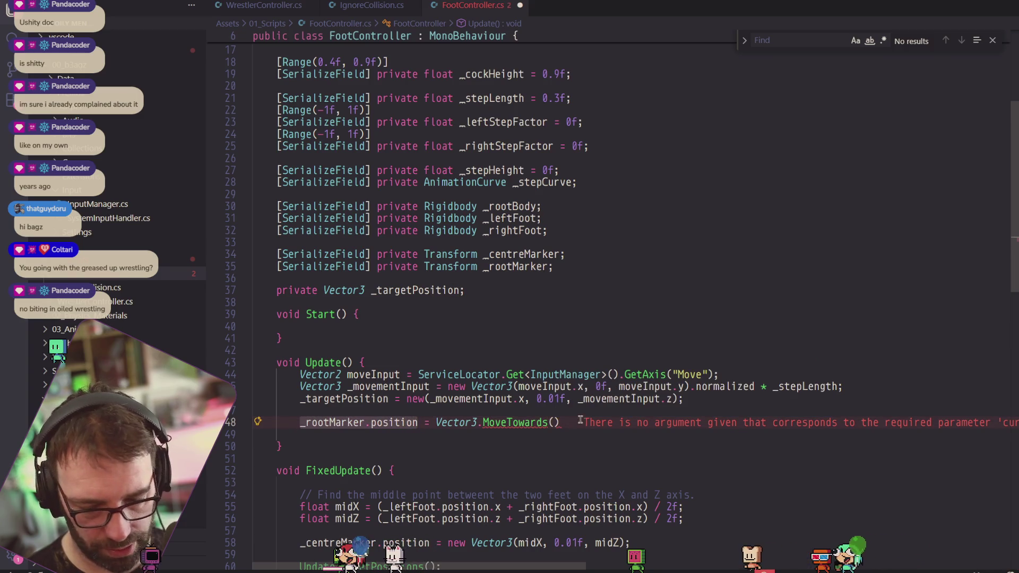
key(ctrl+c)
click(553, 422)
key(ctrl+v)
Finish MoveTowards with _targetPosition and Time.deltaTime arguments, save, and switch to Unity.
text(, _targetP)
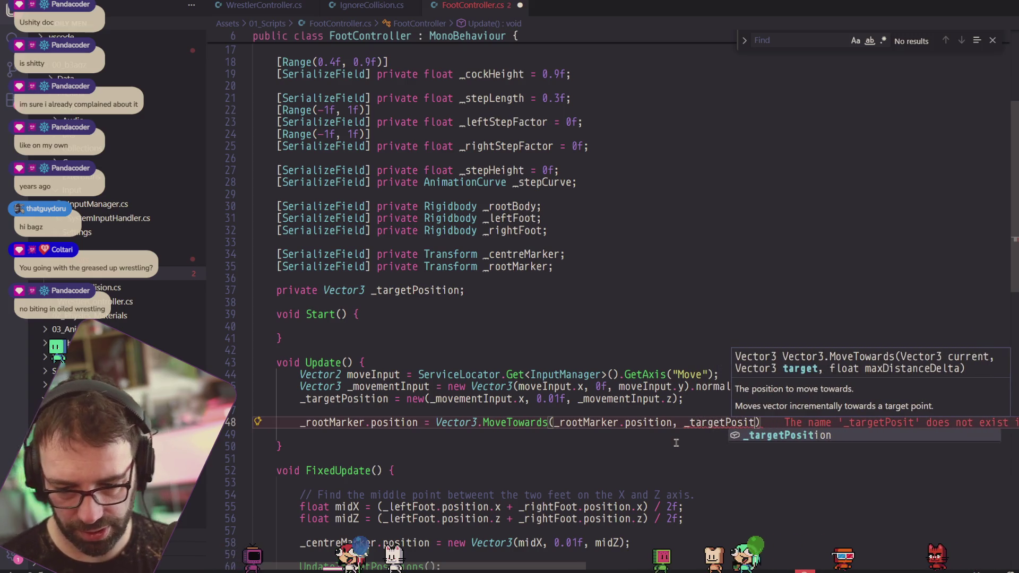
text(osito)
key(BackSpace)
key(Tab)
text(, Time.)
text(deltaT)
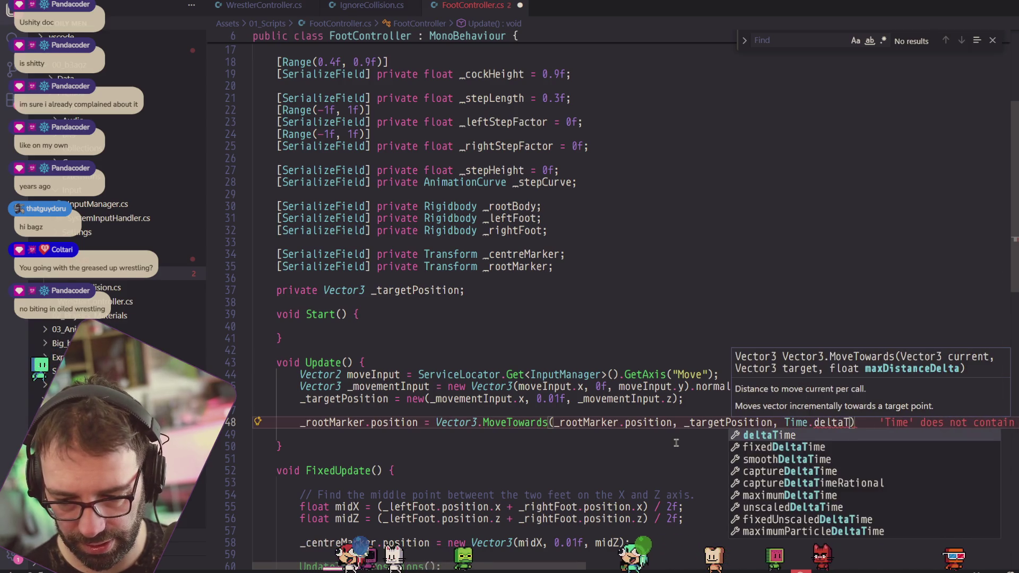
key(Tab)
text(*)
key(BackSpace)
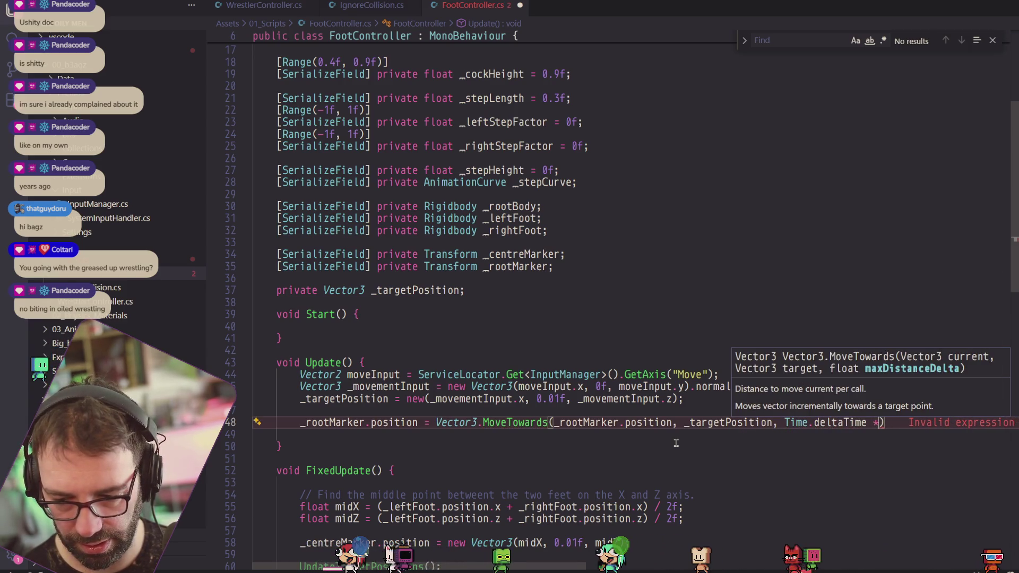
key(ctrl+s)
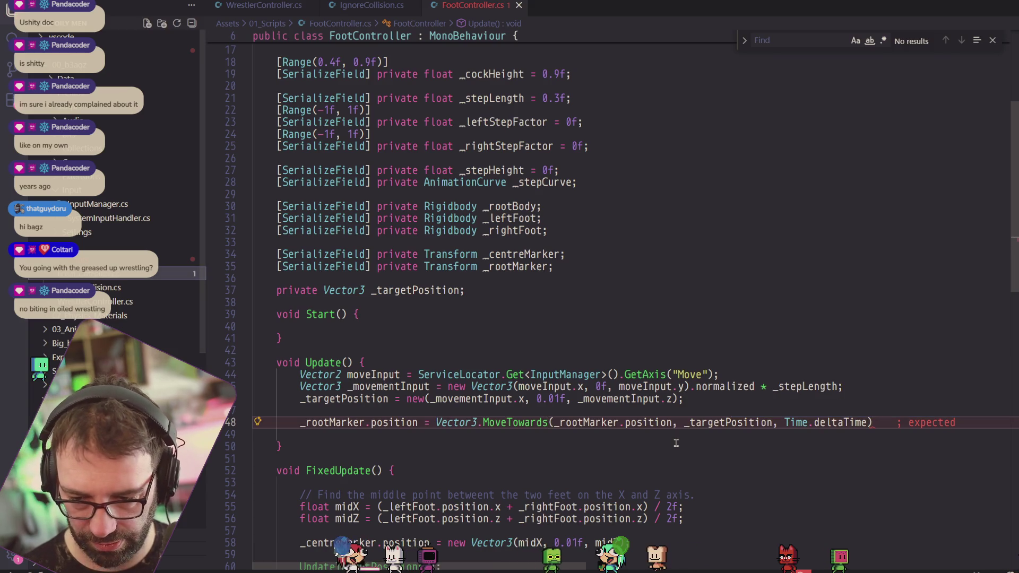
text(;)
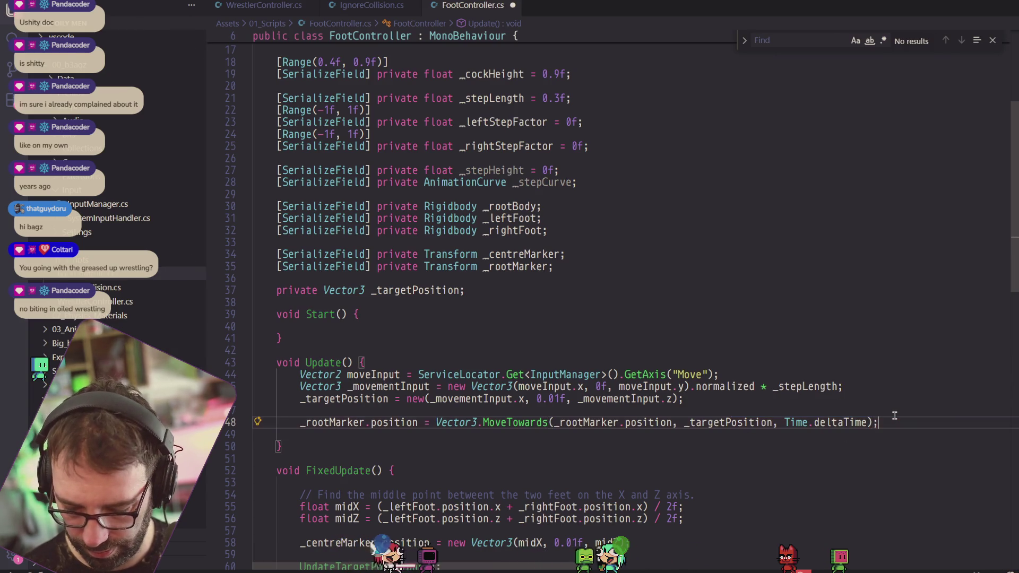
key(alt+Tab)
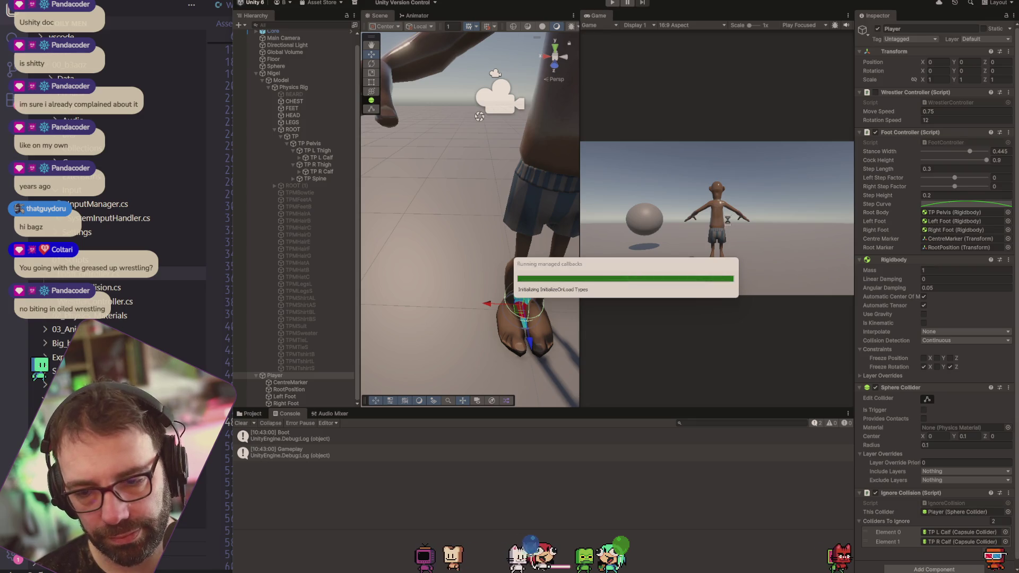
Play-test the MoveTowards root marker, then stop Play mode.
click(614, 5)
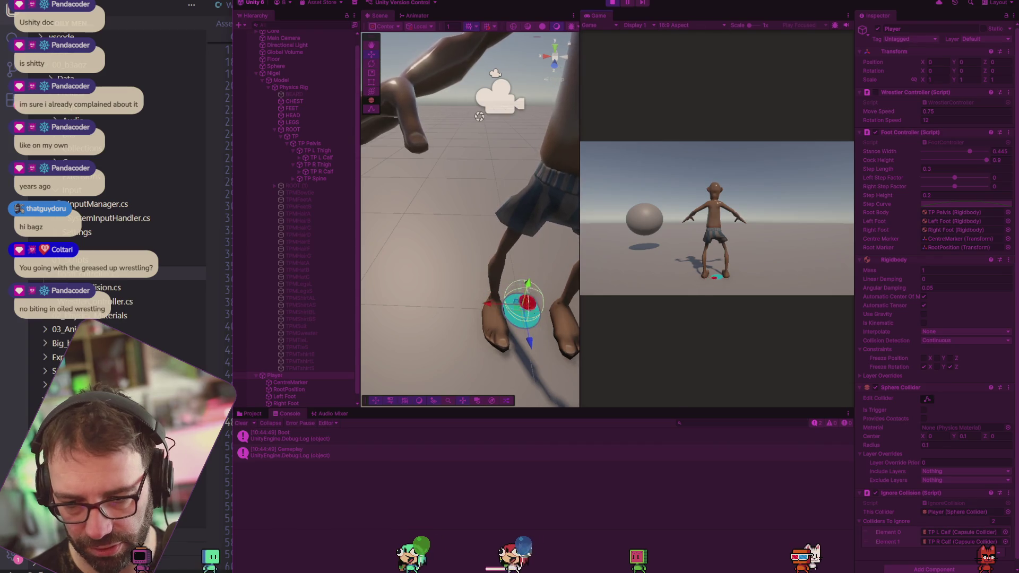
click(613, 3)
Duplicate the _stepHeight declaration as a new _stepSpeed field defaulting to 0.3f.
key(alt+Tab)
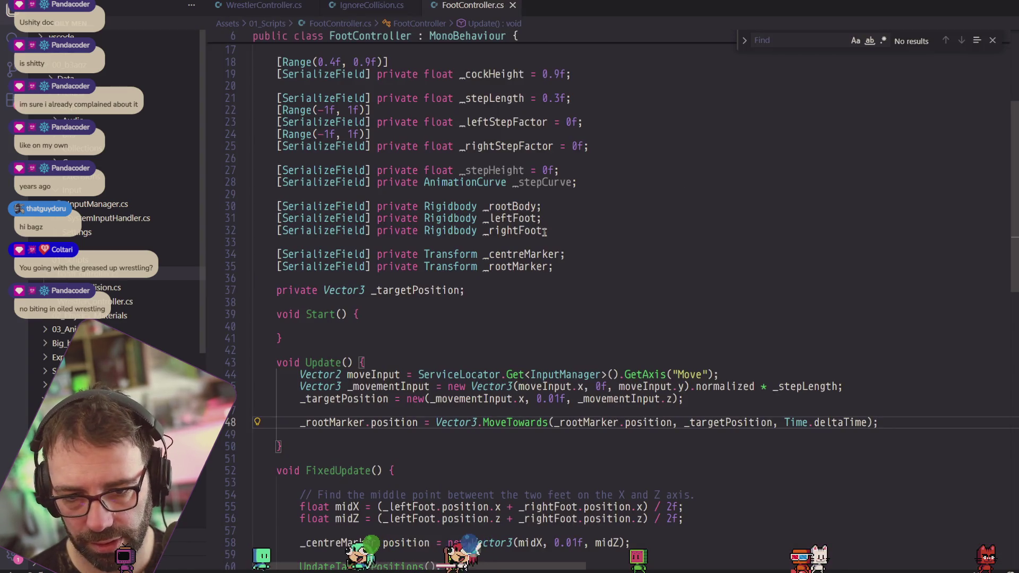
scroll(544, 232, up, 1)
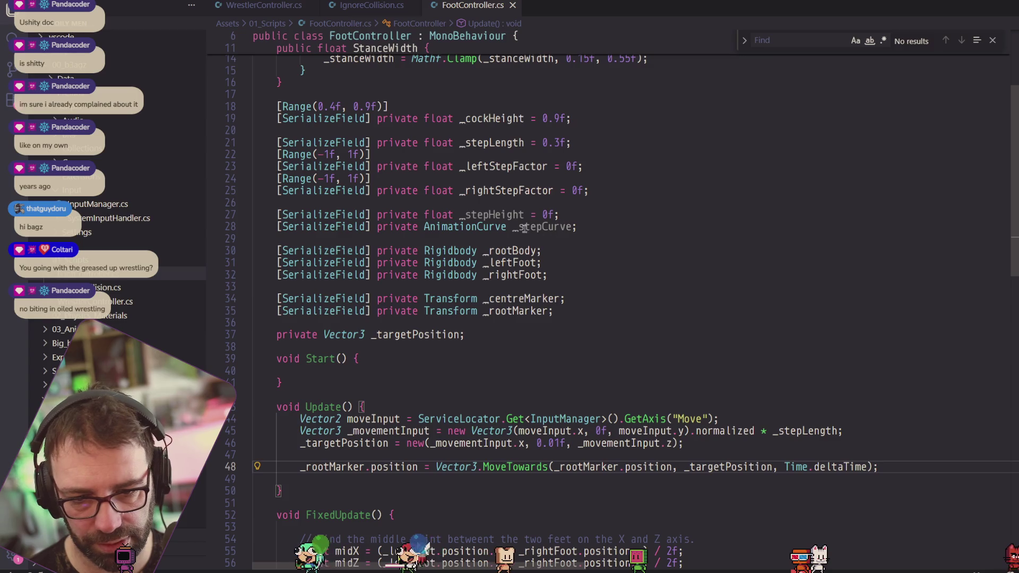
drag(572, 217, 293, 215)
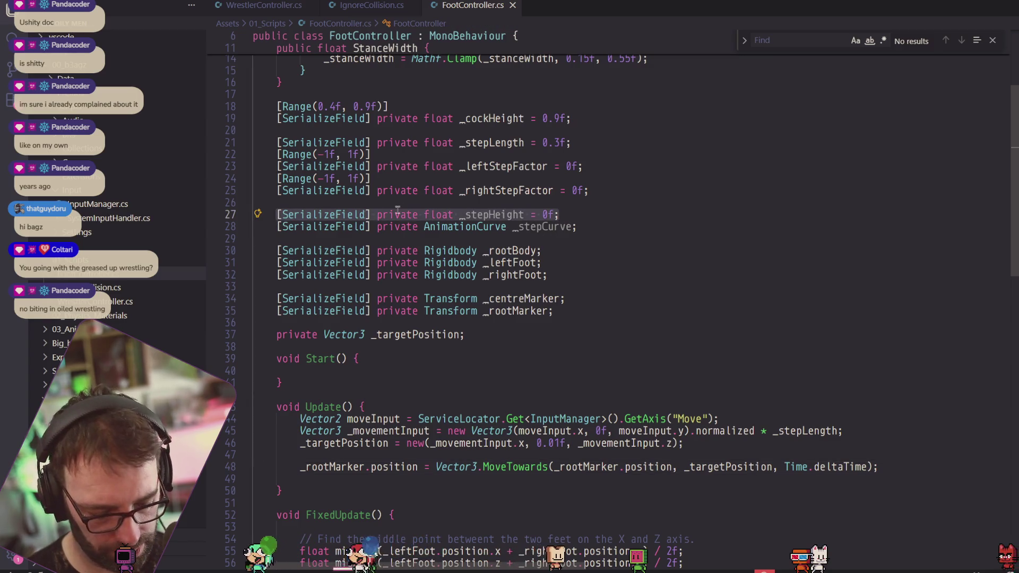
key(ctrl+c)
click(616, 189)
key(Return)
key(Return)
key(ctrl+v)
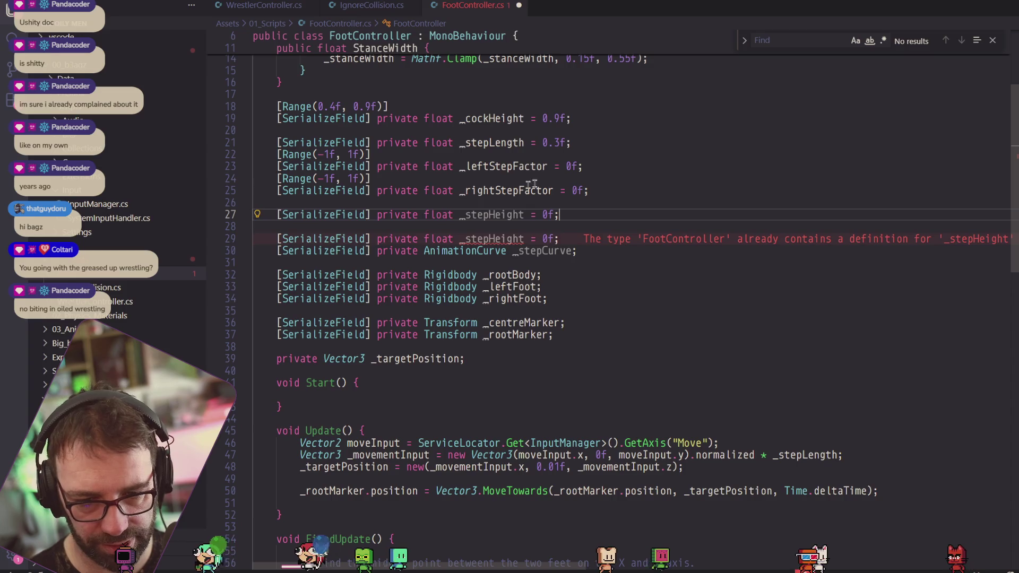
double_click(487, 214)
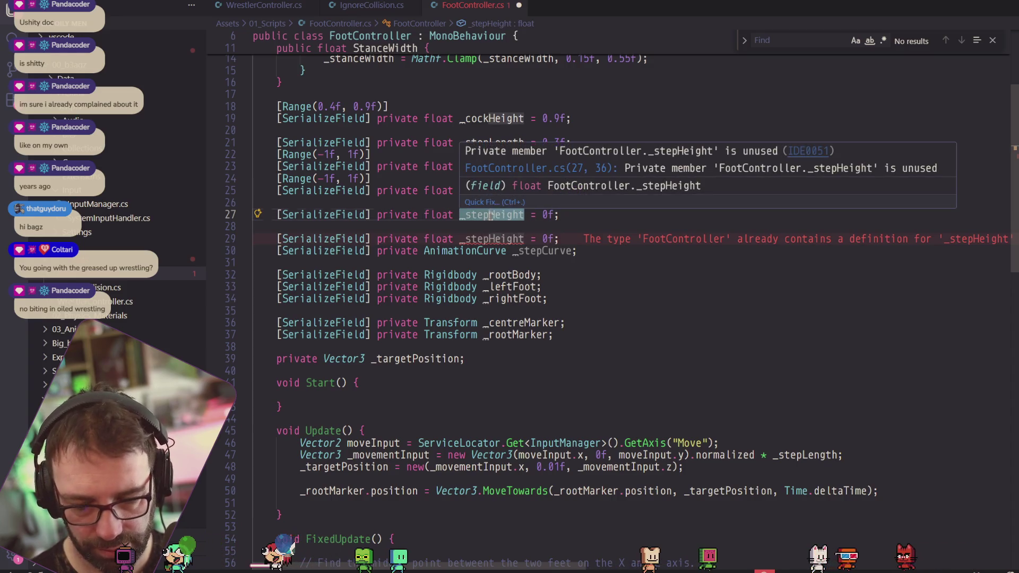
text(_stepSpeed)
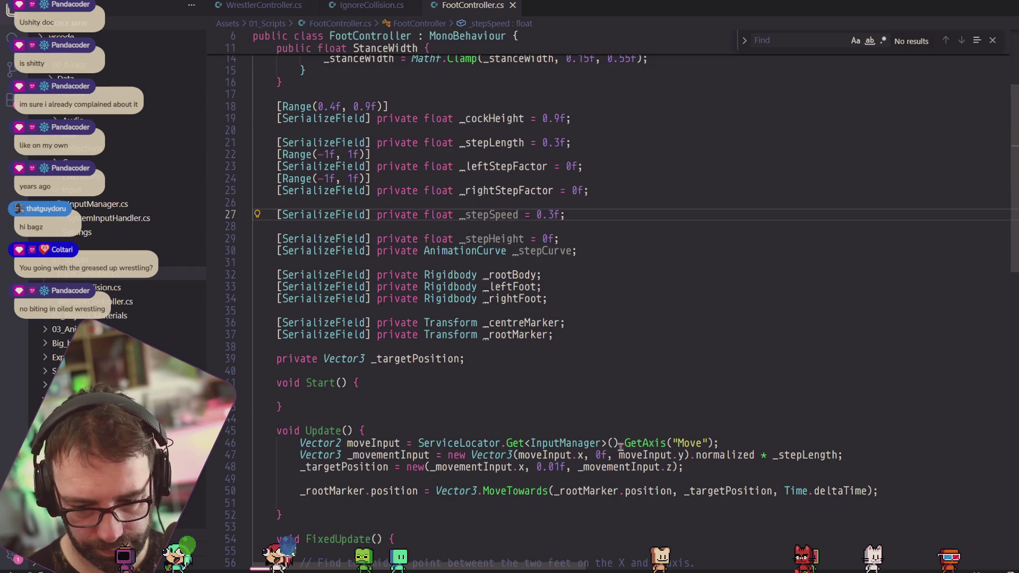
Multiply Time.deltaTime in MoveTowards by _stepSpeed, save, and return to Unity.
scroll(624, 445, down, 4)
click(873, 358)
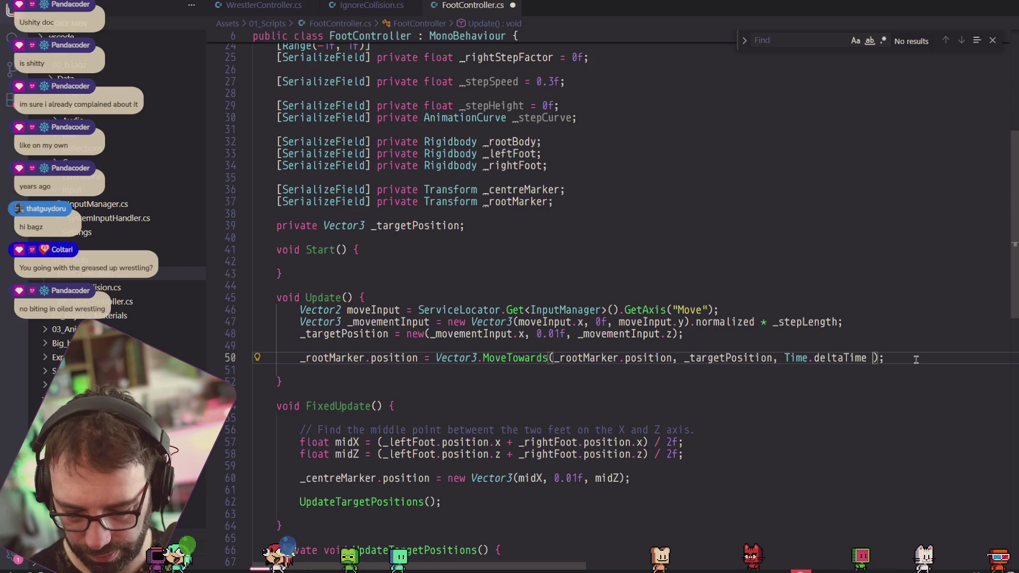
text(* _stepSp)
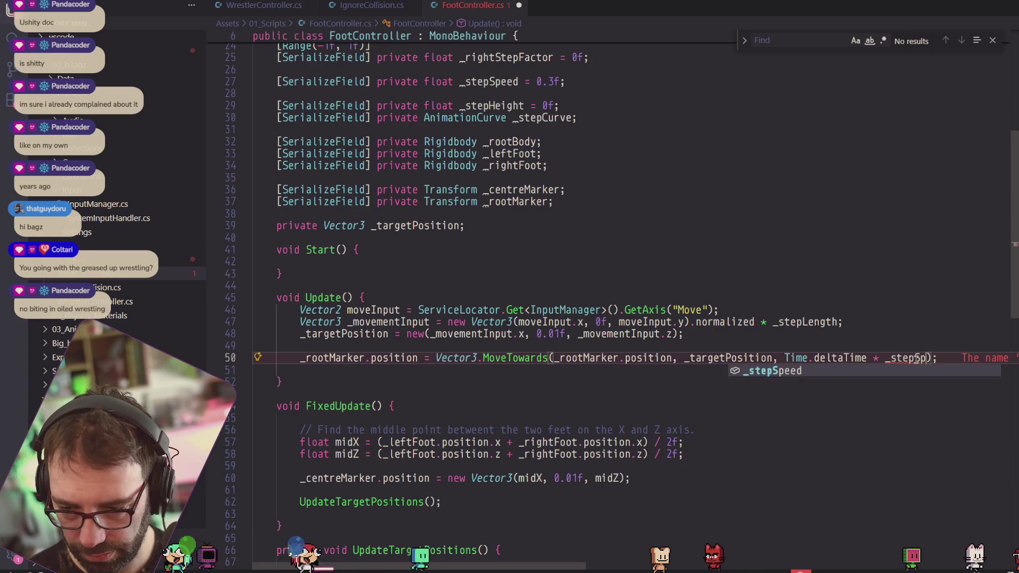
text(eed)
key(ctrl+s)
key(alt+Tab)
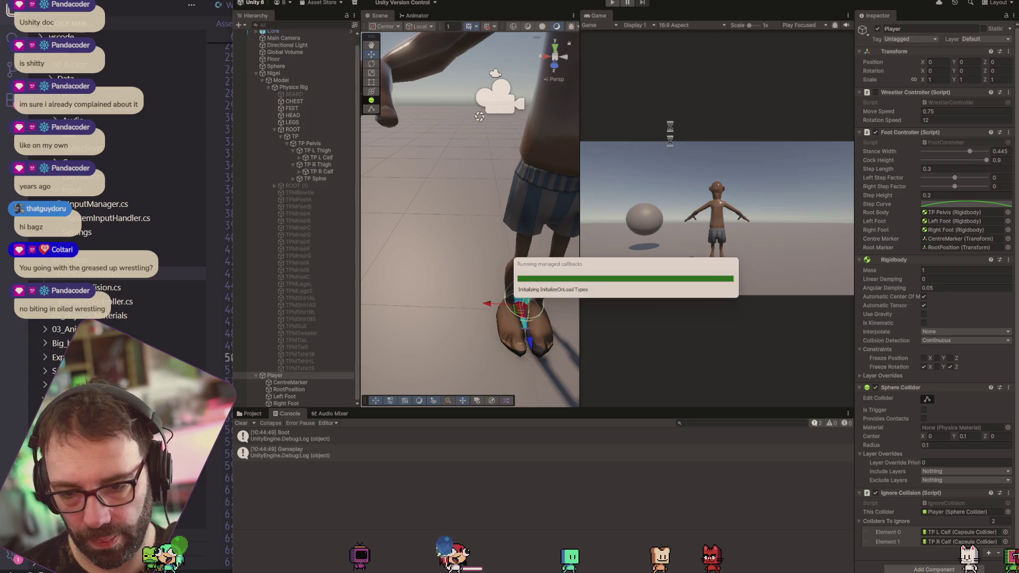
Play-test the foot markers with Step Speed 0.3, then stop Play mode with Ctrl+P.
click(613, 3)
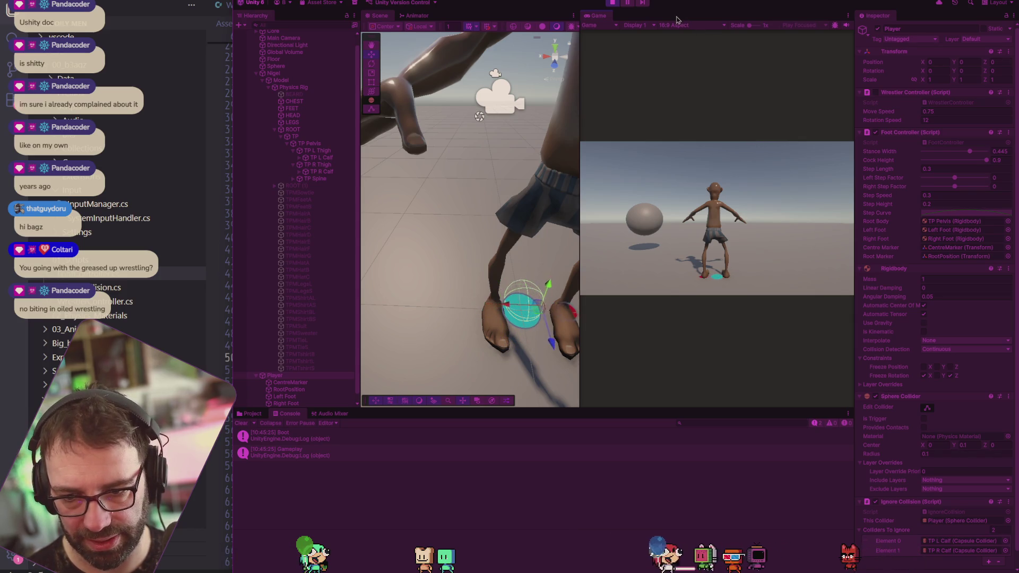
key(ctrl+p)
Insert an if (_movementInput.magnitude > 0.01) condition above the root marker line.
key(alt+Tab)
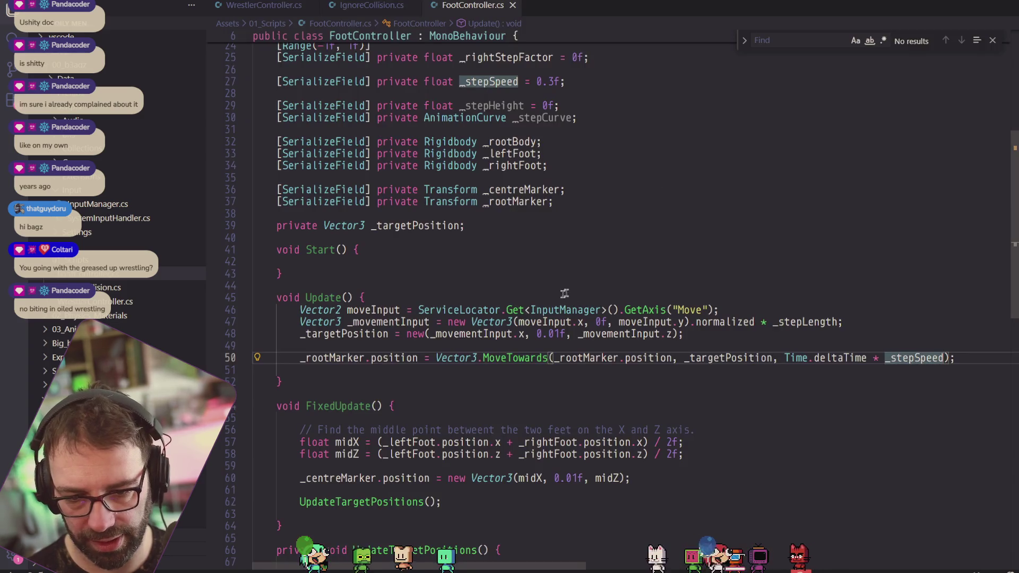
key(ctrl+shift+Return)
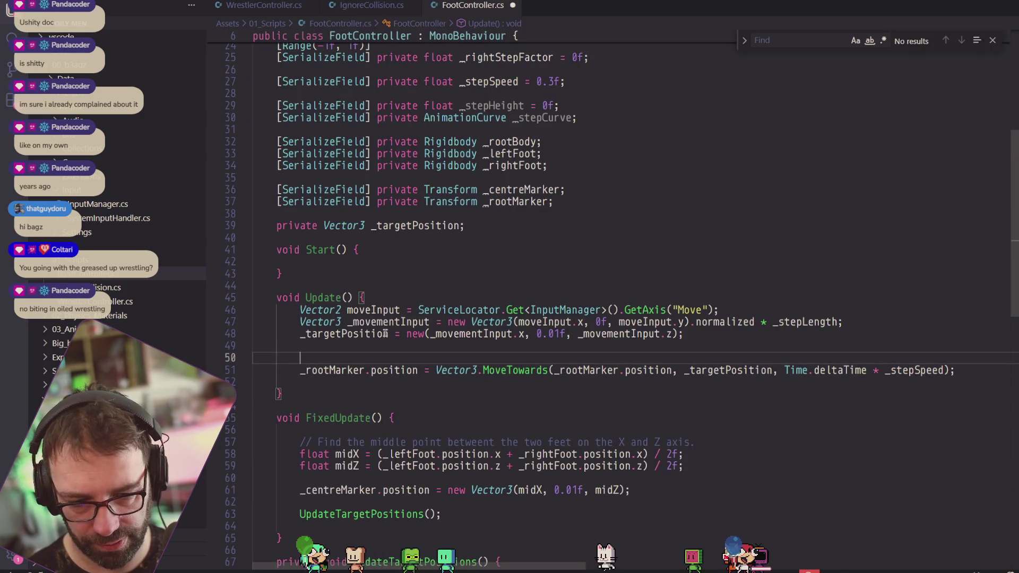
text(if _mov)
key(BackSpace)
key(BackSpace)
key(BackSpace)
key(BackSpace)
text(()
text(_move)
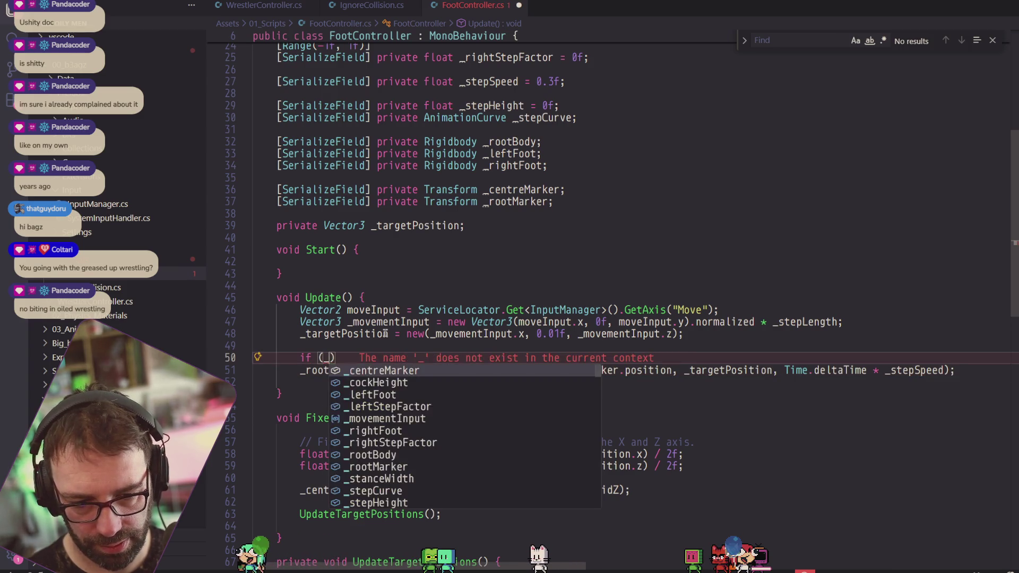
text(t)
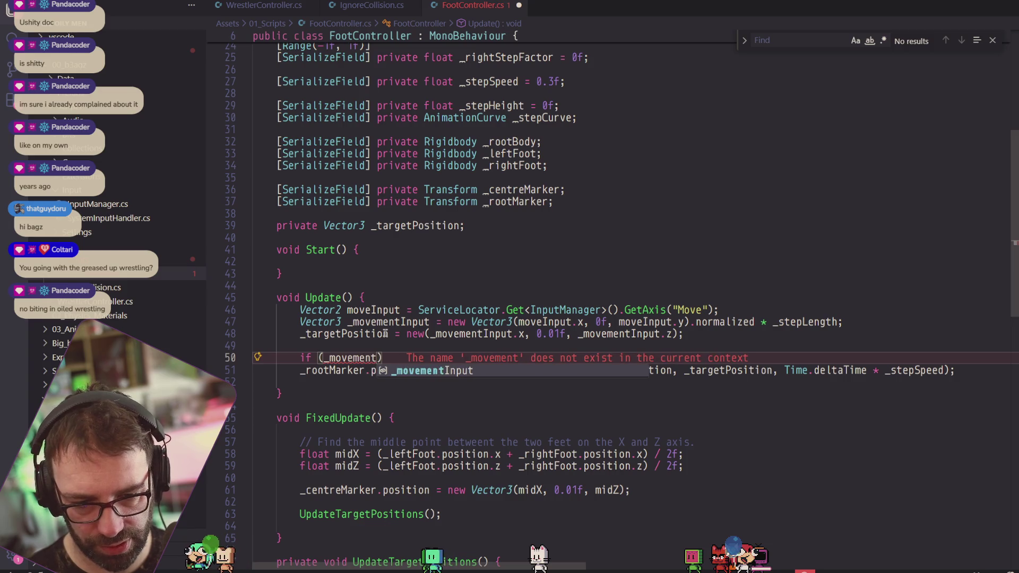
text(ut)
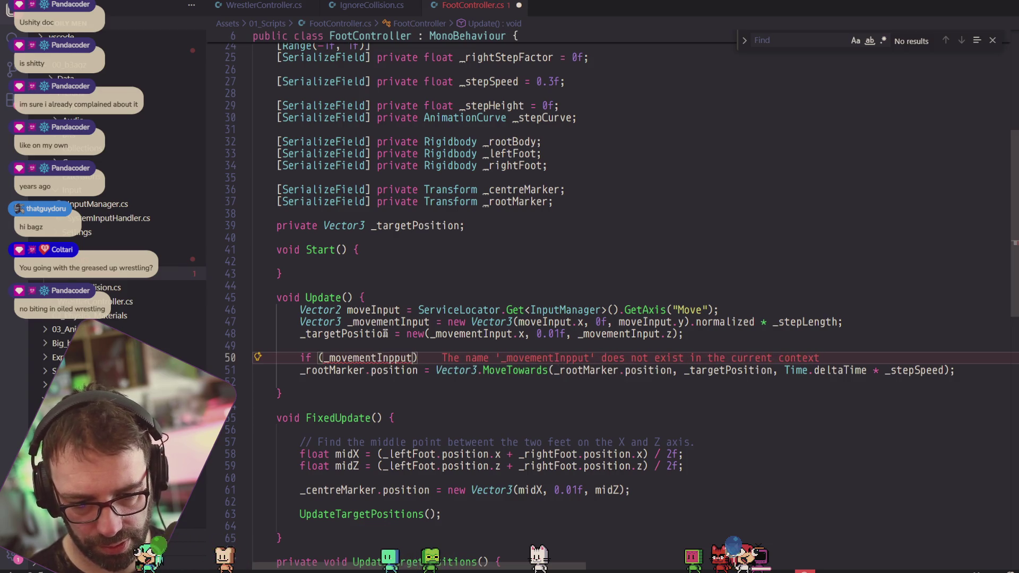
text(ut.ma)
key(BackSpace)
key(BackSpace)
text(magn)
key(Tab)
text(> 09)
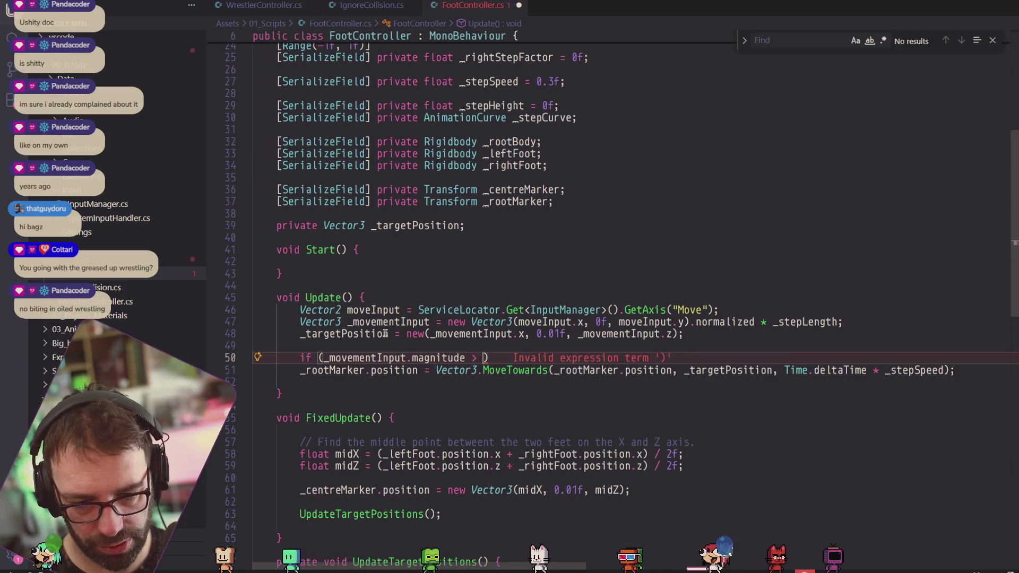
key(BackSpace)
text(.01)
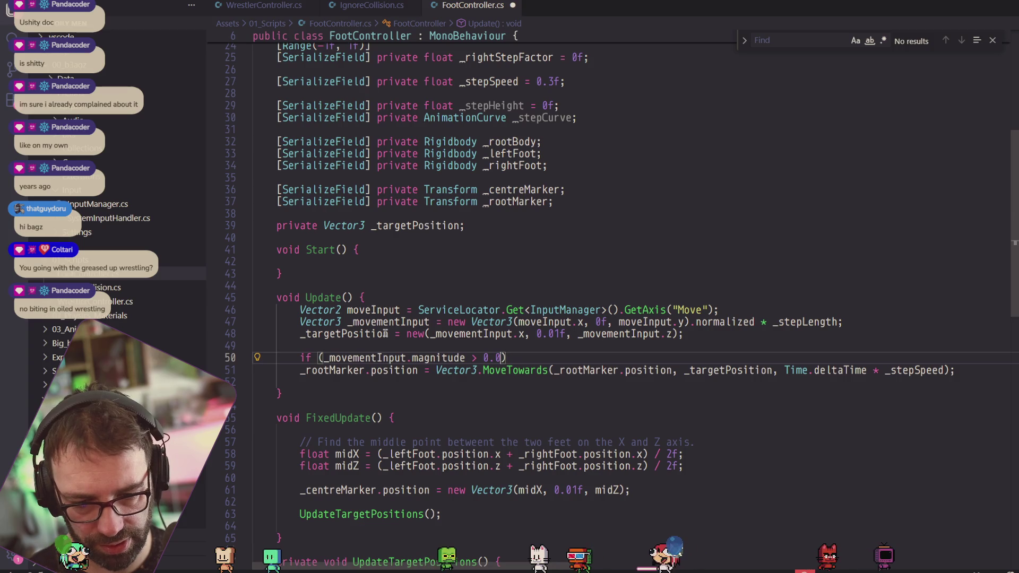
Add braces to the if block and indent the root marker MoveTowards line inside it.
key(Right)
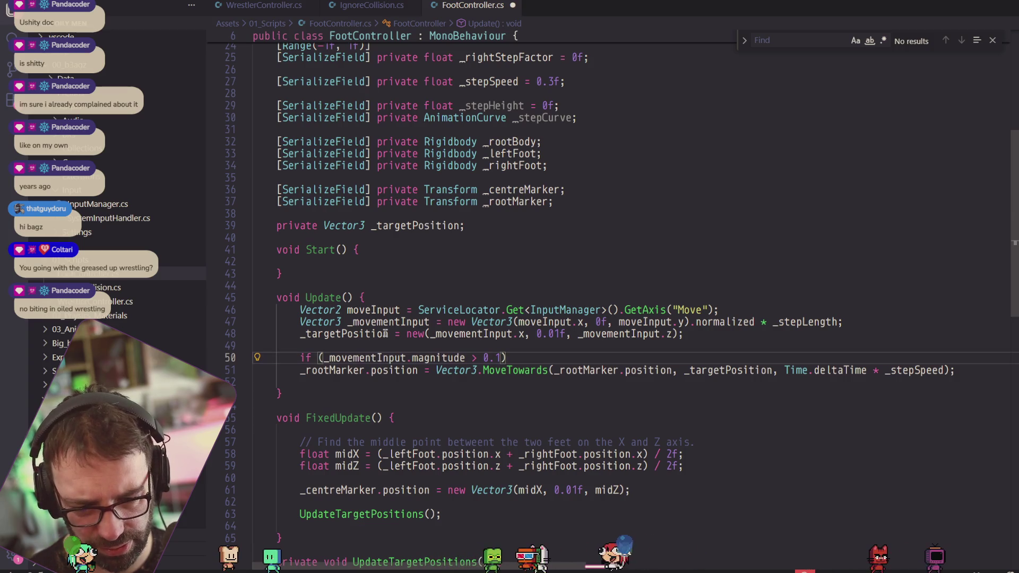
text({)
key(Delete)
key(Return)
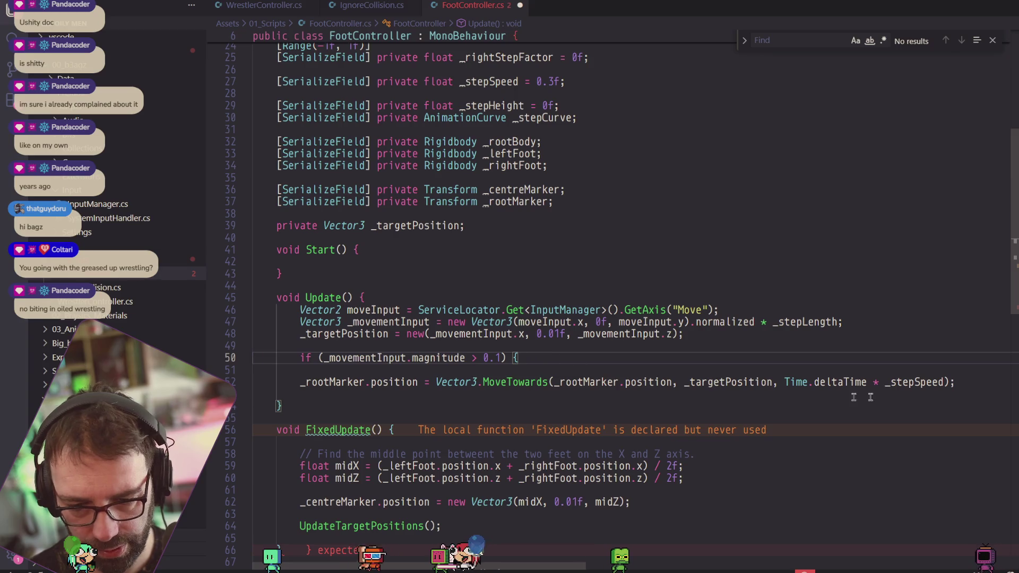
key(Tab)
text(})
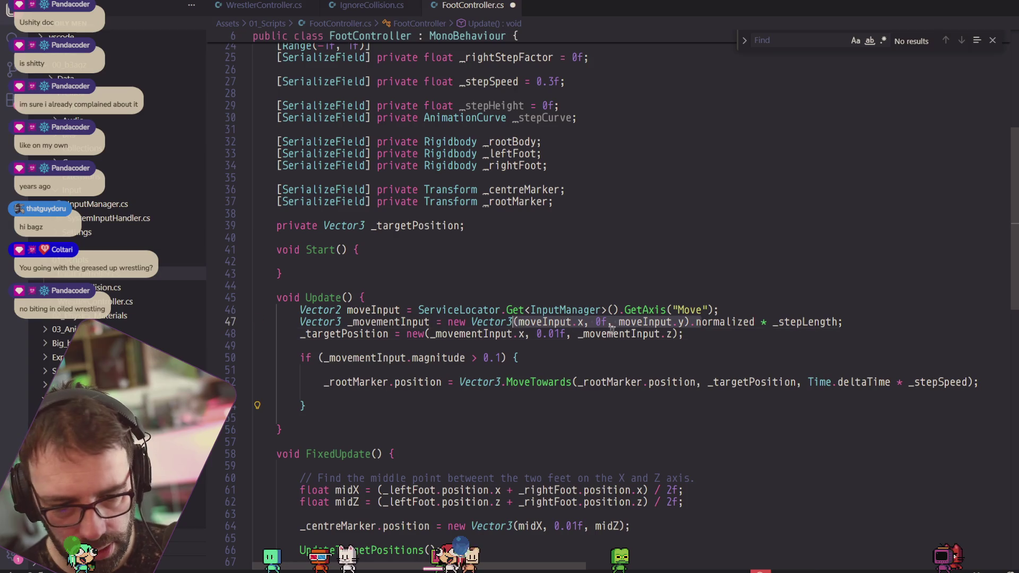
Cut the _targetPosition assignment into the if block, save, and switch to Unity.
click(690, 333)
drag(691, 332, 300, 333)
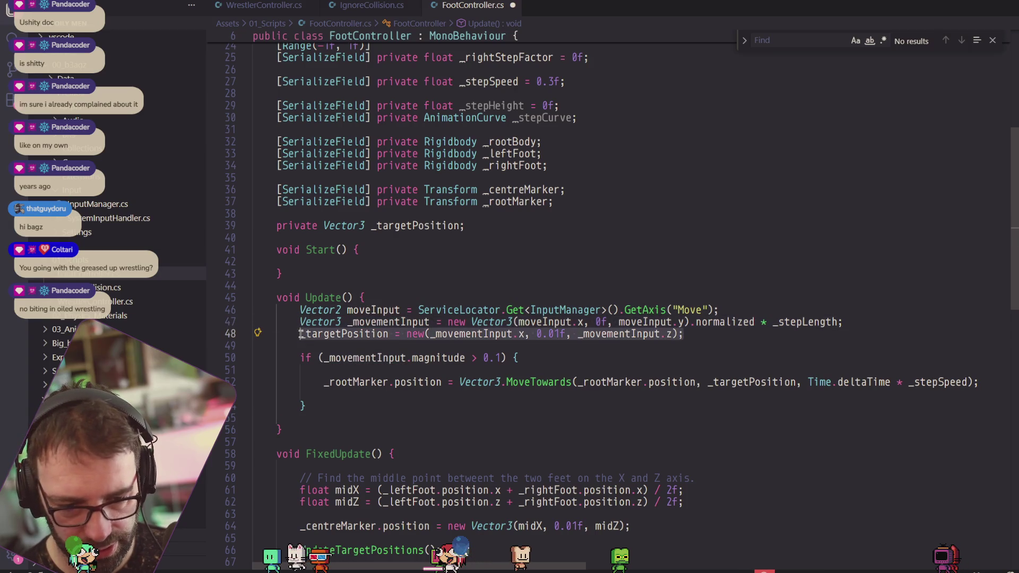
right_click(334, 334)
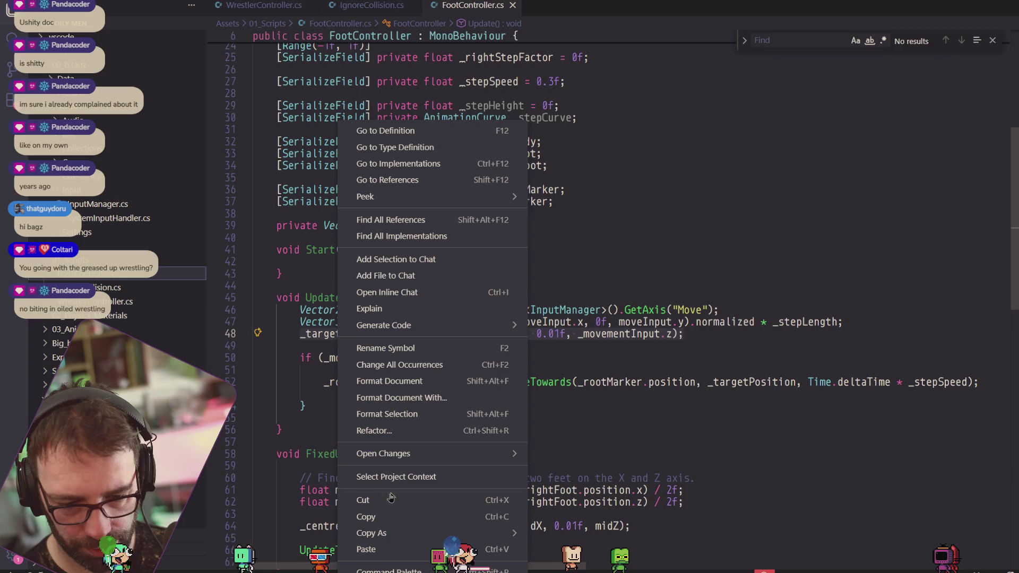
click(372, 512)
drag(404, 358, 405, 371)
click(424, 367)
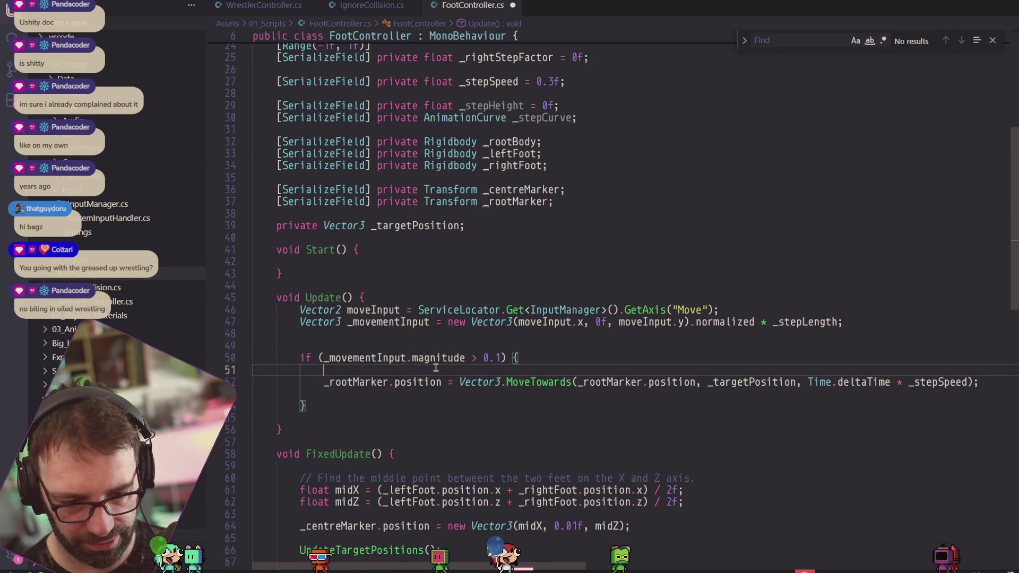
key(ctrl+s)
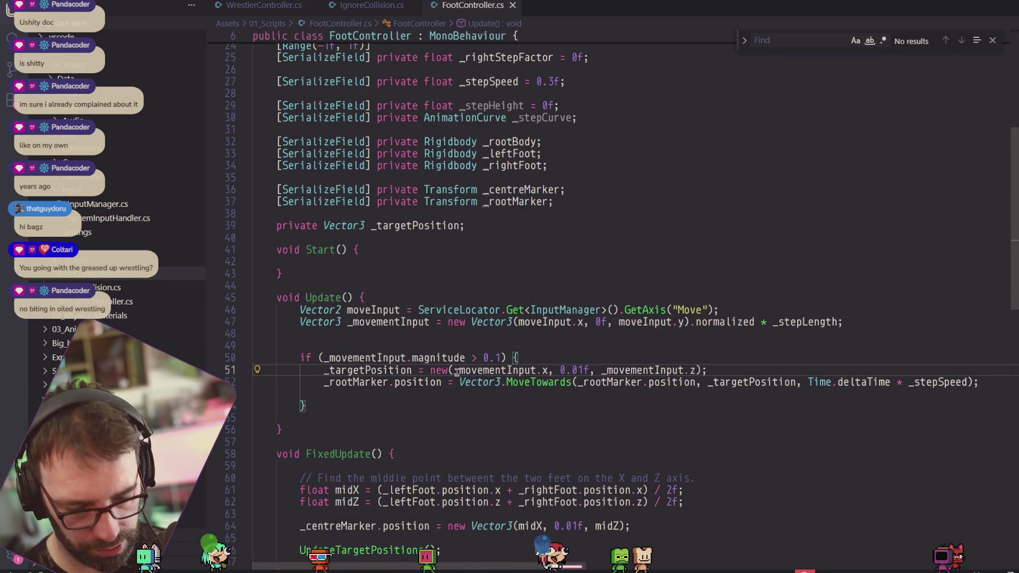
key(alt+Tab)
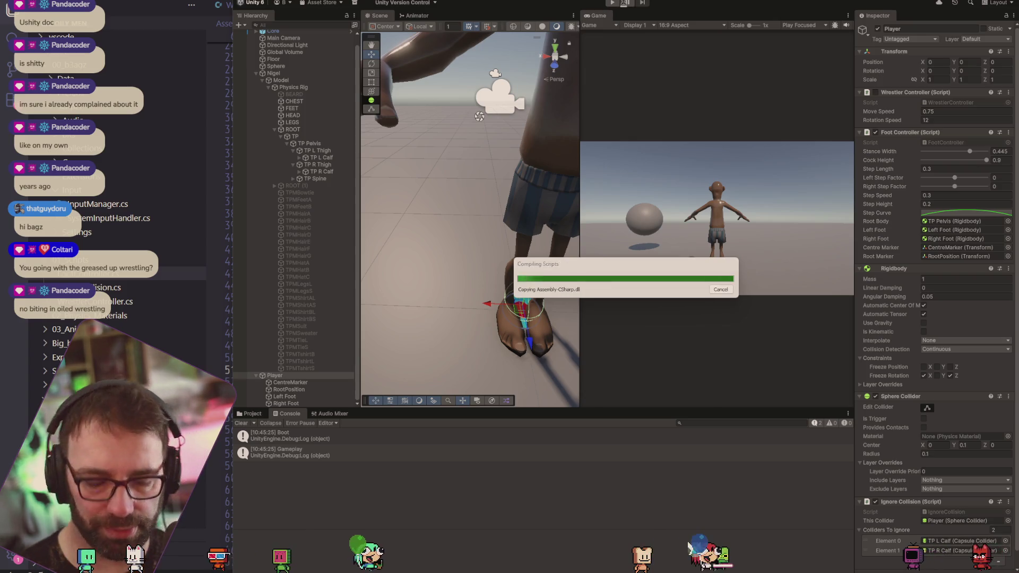
Play-test the magnitude-gated foot markers with Ctrl+P, then stop Play mode.
key(ctrl+p)
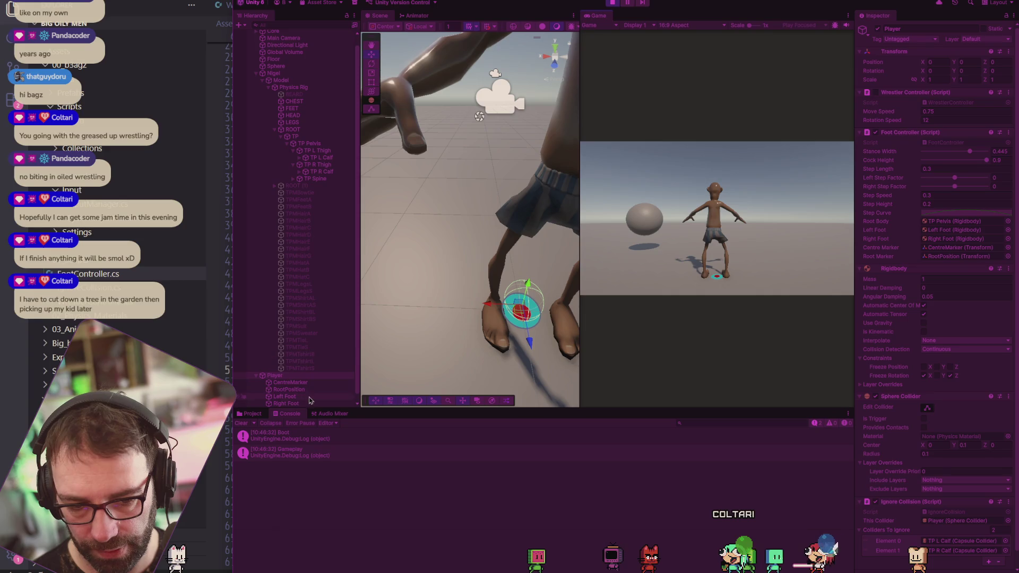
click(611, 3)
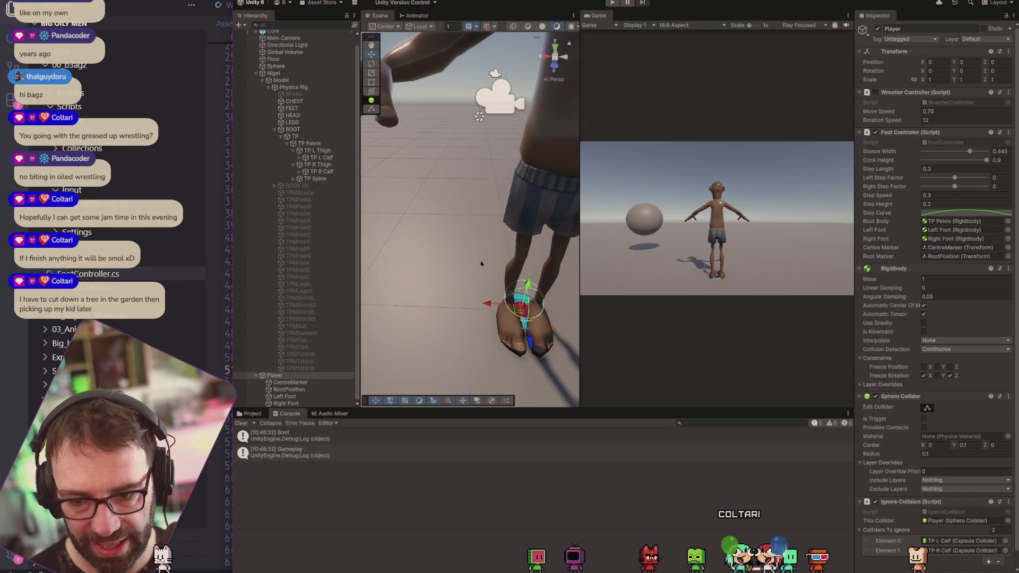
Add a Sphere under Player and remove its Sphere Collider.
right_click(290, 377)
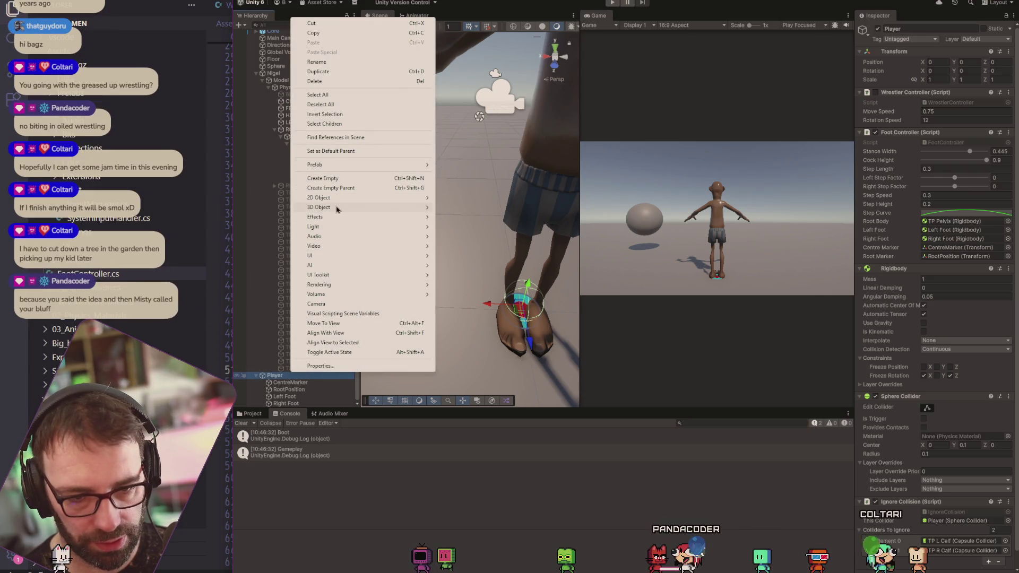
mouse_move(339, 207)
click(458, 218)
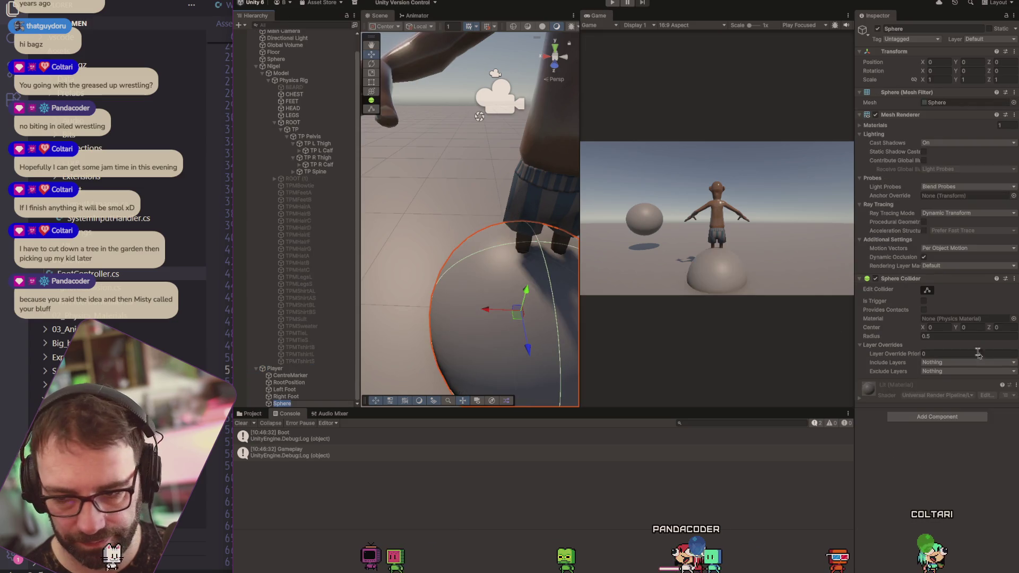
right_click(980, 282)
click(955, 304)
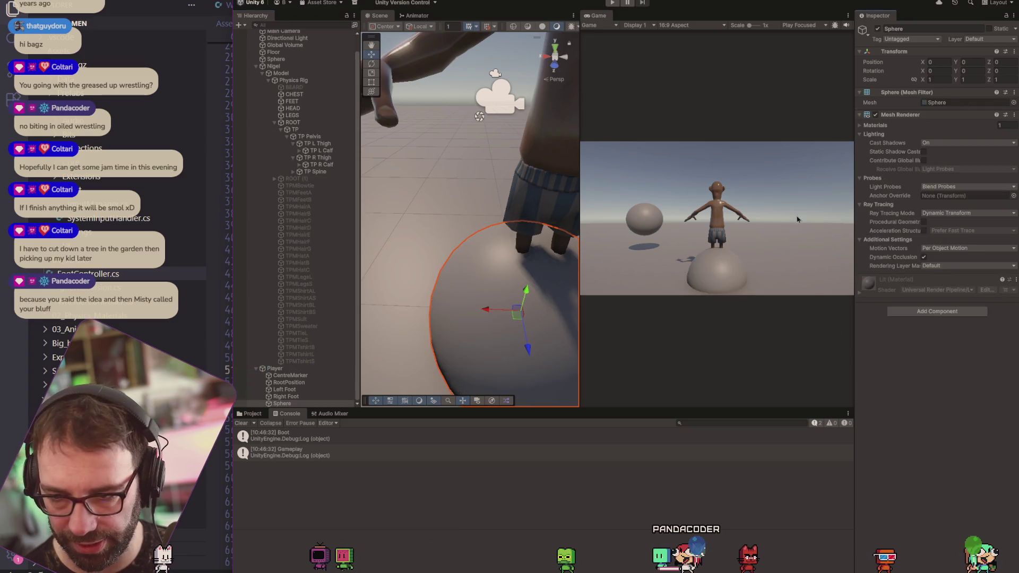
Scale the sphere to 0.2 on X, Y and Z.
text(0.2)
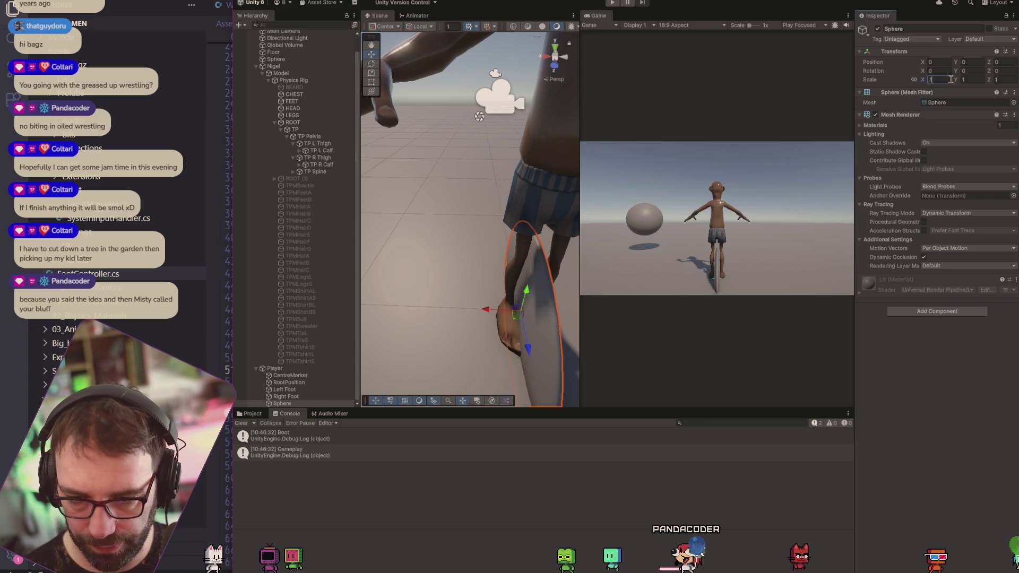
key(Tab)
text(2)
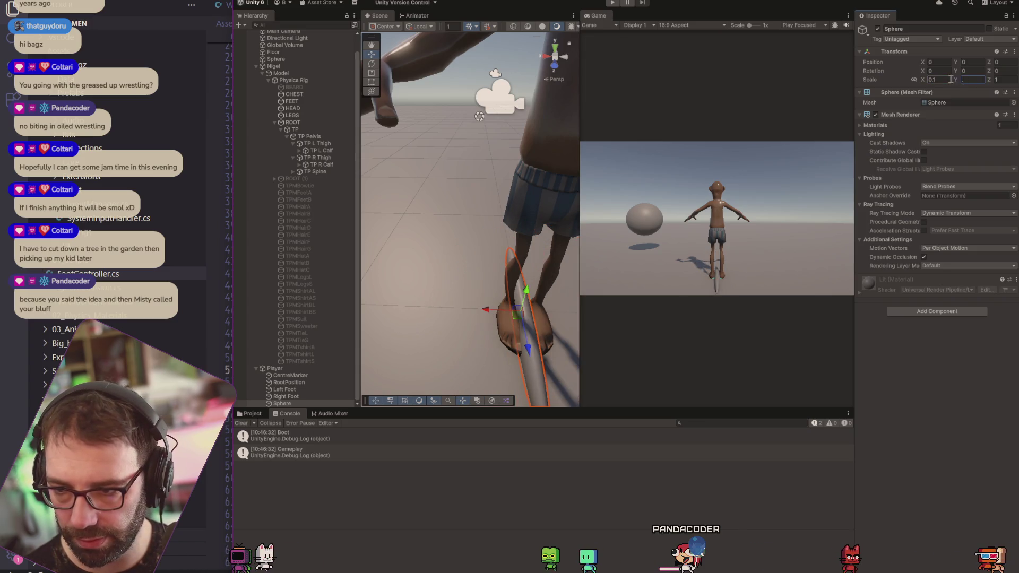
text(0.2)
key(Tab)
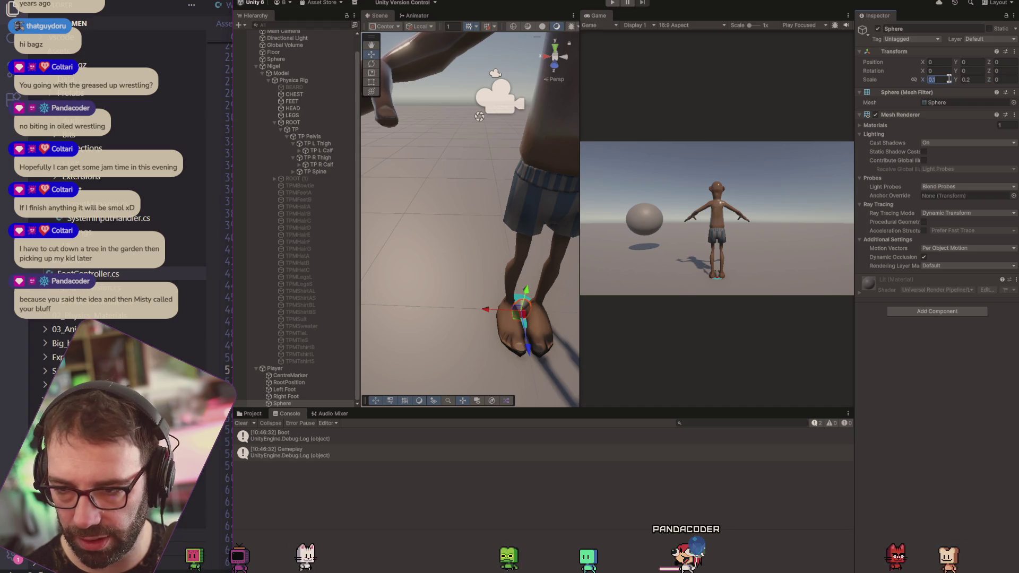
click(973, 80)
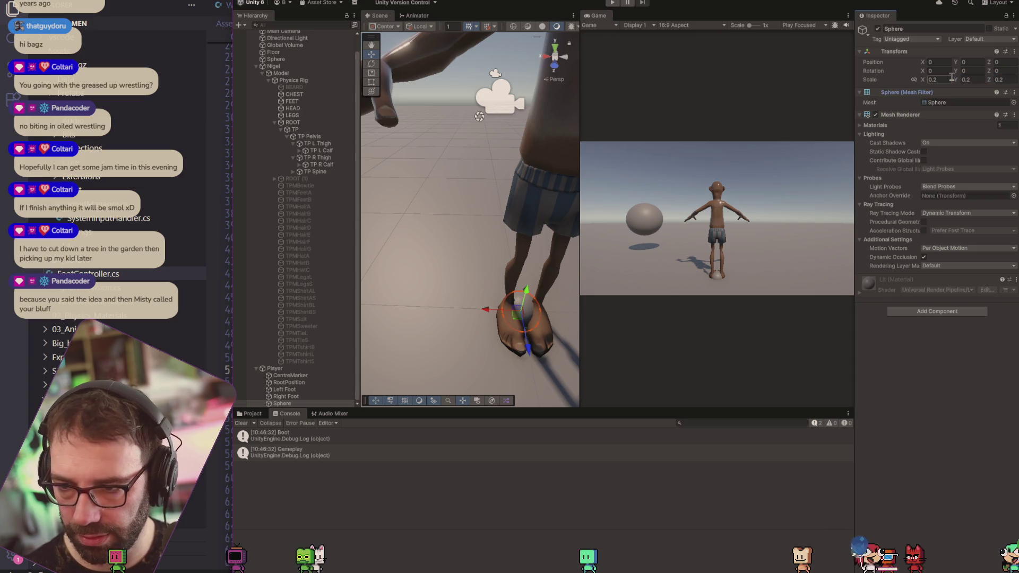
In the Project window's Assets, create a folder named 04_Materials and open it.
click(251, 414)
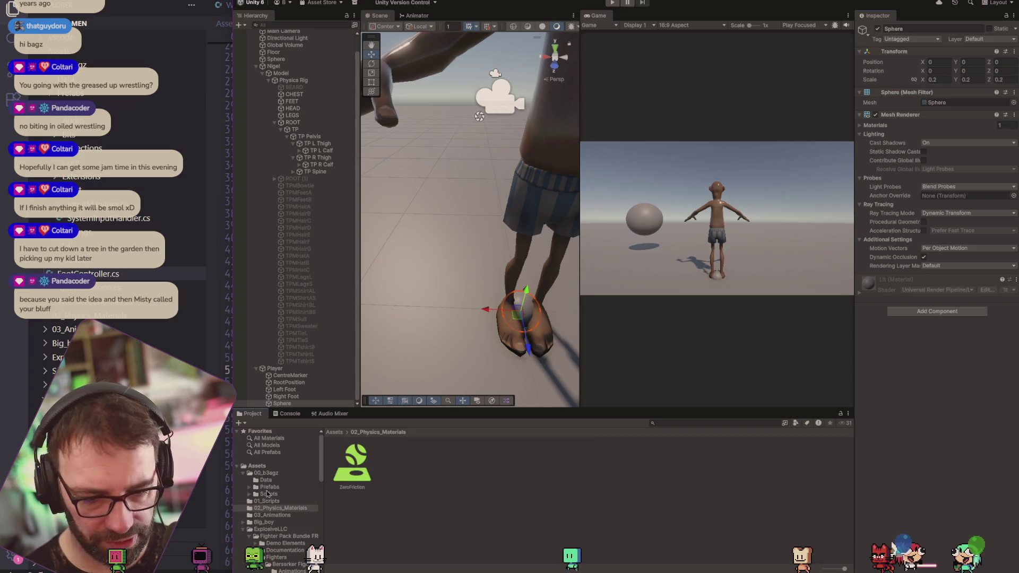
click(268, 466)
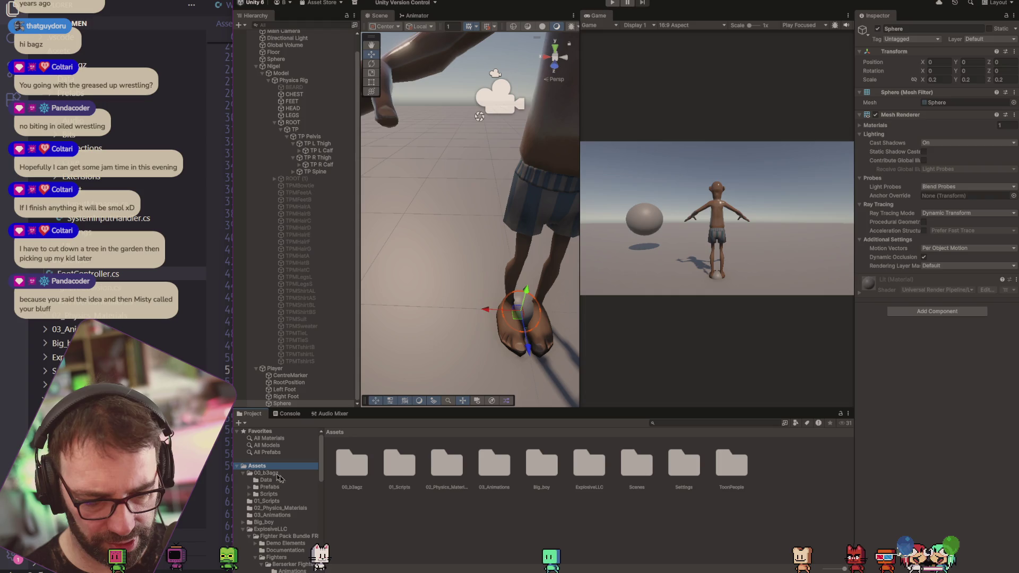
right_click(477, 537)
mouse_move(548, 302)
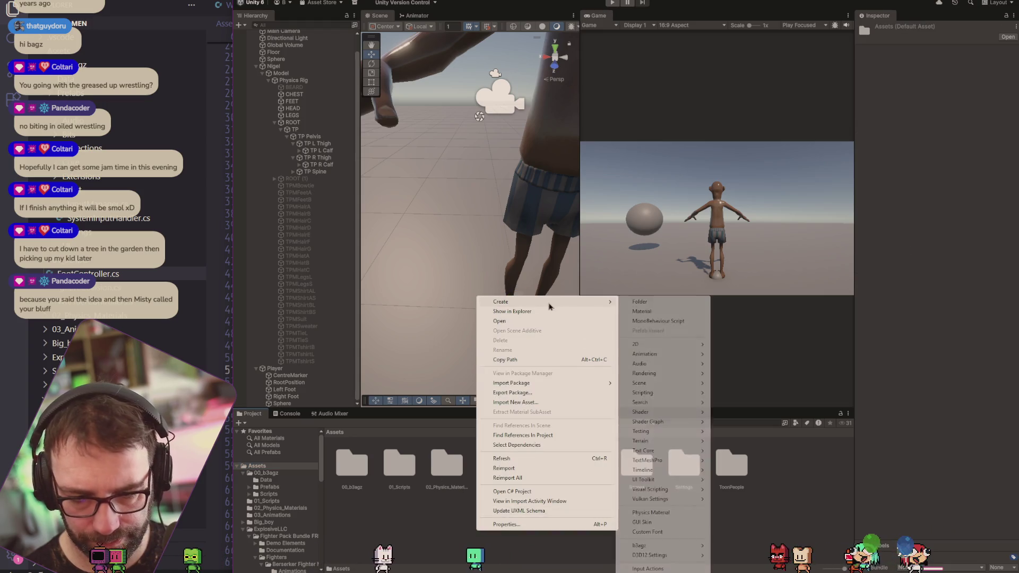
click(657, 302)
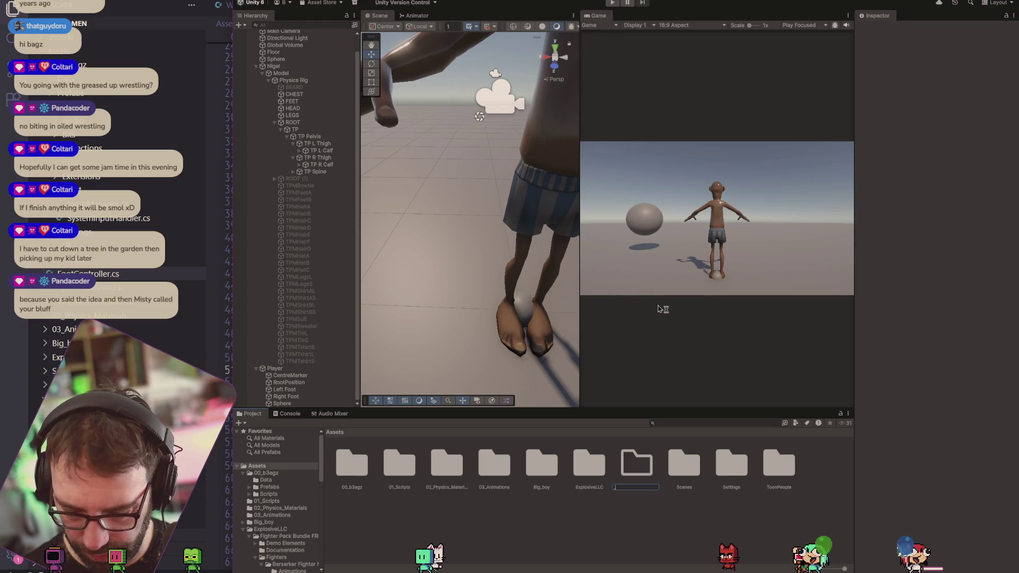
text(04_Mac)
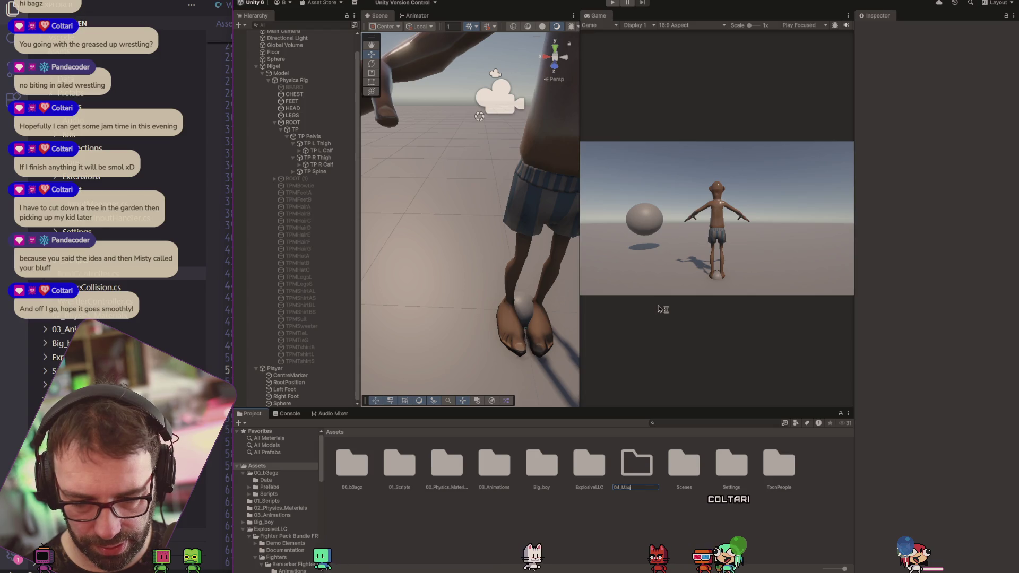
key(Return)
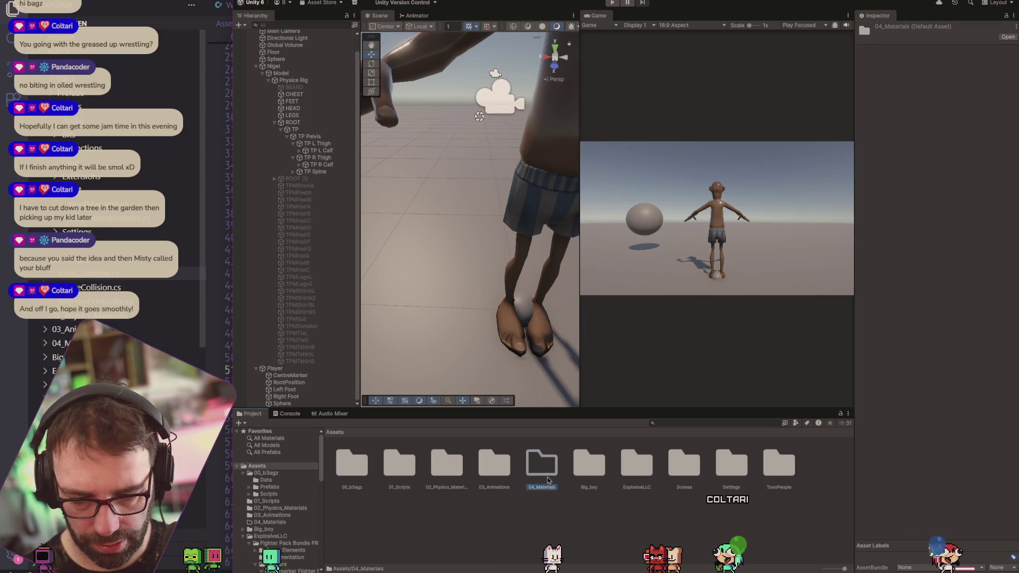
double_click(547, 477)
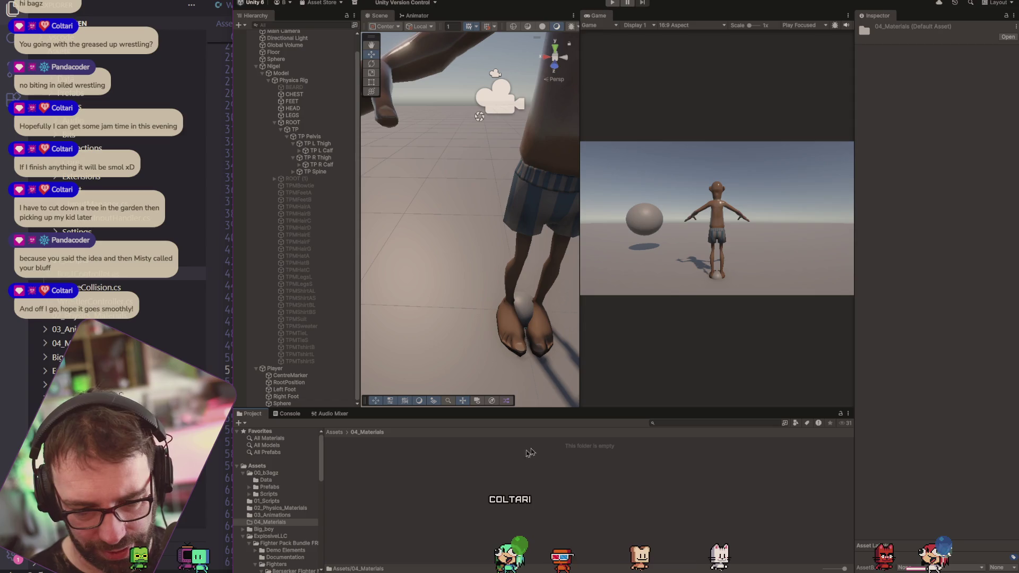
right_click(447, 479)
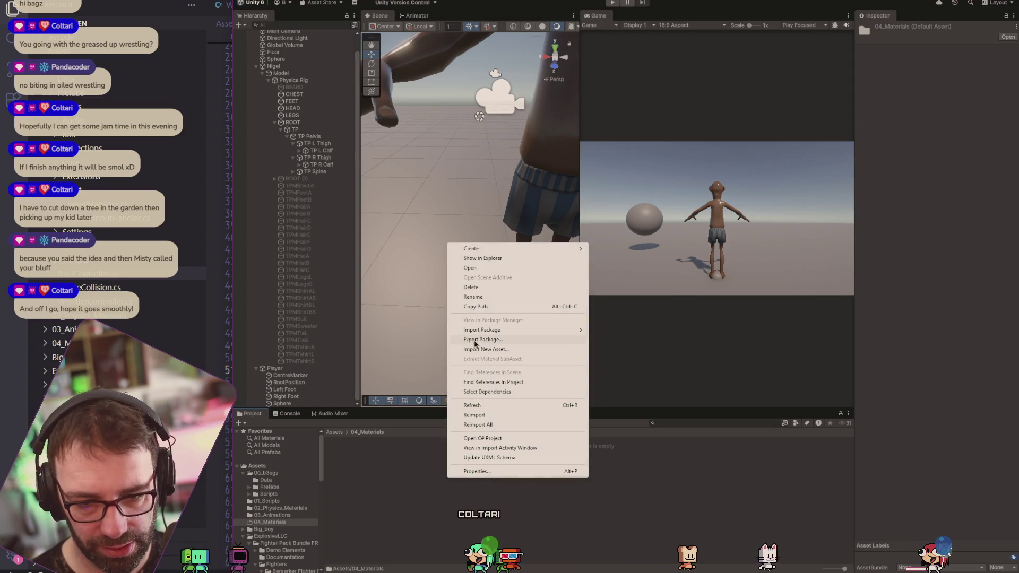
Create a new material named FootMarker in 04_Materials.
mouse_move(544, 250)
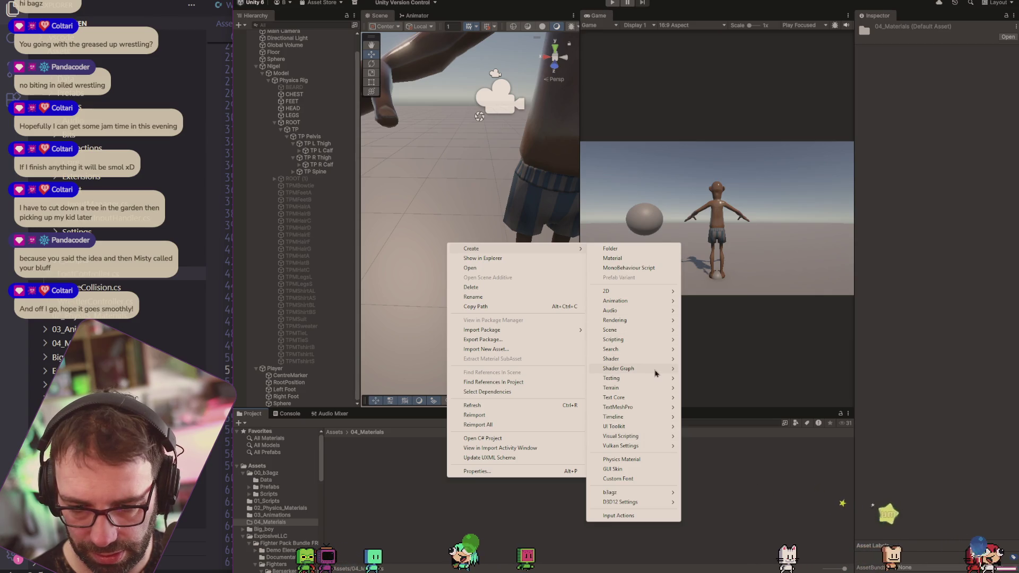
mouse_move(657, 370)
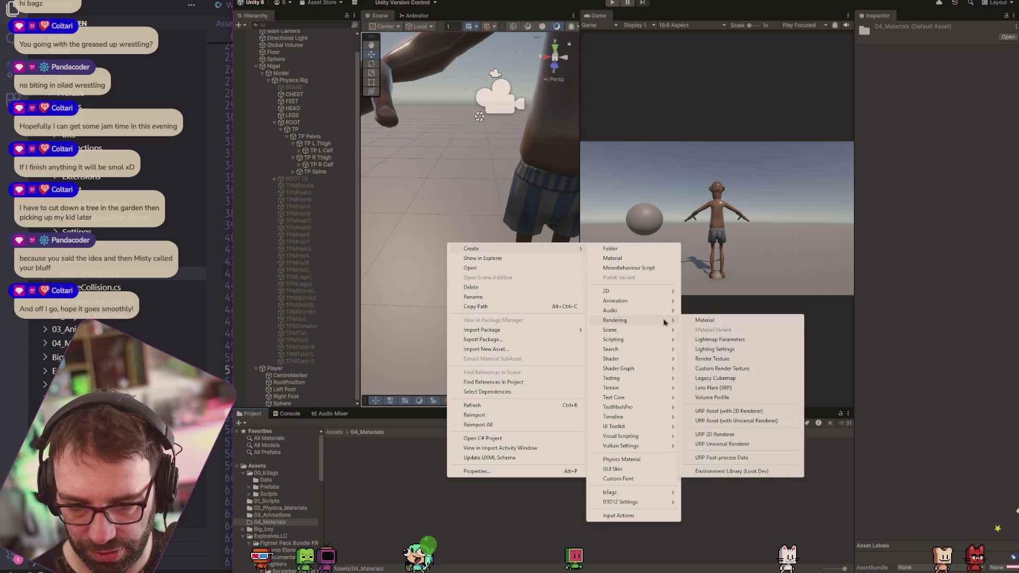
click(641, 259)
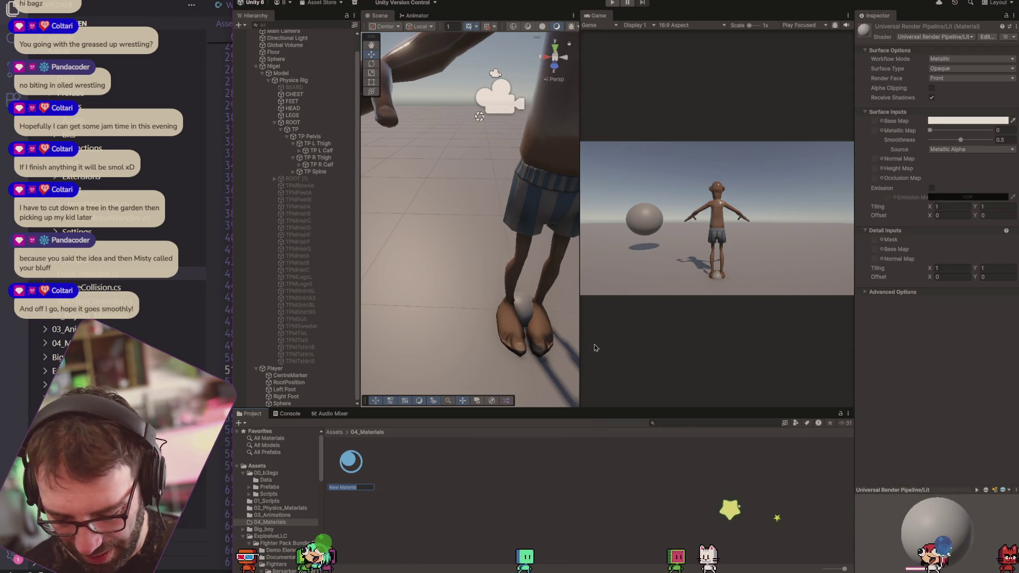
text(Fo)
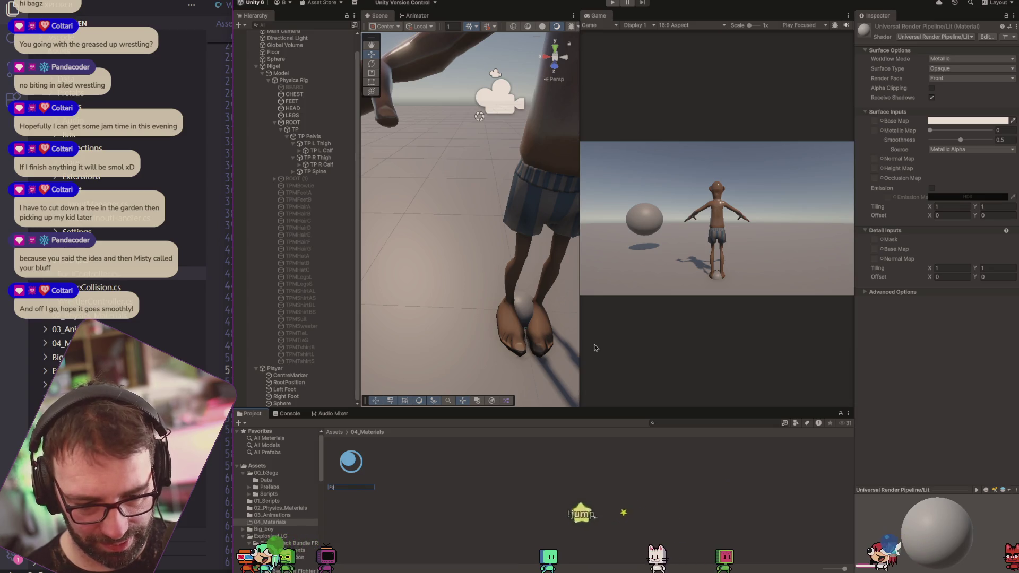
text(otMarker)
key(Return)
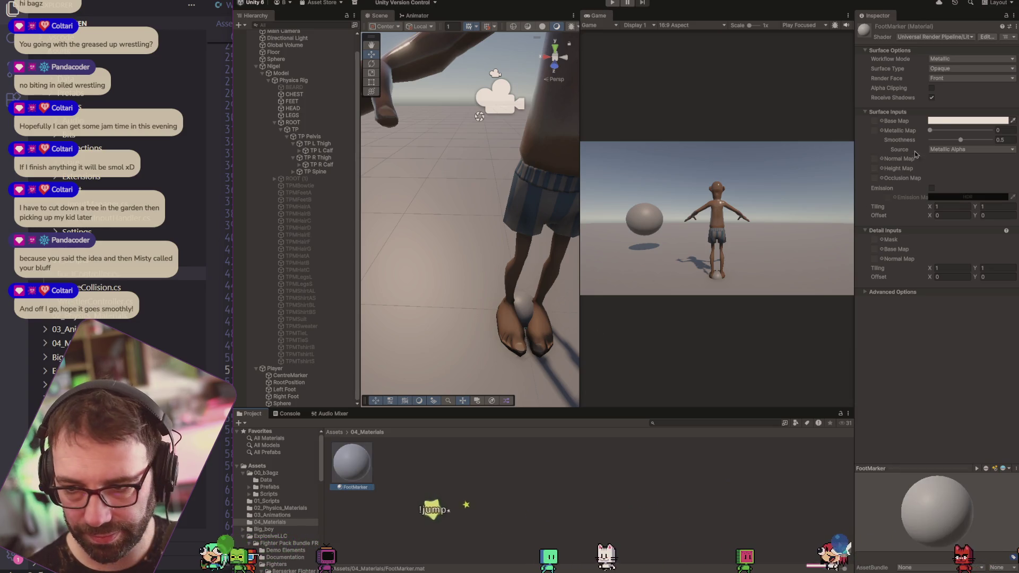
Set the FootMarker base colour to bright green.
click(938, 122)
click(986, 156)
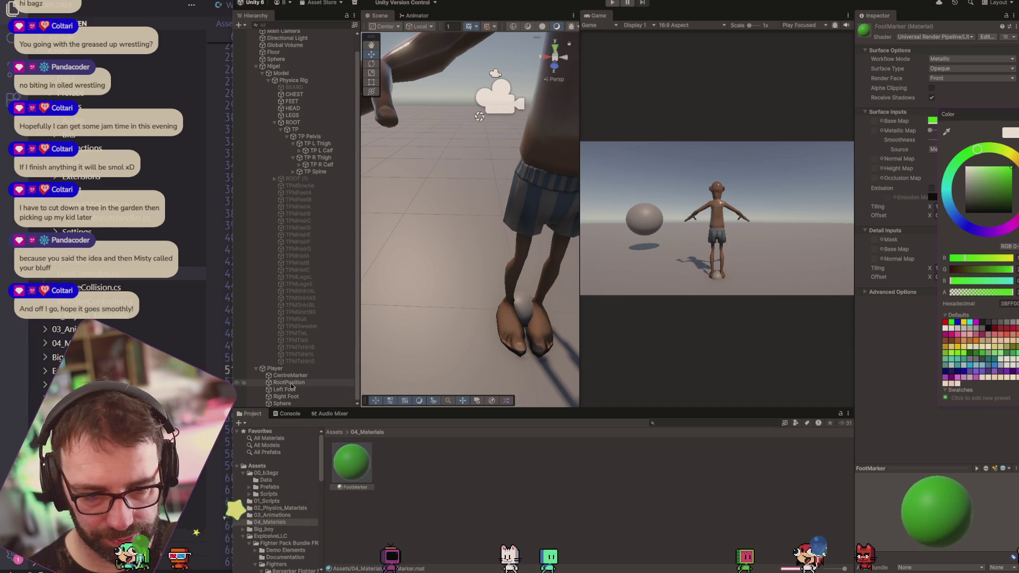
click(934, 140)
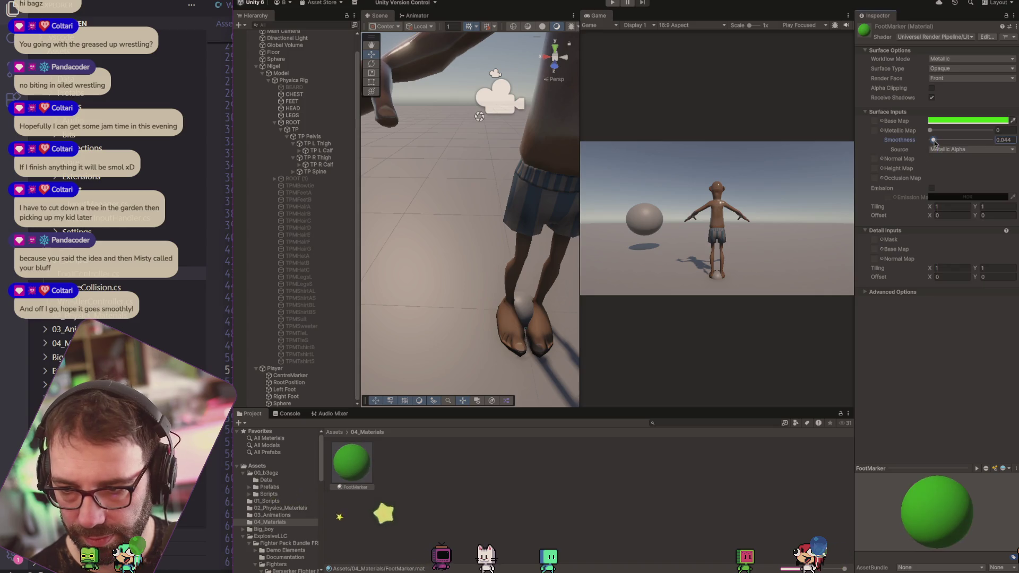
Assign the FootMarker material to the Player's Sphere.
click(286, 398)
click(289, 404)
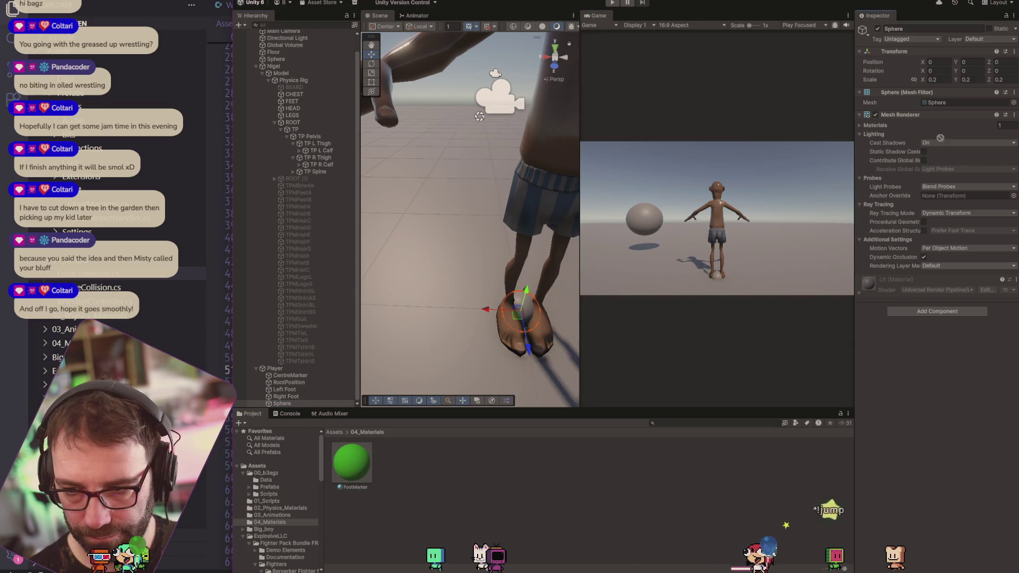
click(873, 125)
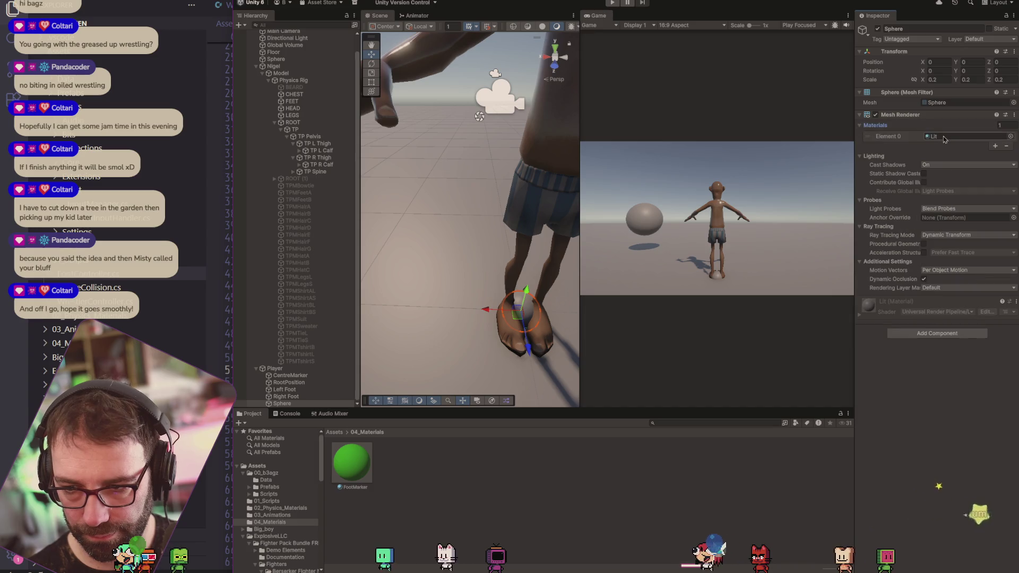
mouse_move(352, 462)
mouse_down()
mouse_move(796, 159)
mouse_move(955, 137)
mouse_up()
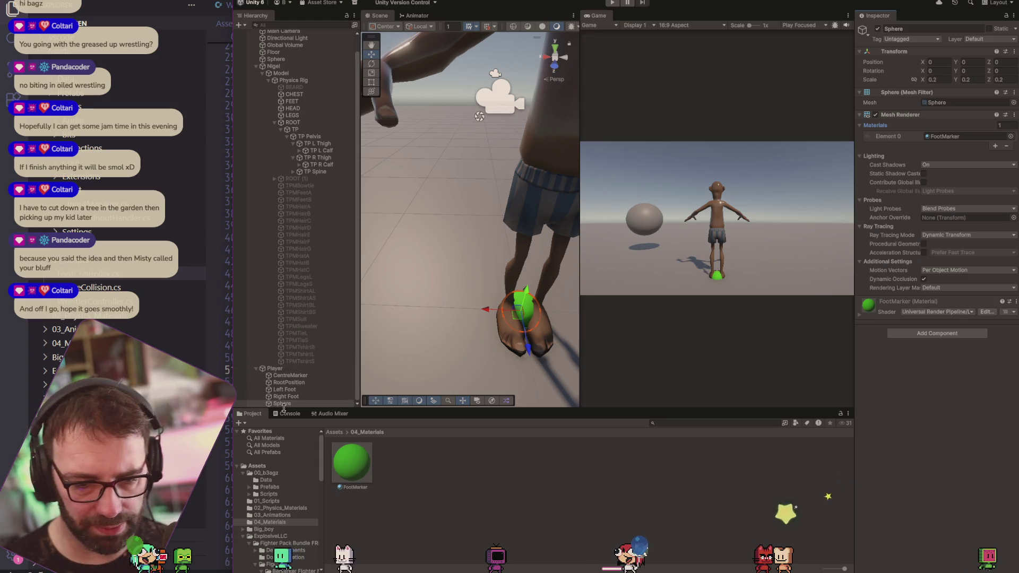
Set the sphere's scale to 0.1, 0.1, 0.1.
click(944, 79)
text(0.1)
key(Tab)
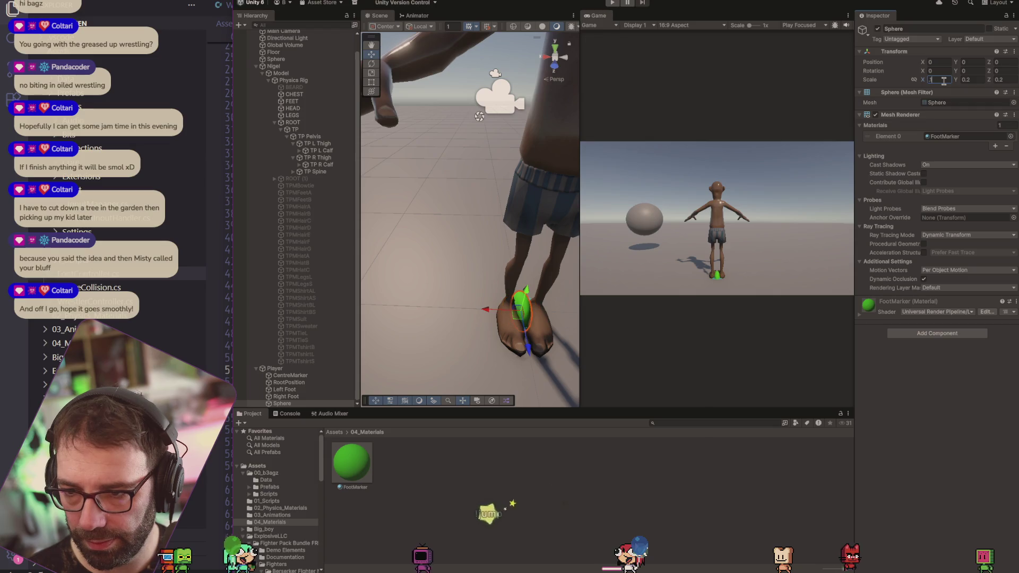
text(0.1)
key(Tab)
text(0.1)
key(Tab)
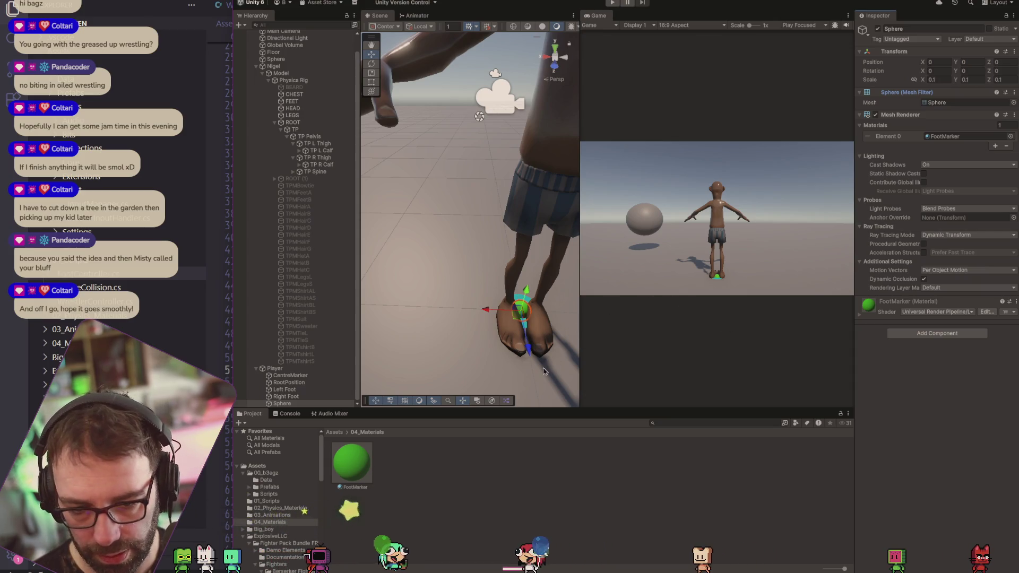
Rename the sphere LeftFootMarker and duplicate it as RightFootMarker.
click(283, 404)
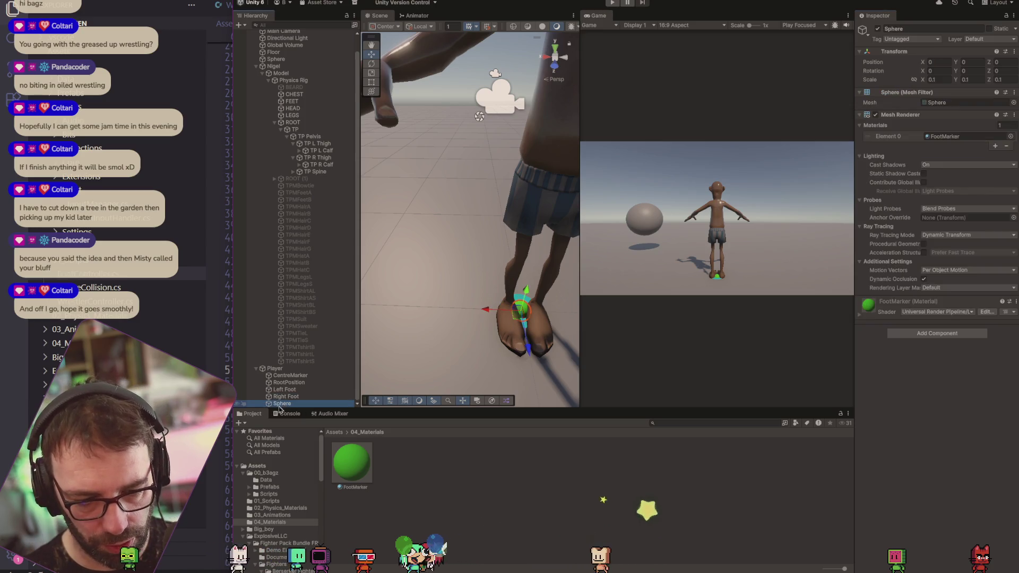
click(322, 406)
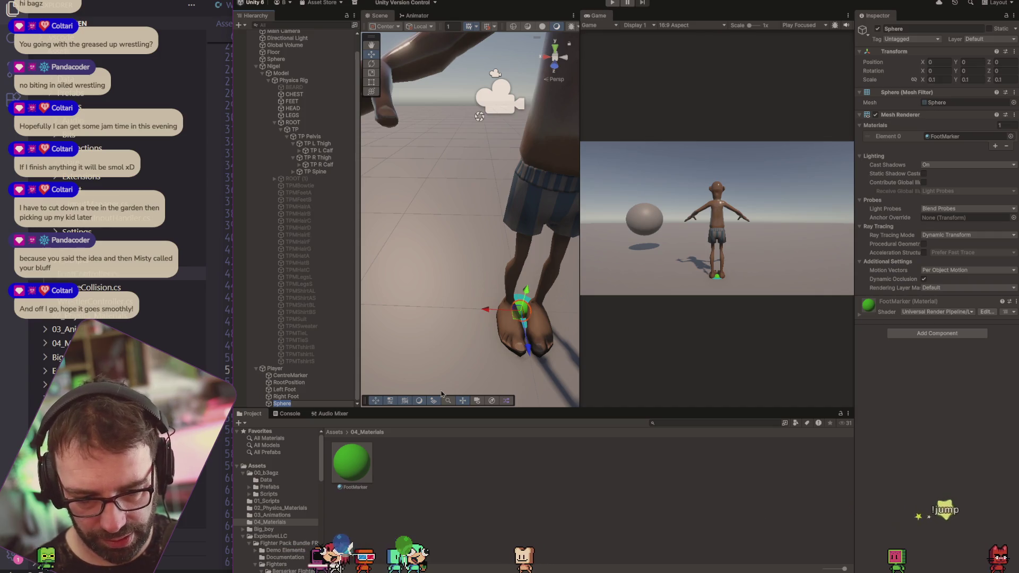
text(LeftFootMarker)
key(Return)
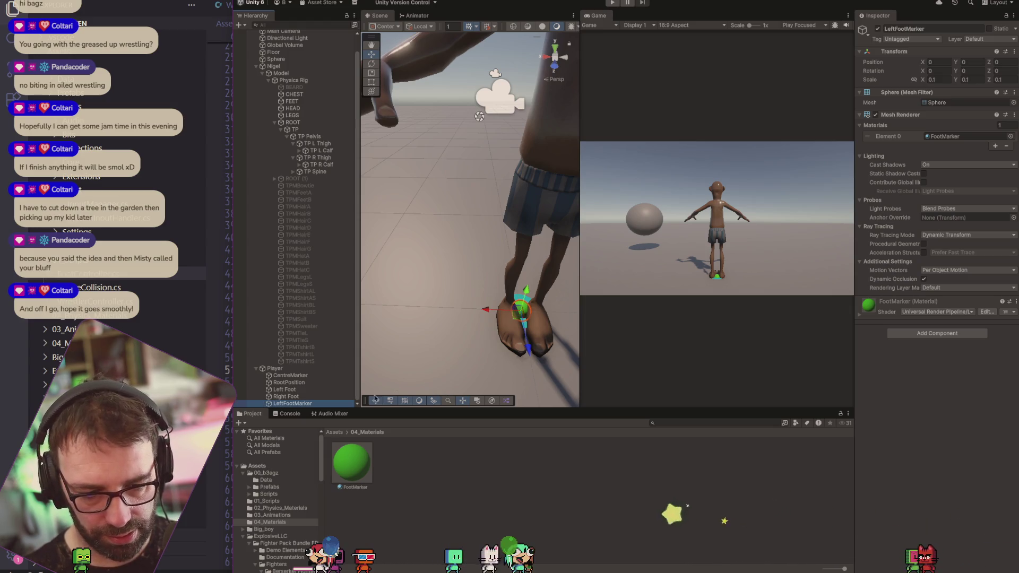
key(ctrl+d)
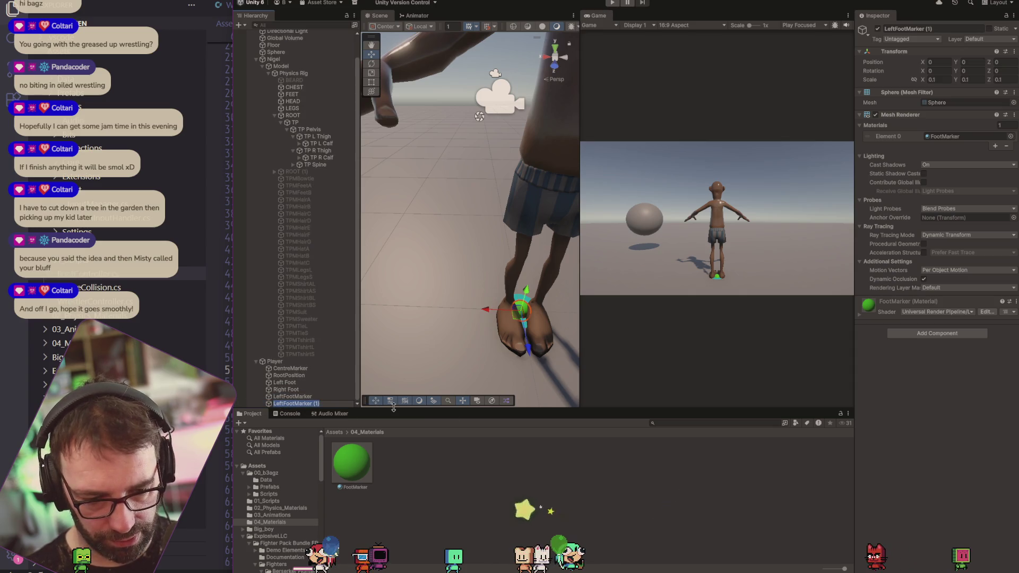
key(Return)
text(RightFoot)
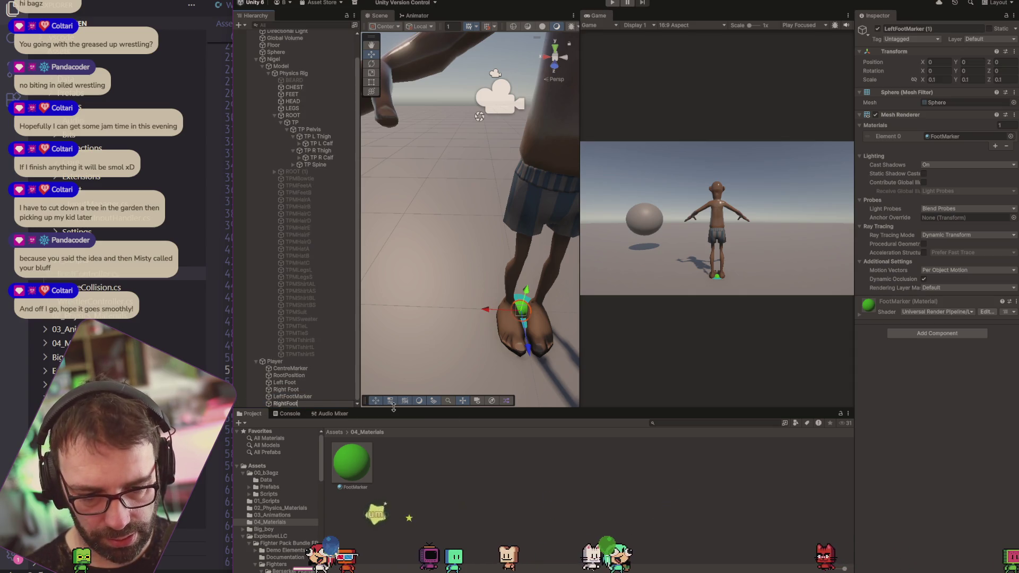
key(alt+Tab)
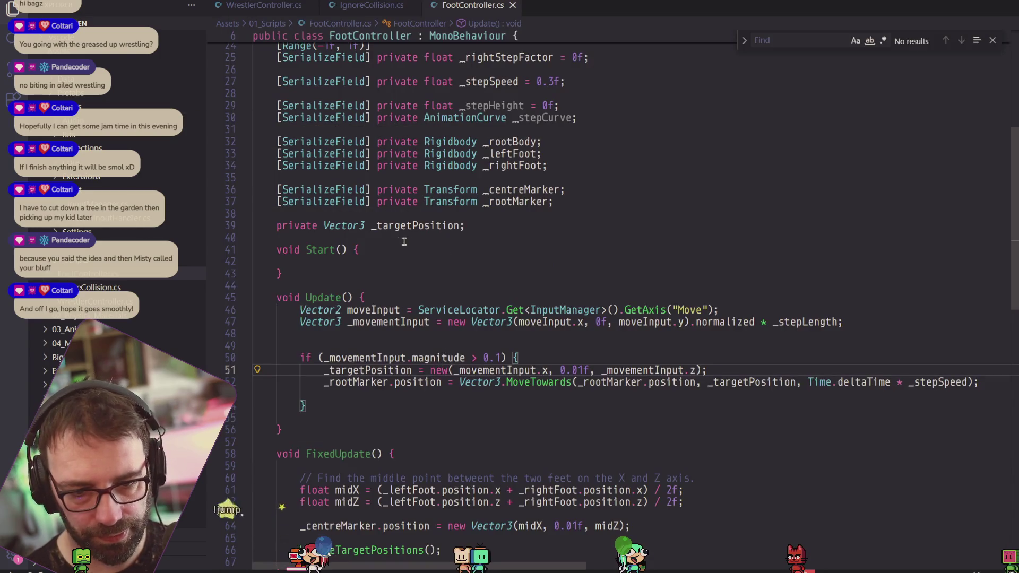
Copy the marker field lines as _leftFootMarker and _rightFootMarker Transform fields and save.
scroll(531, 265, up, 2)
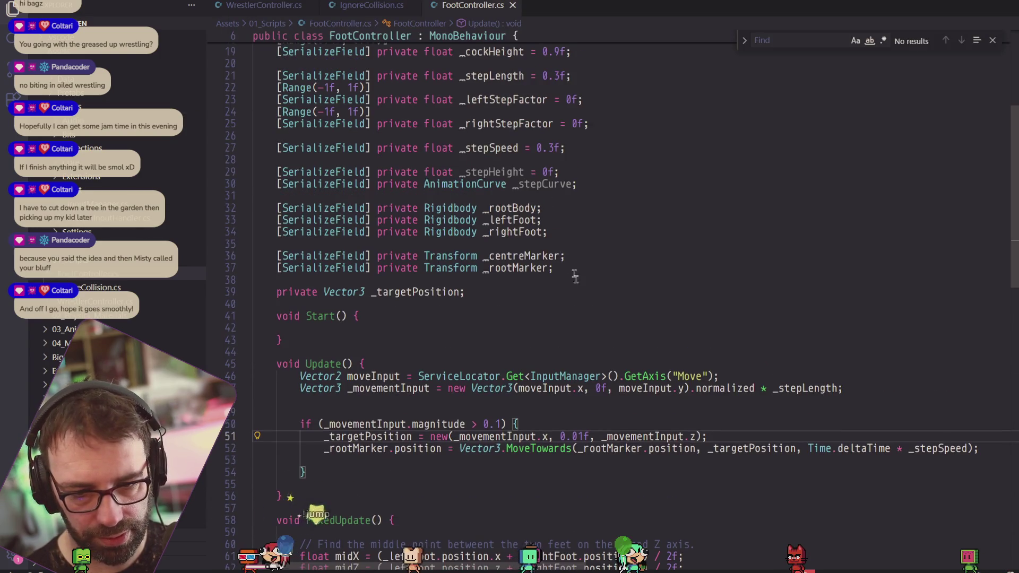
mouse_move(572, 269)
mouse_down()
mouse_move(297, 269)
mouse_move(277, 259)
mouse_up()
key(ctrl+c)
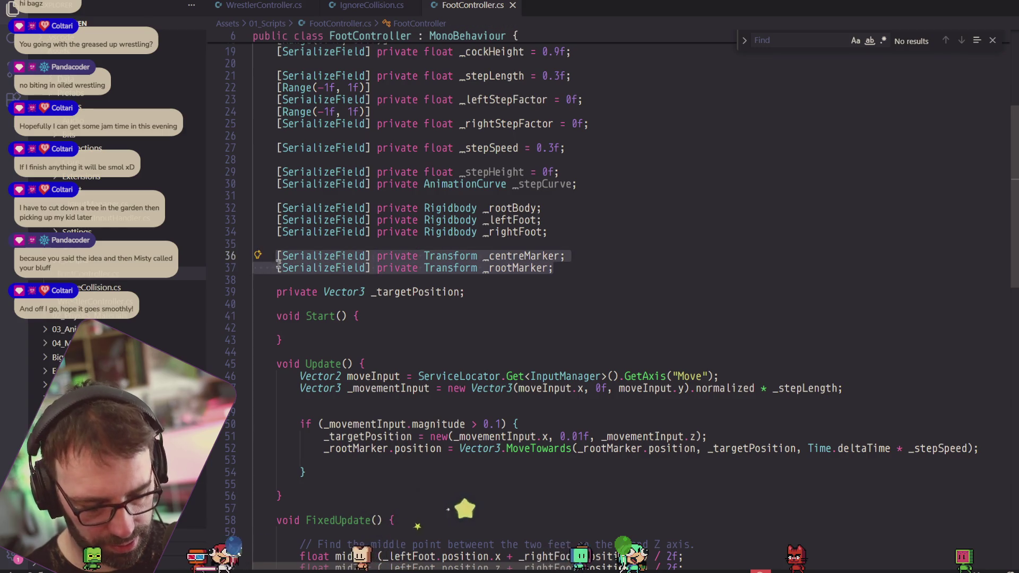
click(510, 293)
key(Return)
key(ctrl+v)
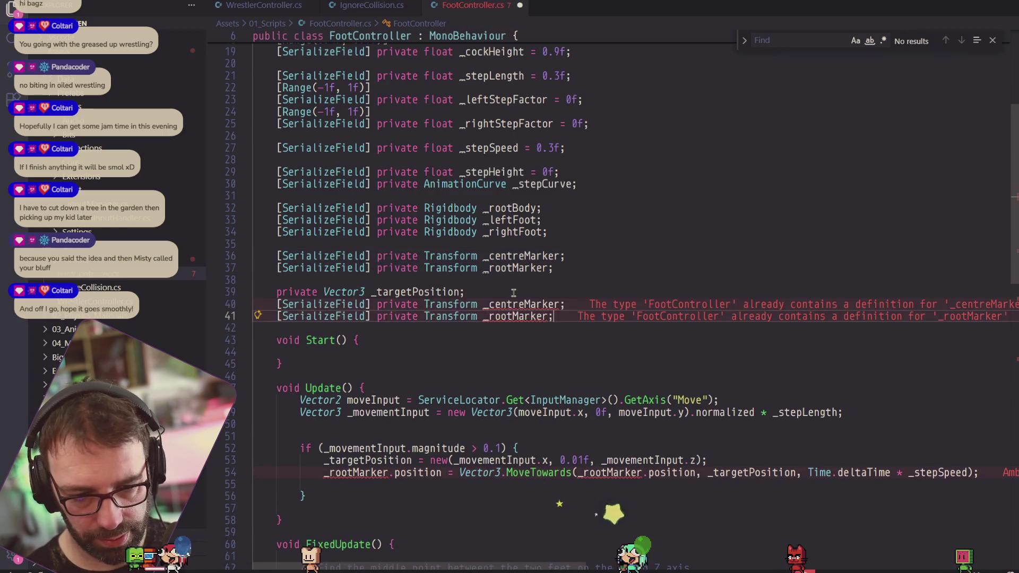
drag(524, 304, 489, 304)
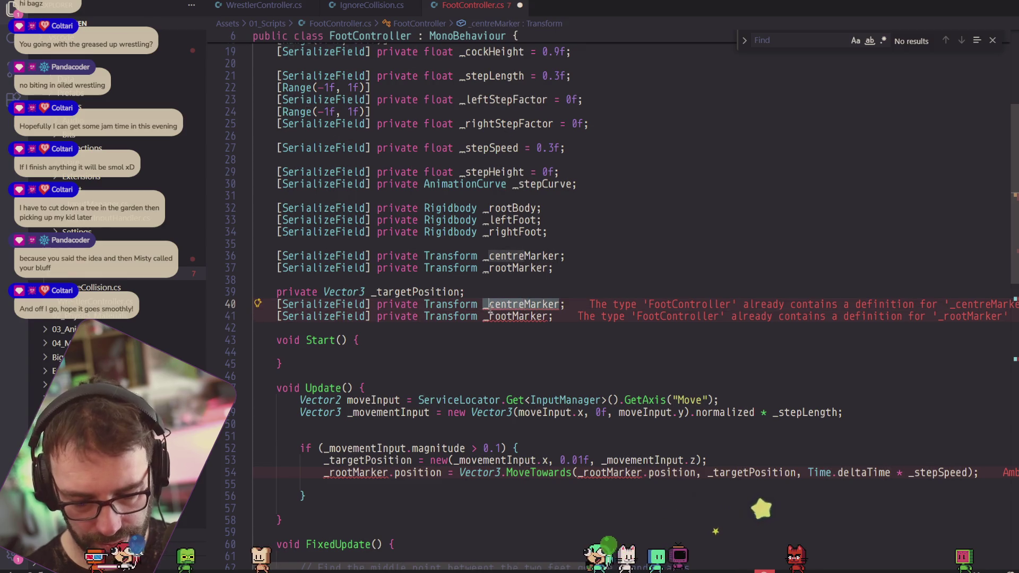
text(leftFoot)
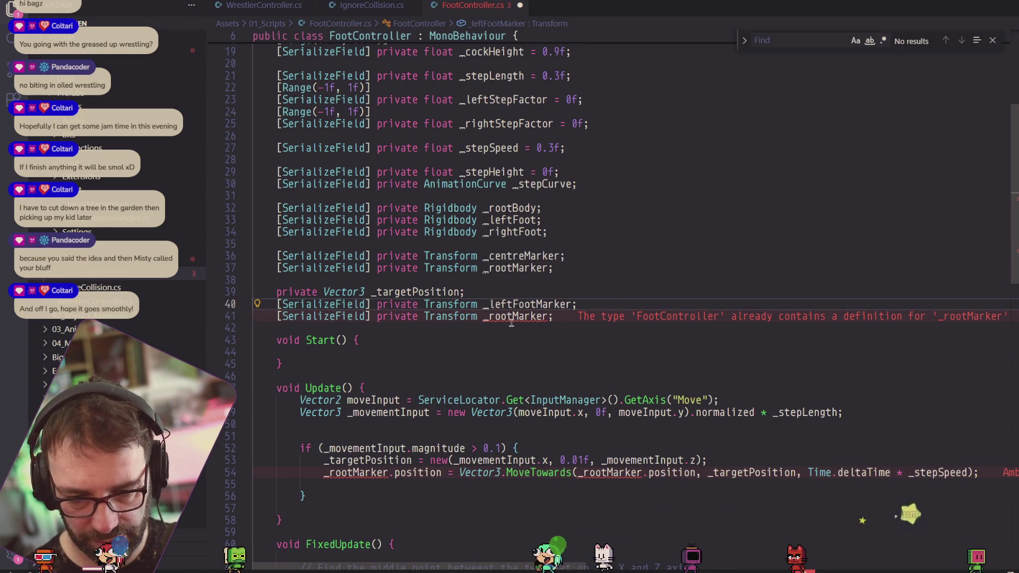
double_click(502, 317)
drag(513, 317, 489, 316)
text(rightFo)
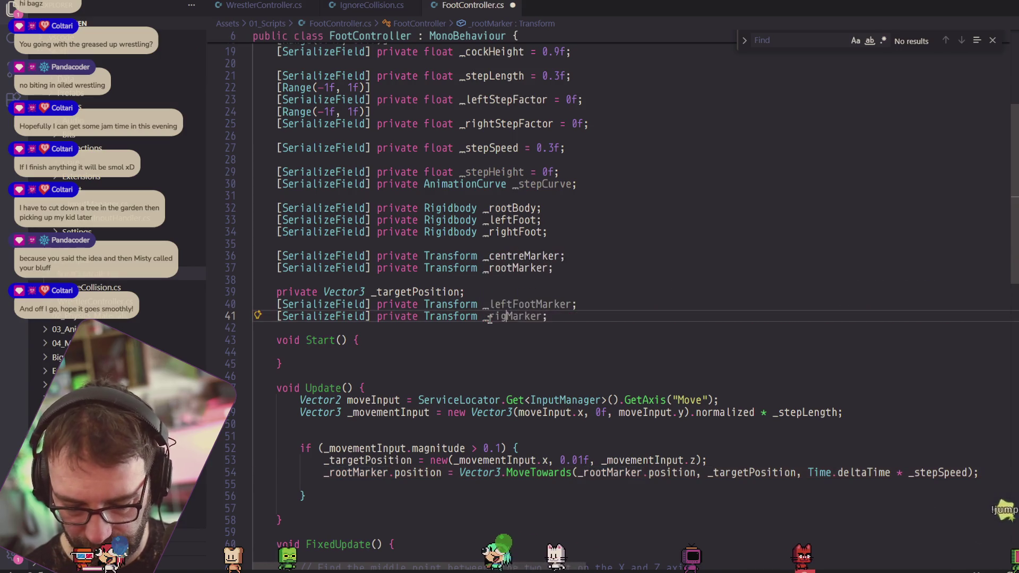
text(ot)
key(ctrl+s)
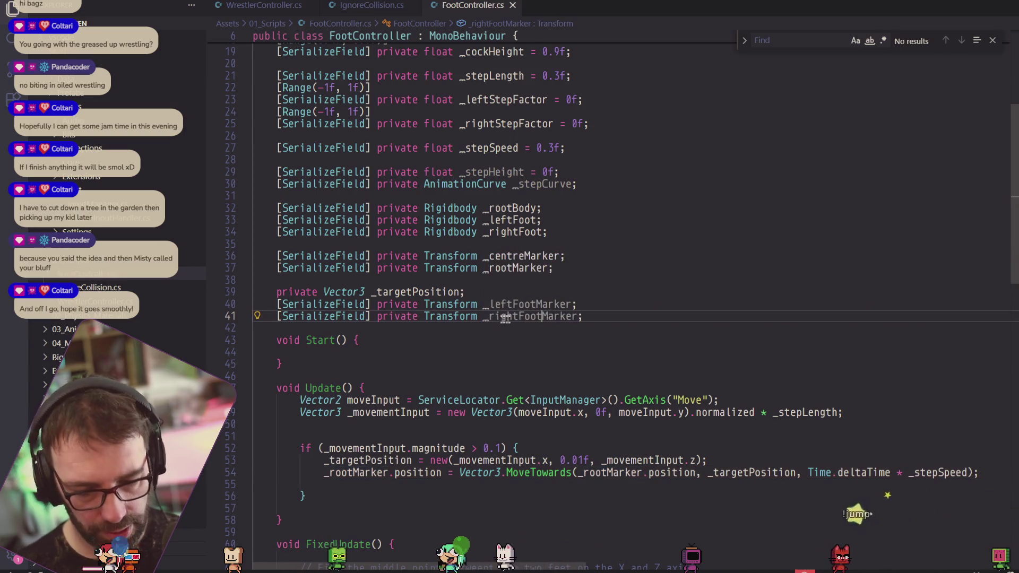
Review the movement input expression on line 49, then go back to Unity to recompile.
scroll(544, 329, down, 2)
scroll(544, 329, down, 1)
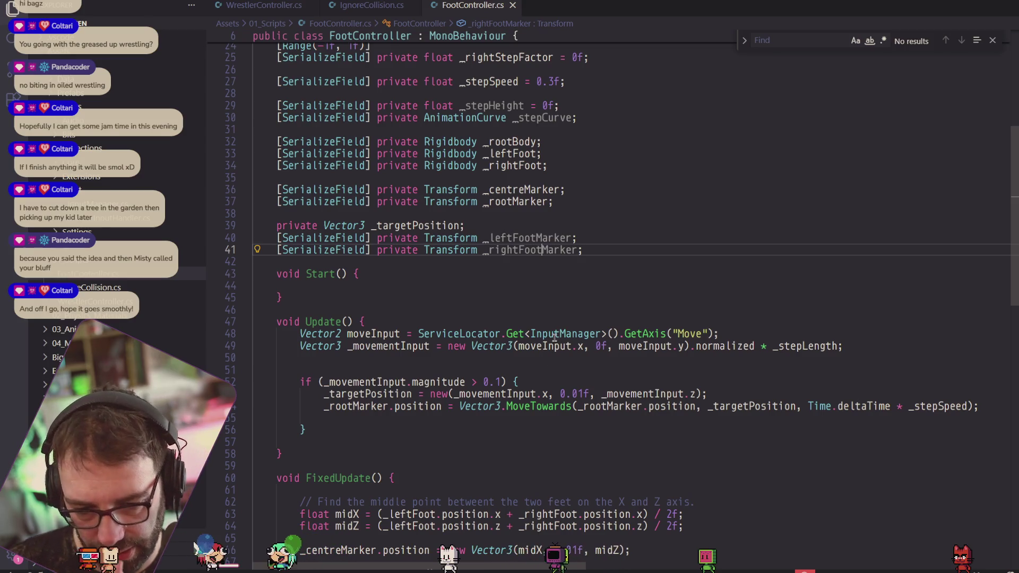
mouse_move(552, 334)
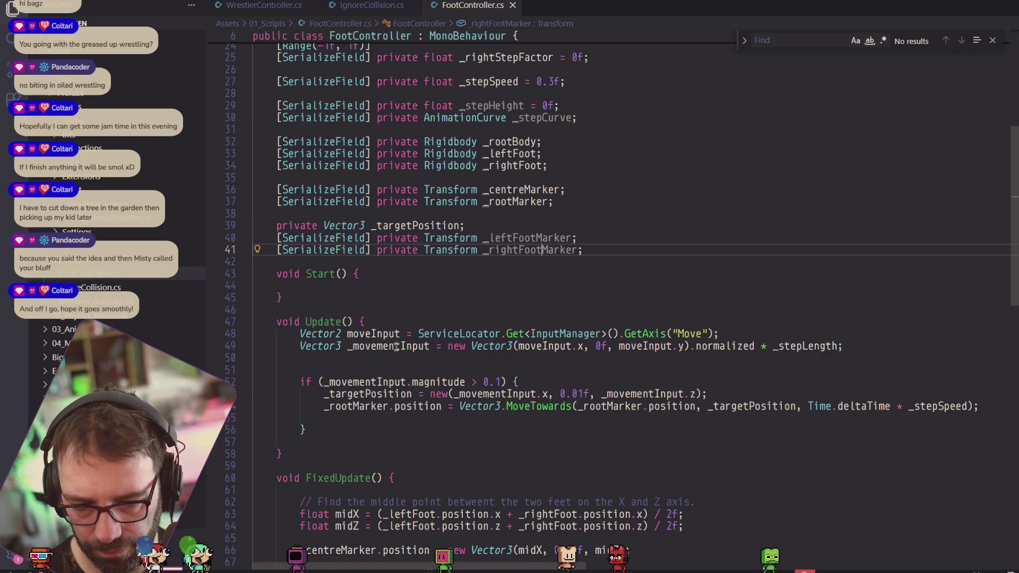
mouse_move(396, 347)
mouse_down()
mouse_move(753, 346)
mouse_move(695, 346)
mouse_up()
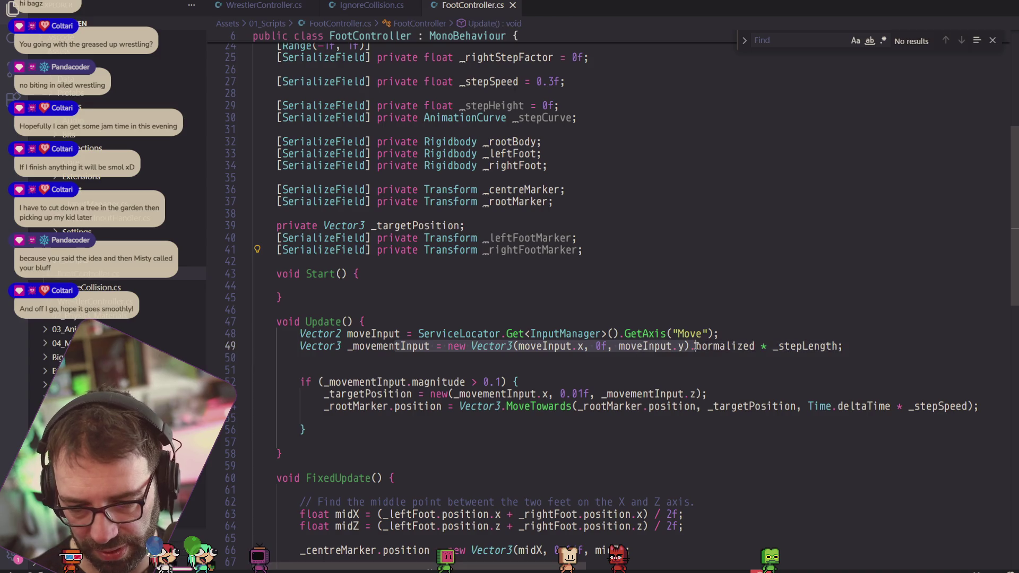
click(764, 350)
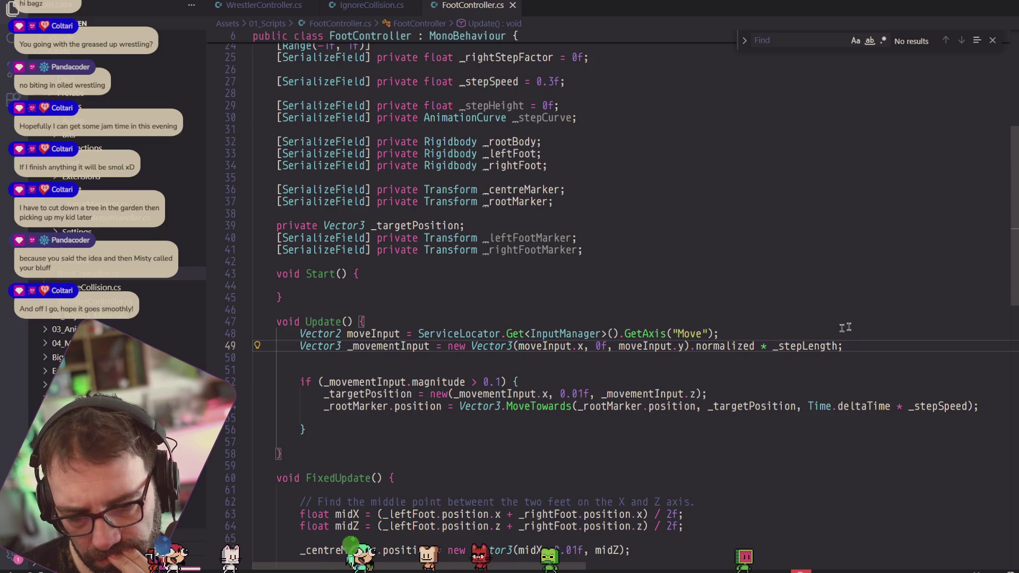
mouse_move(607, 333)
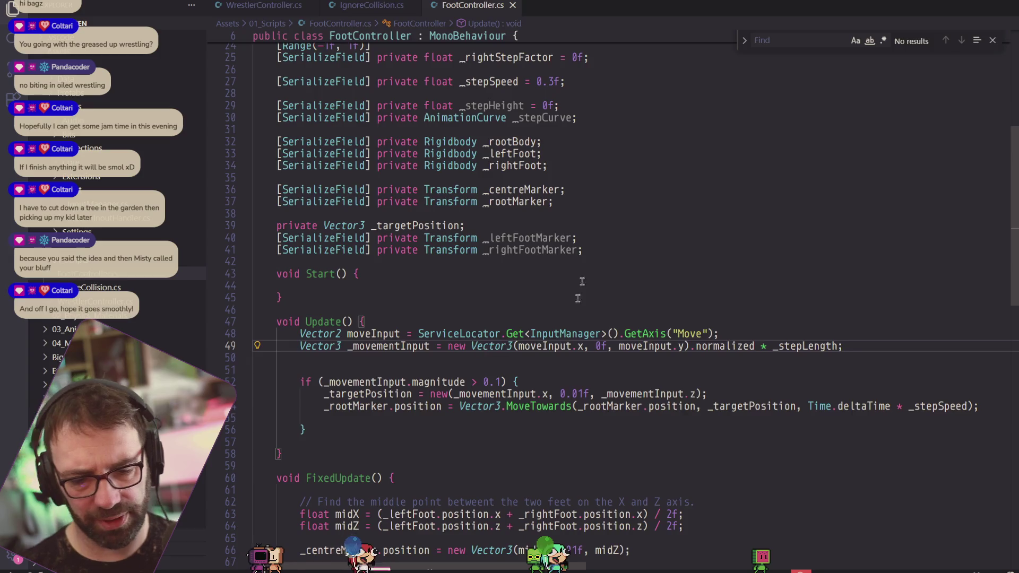
key(alt+Tab)
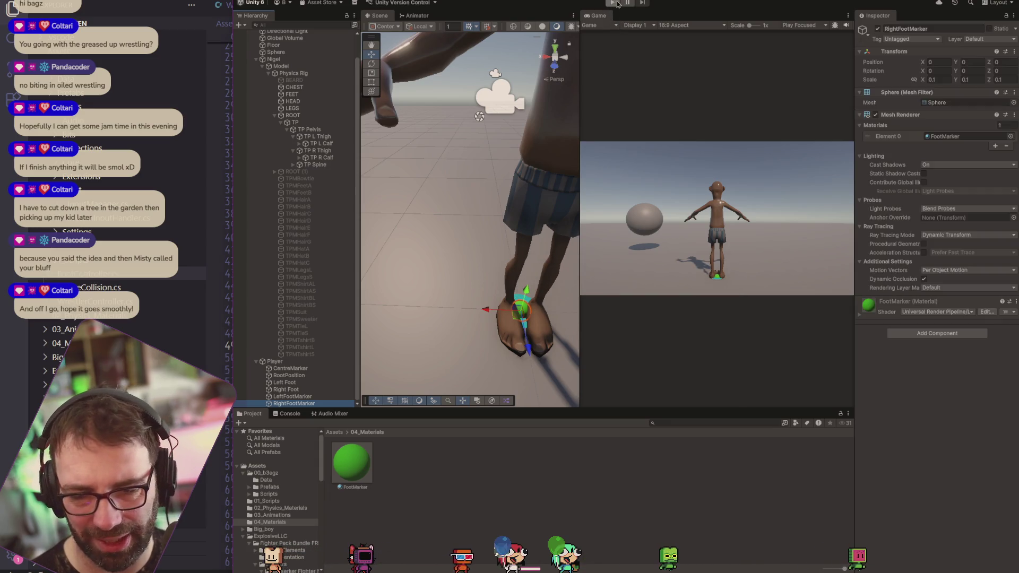
Enter Play mode to watch the foot markers in the Scene view, then return to FootController.cs.
click(614, 3)
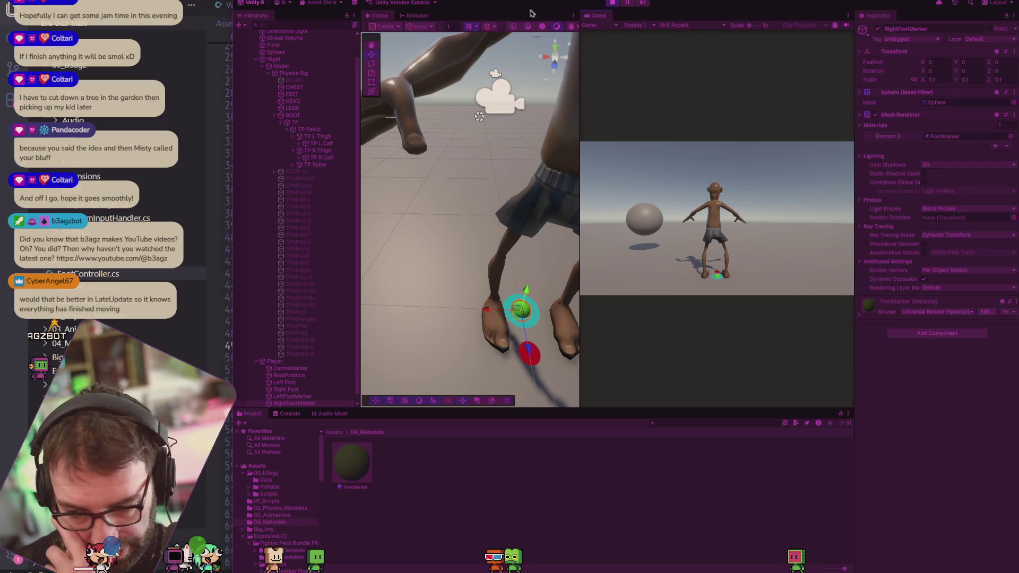
key(alt+Tab)
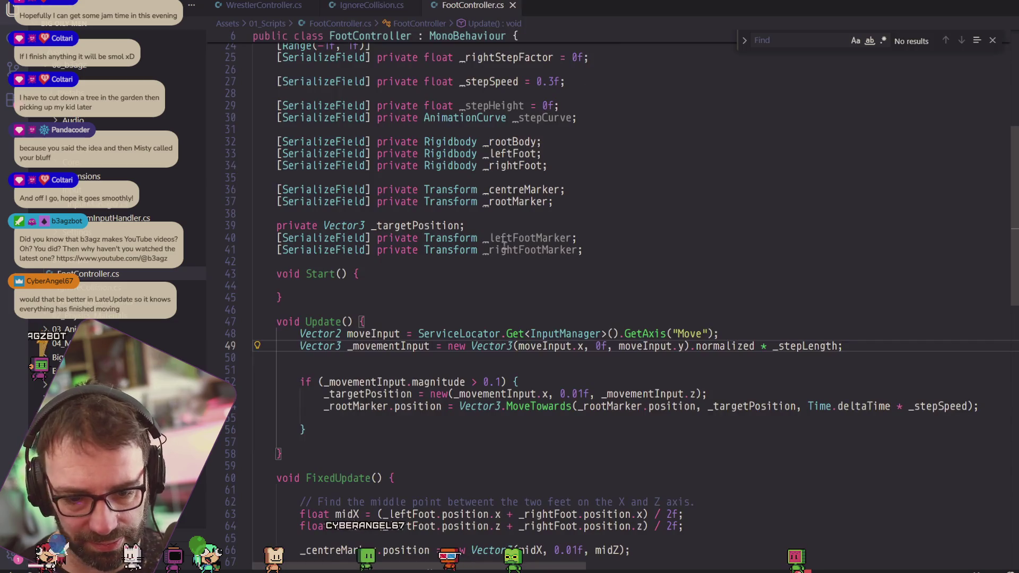
scroll(576, 210, down, 3)
scroll(576, 210, down, 4)
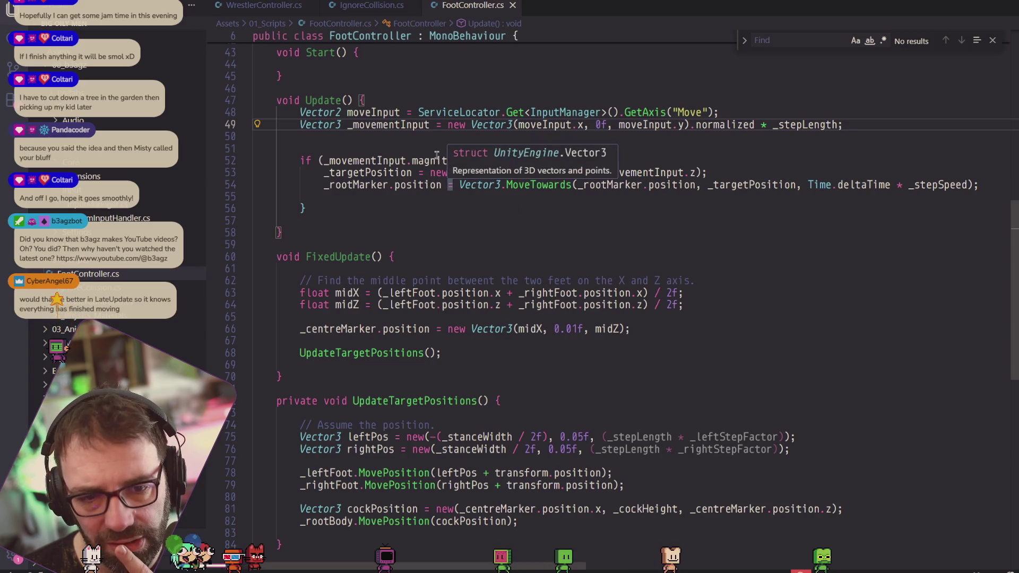
click(360, 112)
click(660, 112)
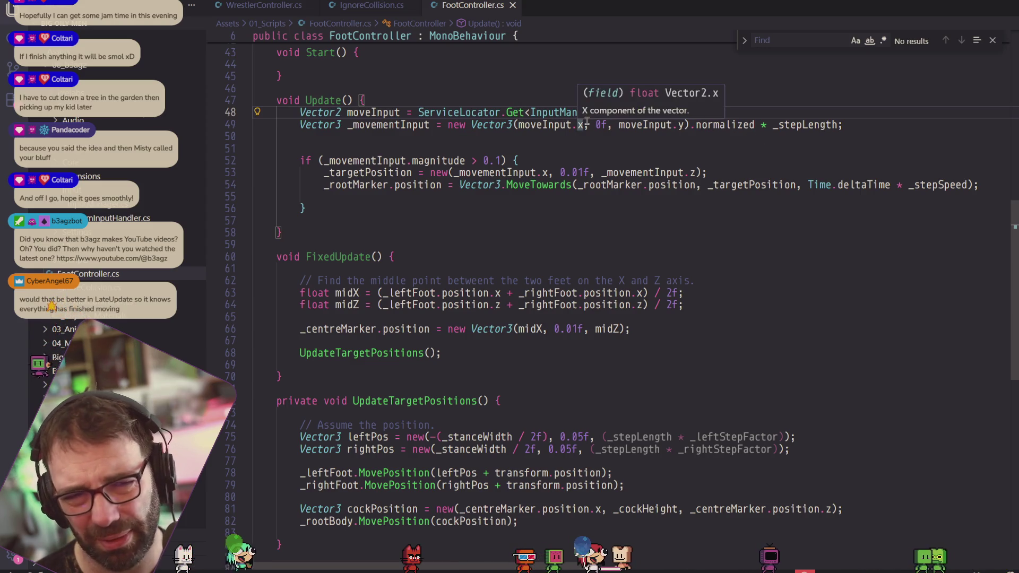
click(665, 112)
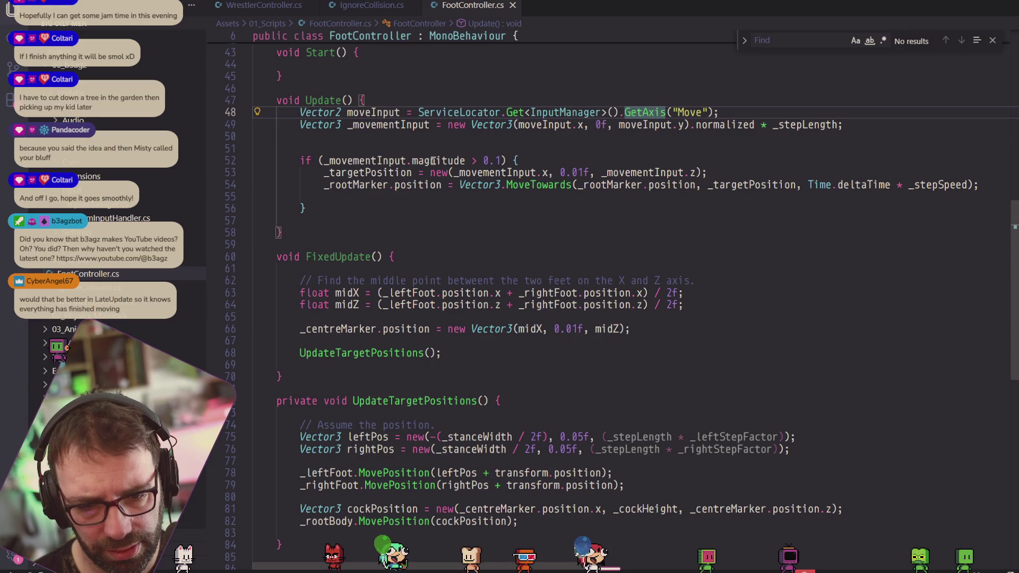
mouse_move(433, 160)
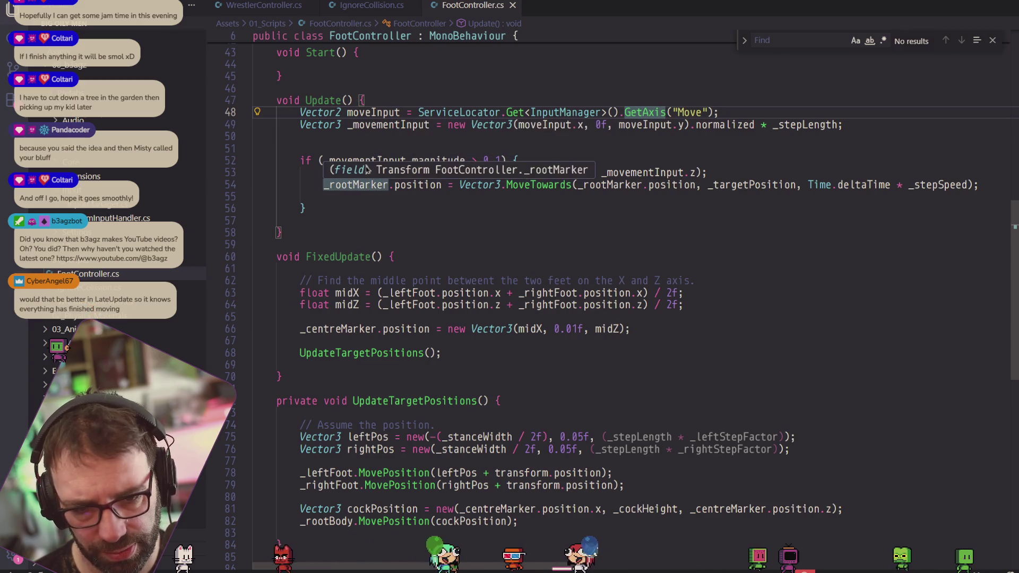
mouse_move(565, 112)
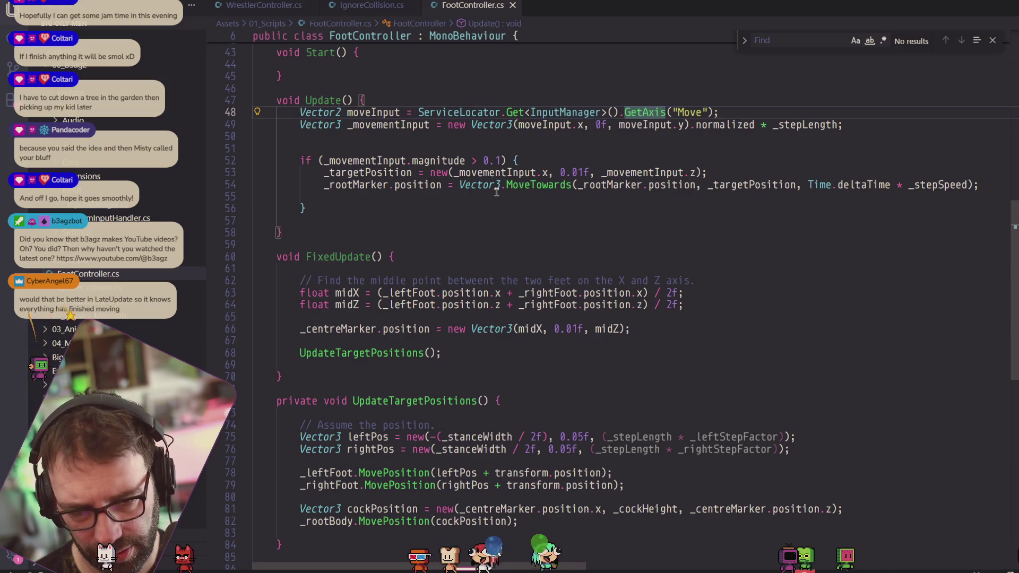
mouse_move(499, 188)
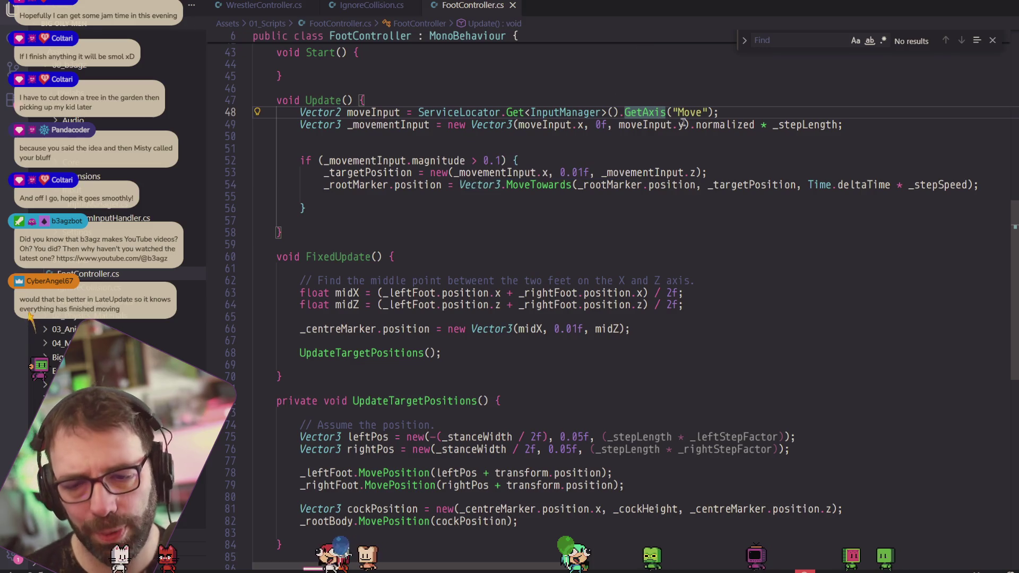
mouse_move(685, 126)
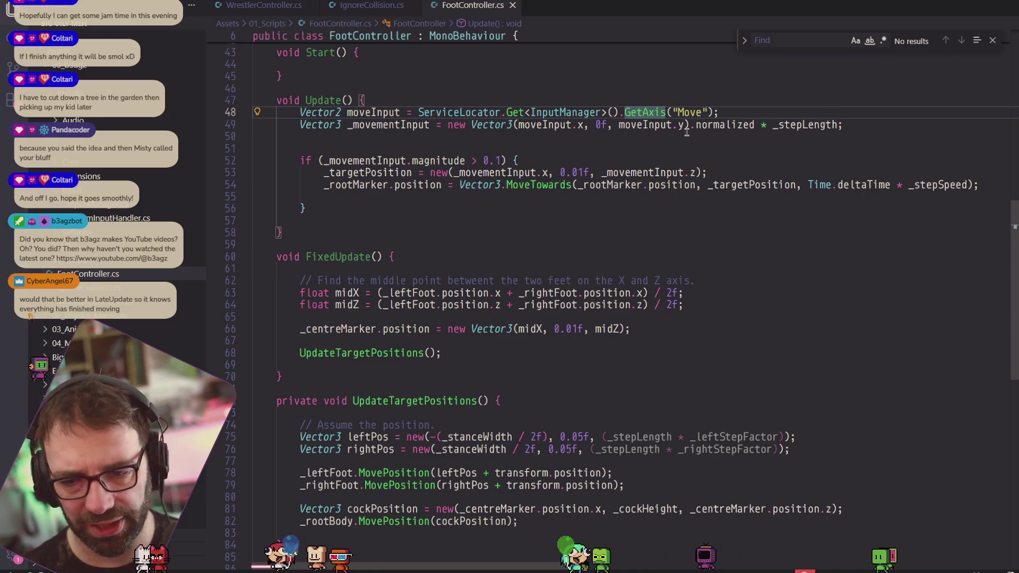
click(538, 129)
key(Down)
mouse_move(549, 128)
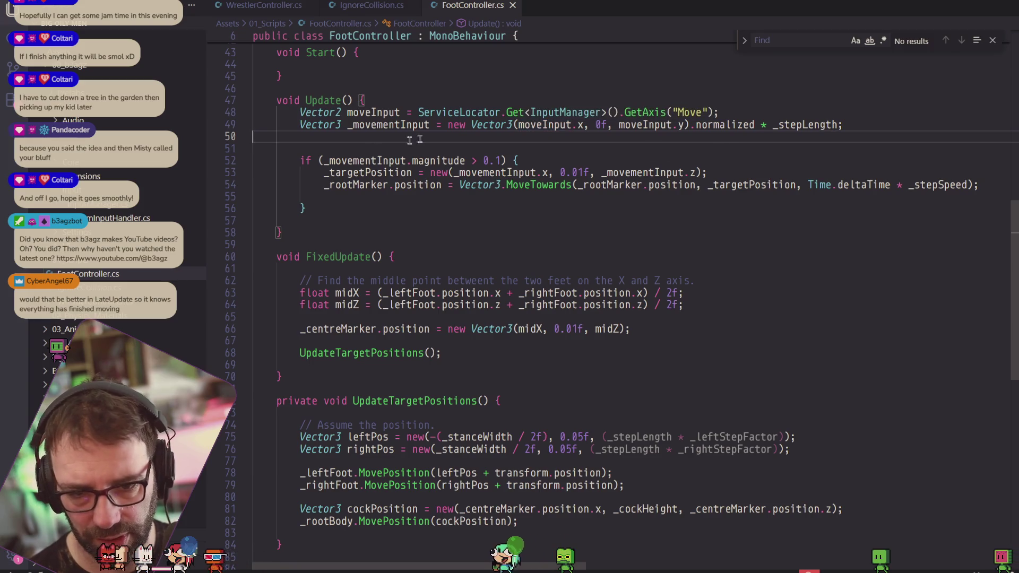
key(Up)
key(End)
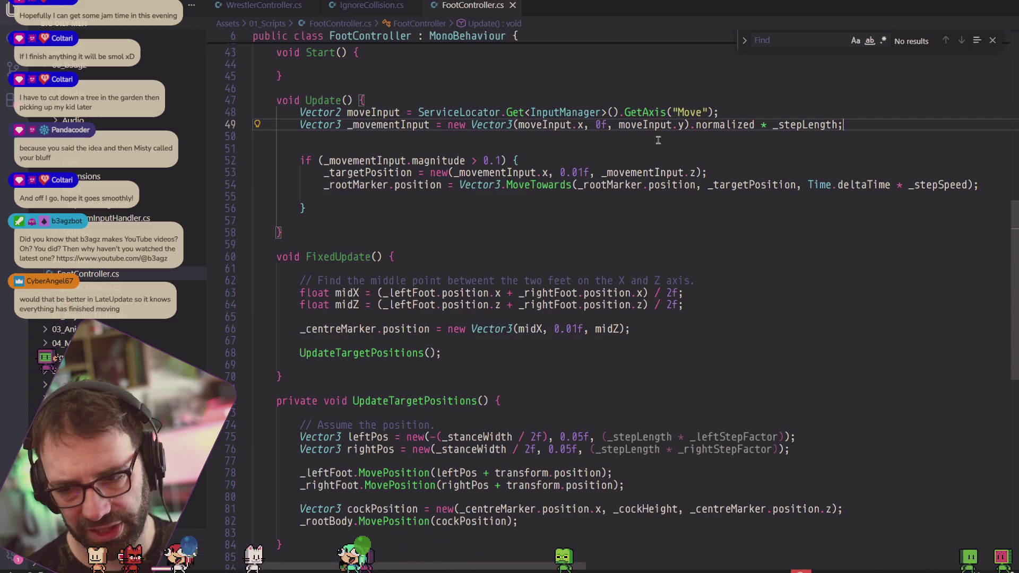
mouse_move(709, 126)
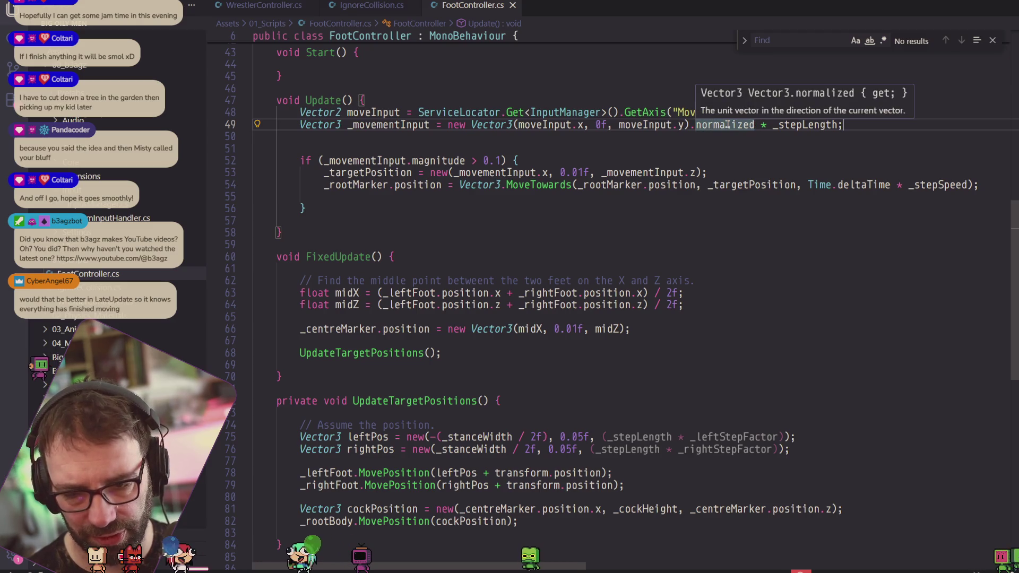
click(709, 123)
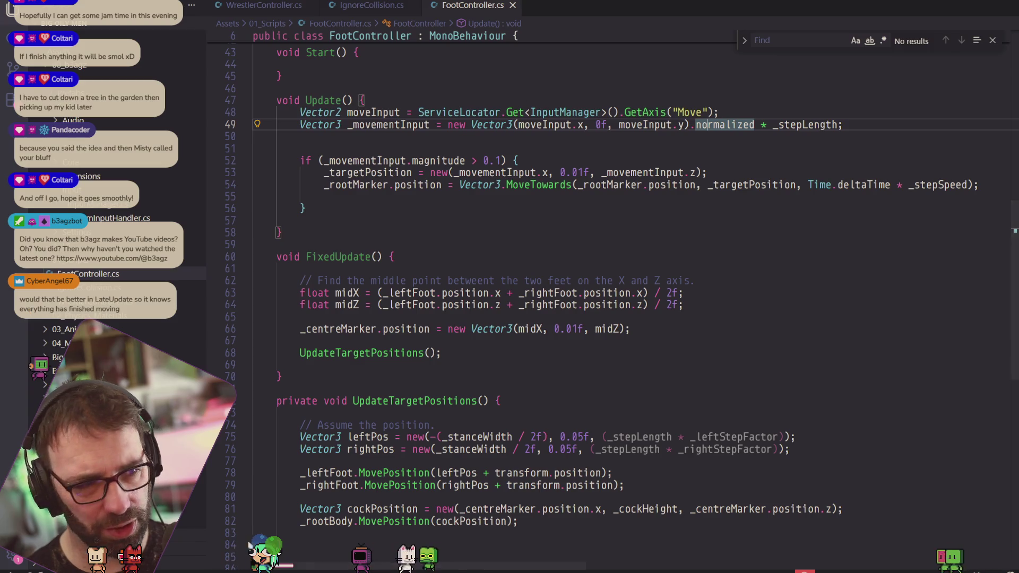
key(alt+Tab)
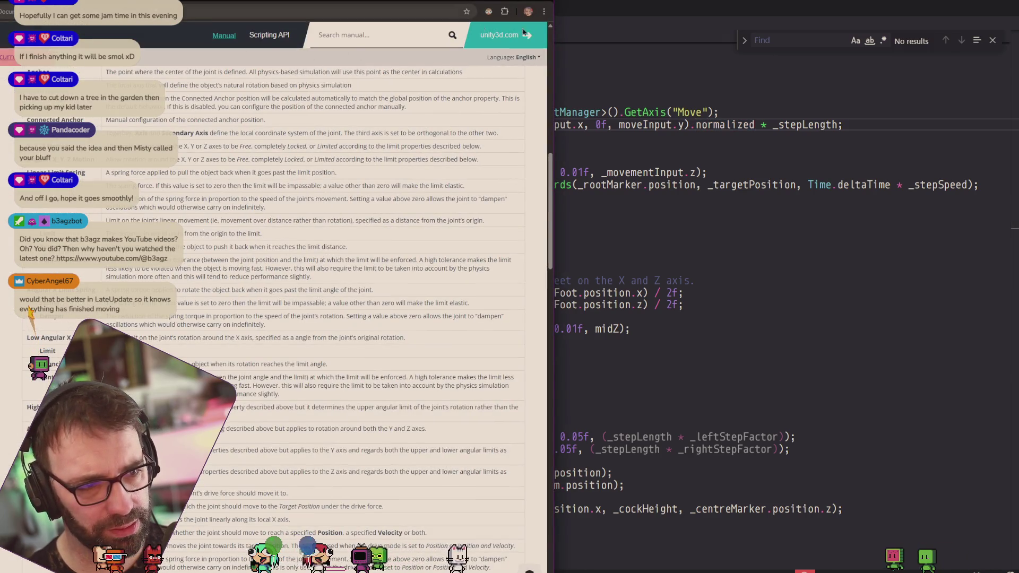
drag(552, 41, 202, 41)
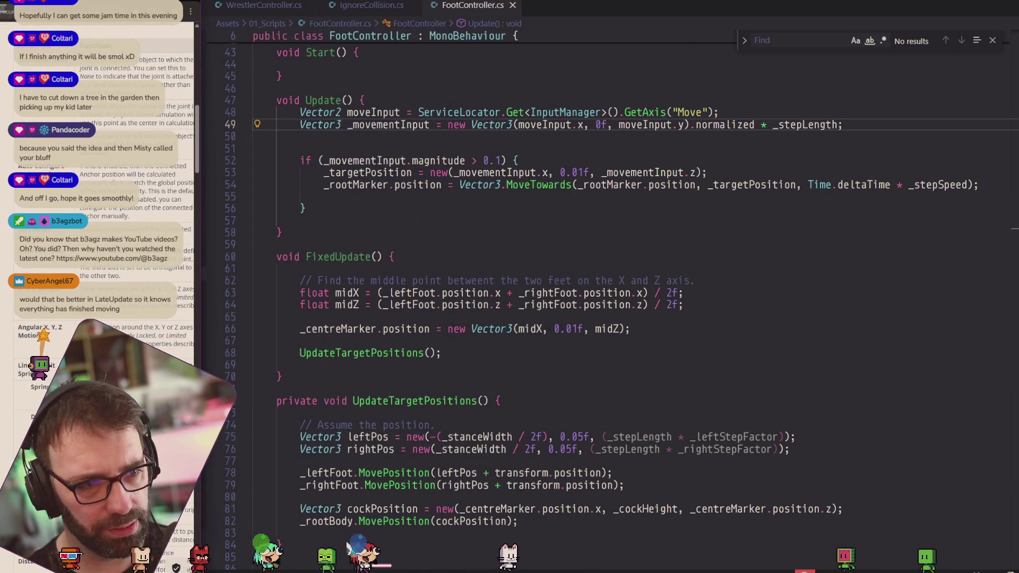
key(ctrl+t)
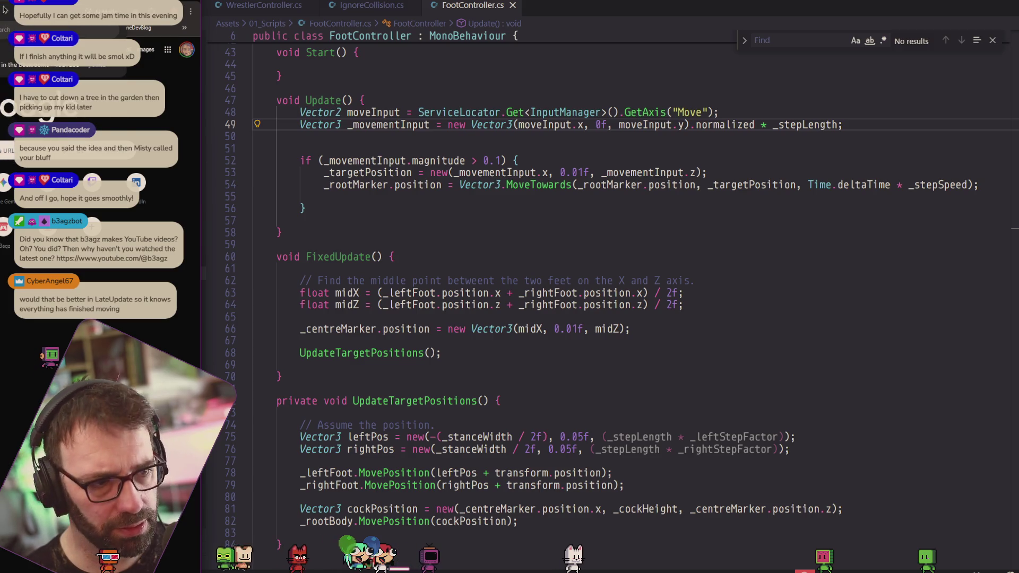
key(Return)
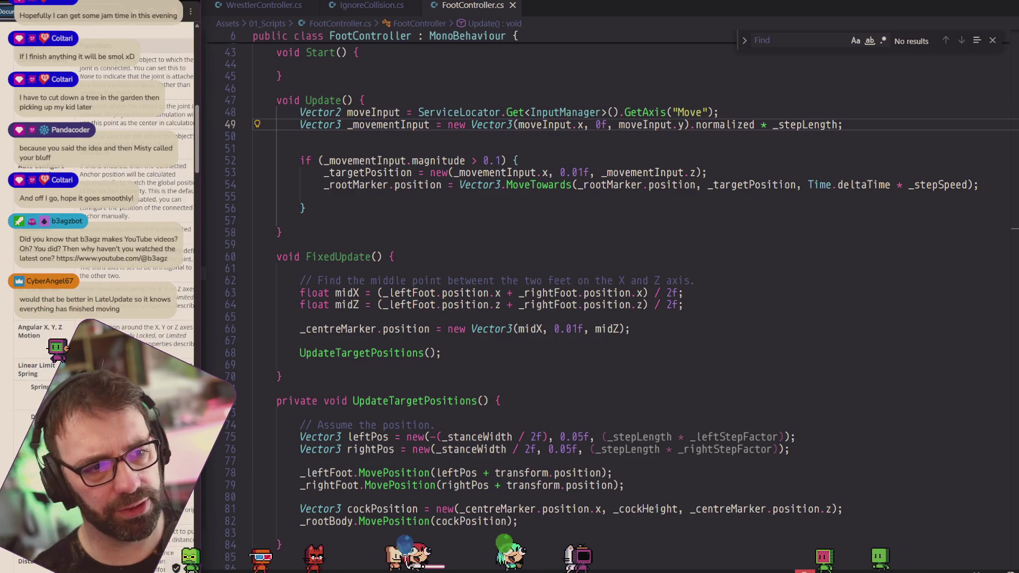
double_click(725, 124)
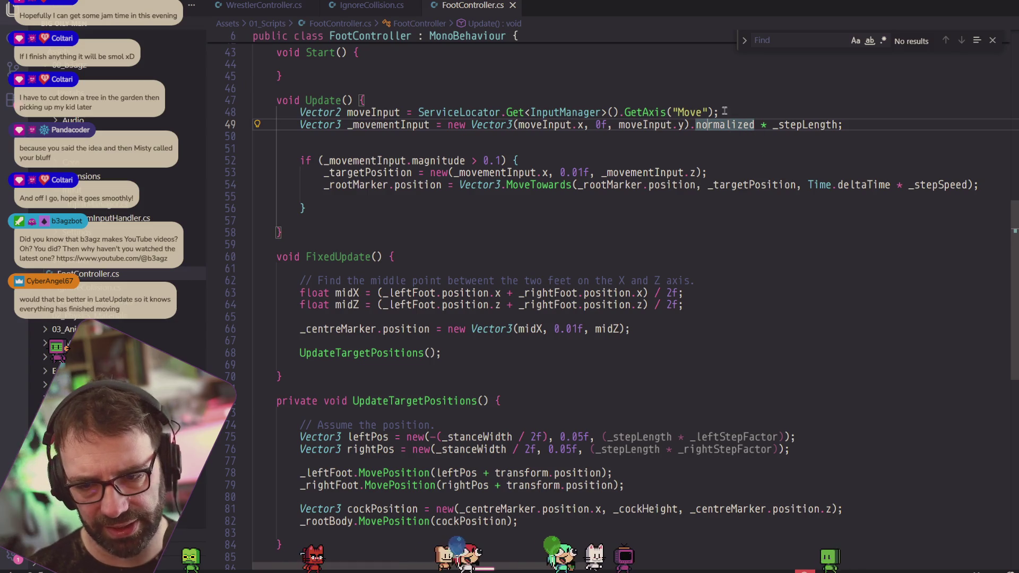
mouse_move(691, 123)
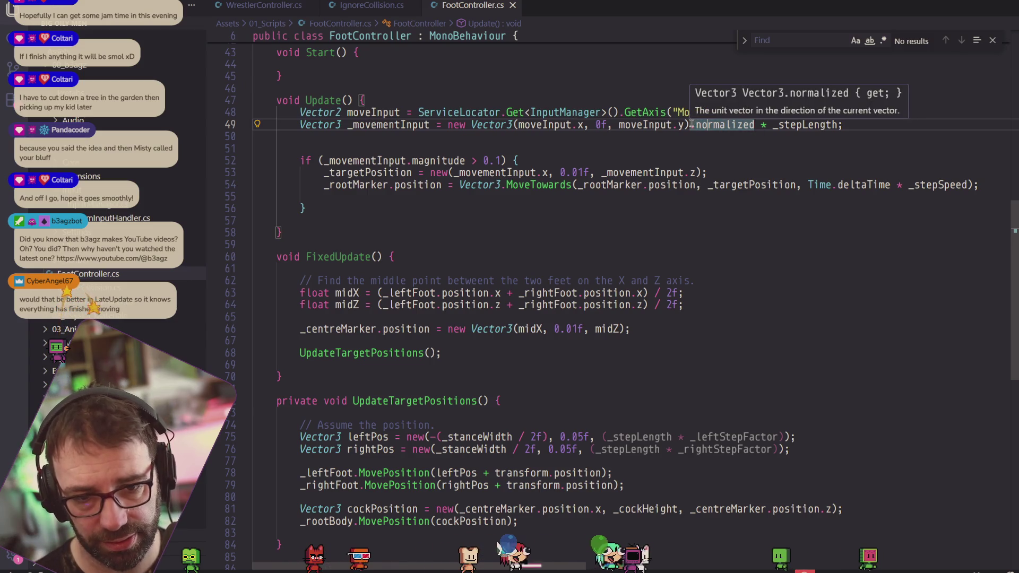
click(692, 124)
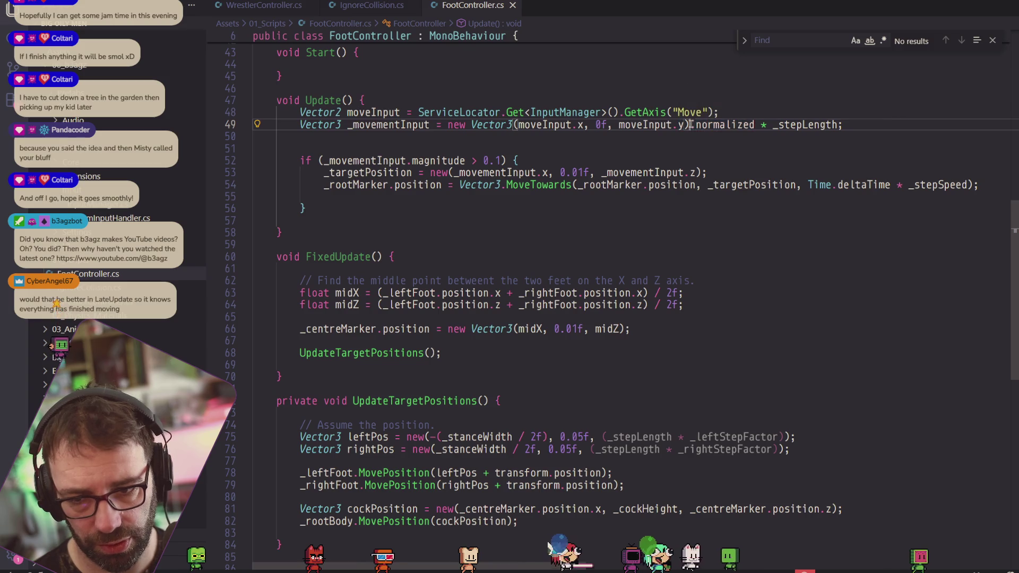
click(724, 124)
key(shift+End)
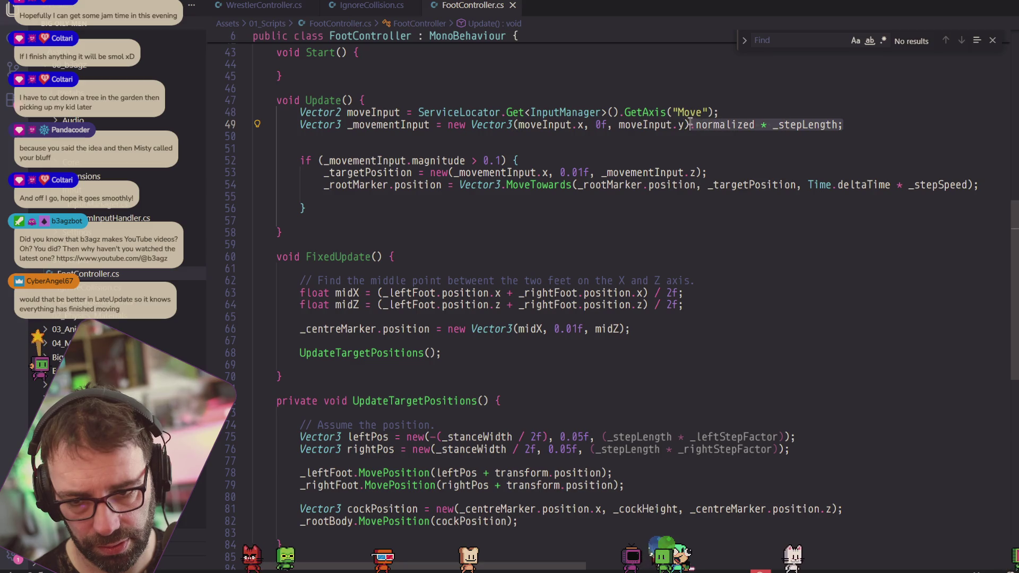
Send line 49 to the AI chat, then close the chat and the in-file search.
right_click(690, 123)
click(796, 311)
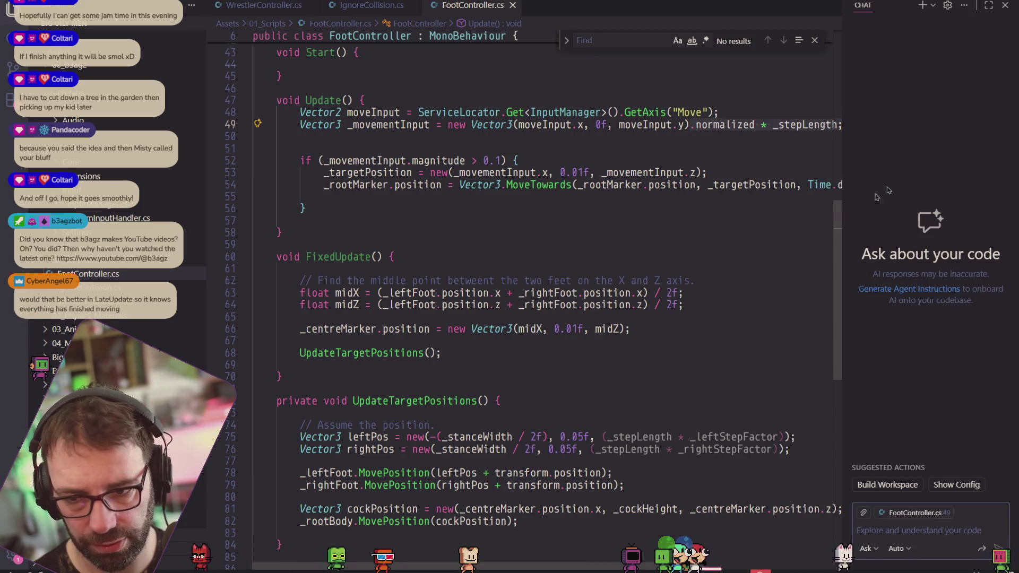
click(990, 6)
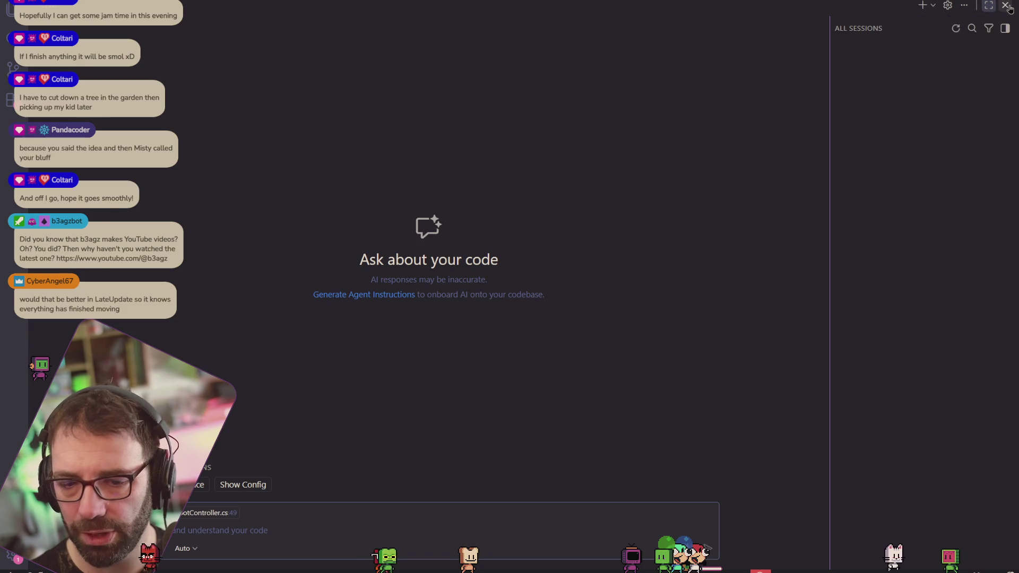
click(1007, 7)
click(994, 40)
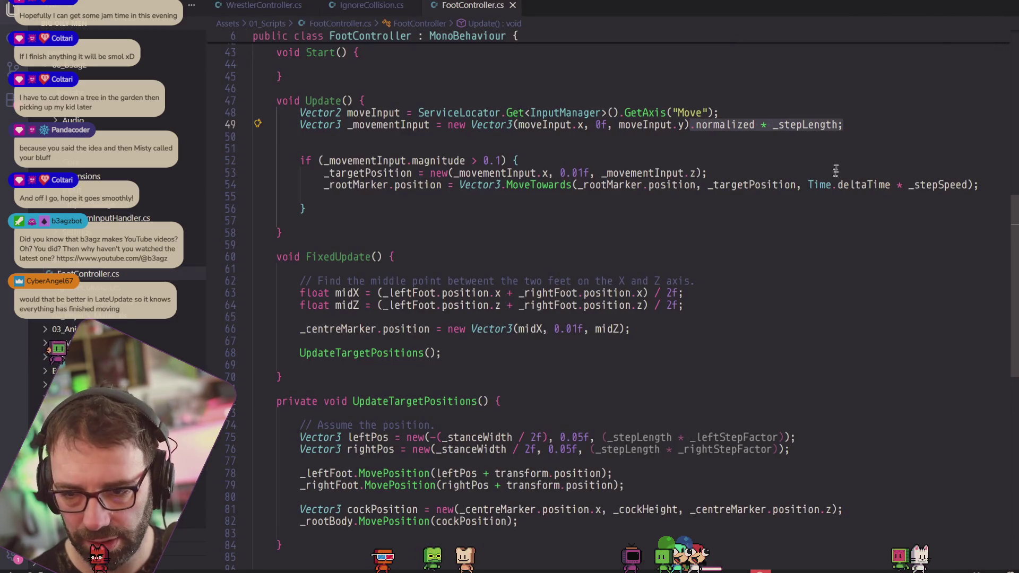
Cut '.normalized * _stepLength' from line 49, end it with ';' and add blank lines below.
right_click(762, 124)
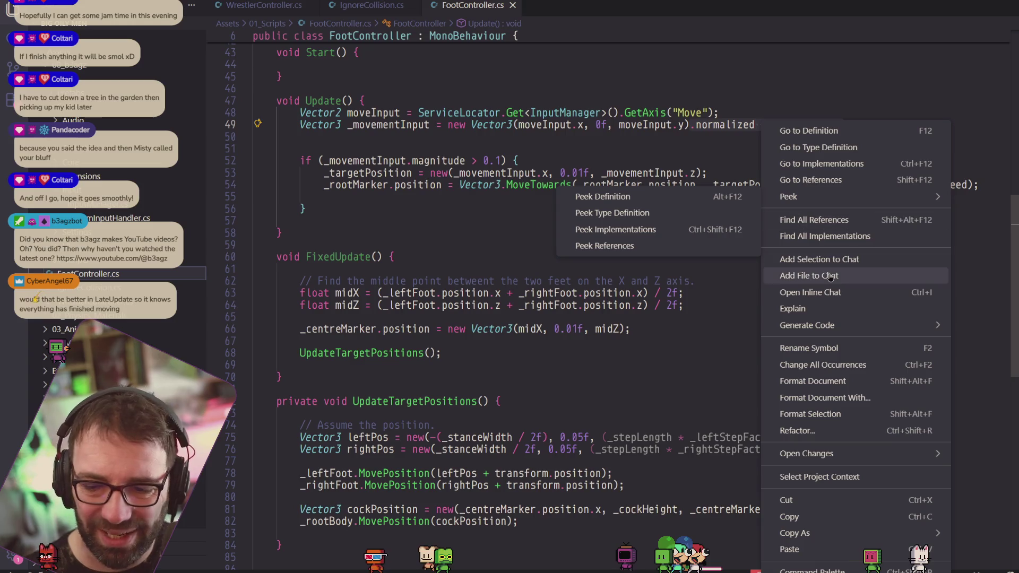
click(808, 500)
text(;)
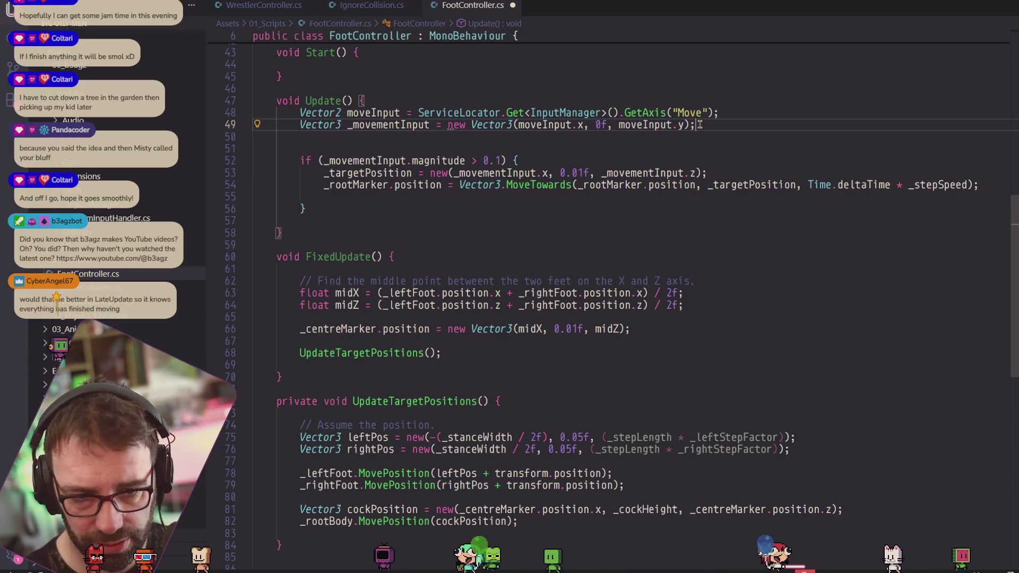
key(Return)
key(Return)
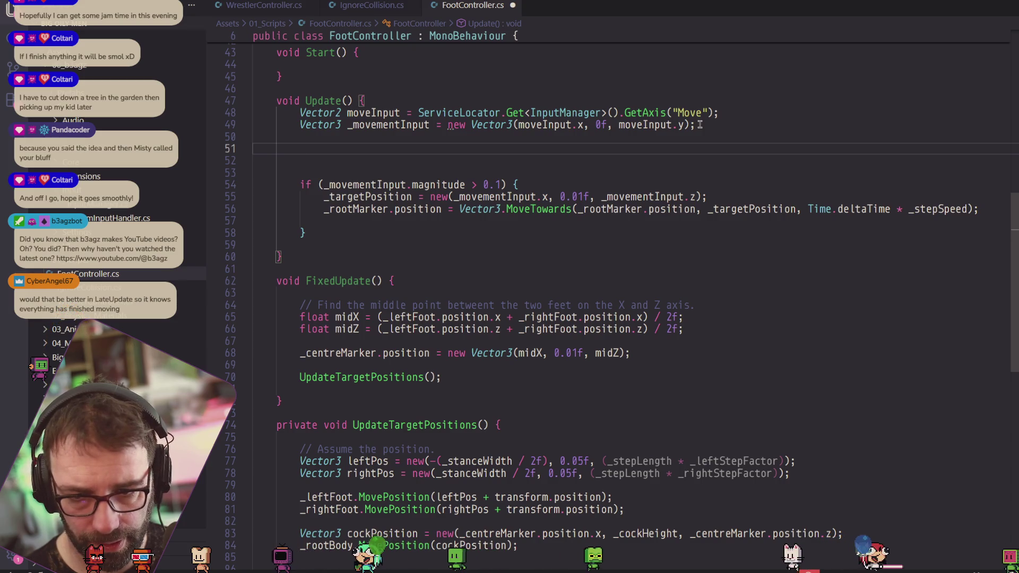
Write '_movementInput = _movementInput.normalized * _stepLength;' on the new line.
text(m)
key(BackSpace)
text(_j)
key(BackSpace)
text(movementInp)
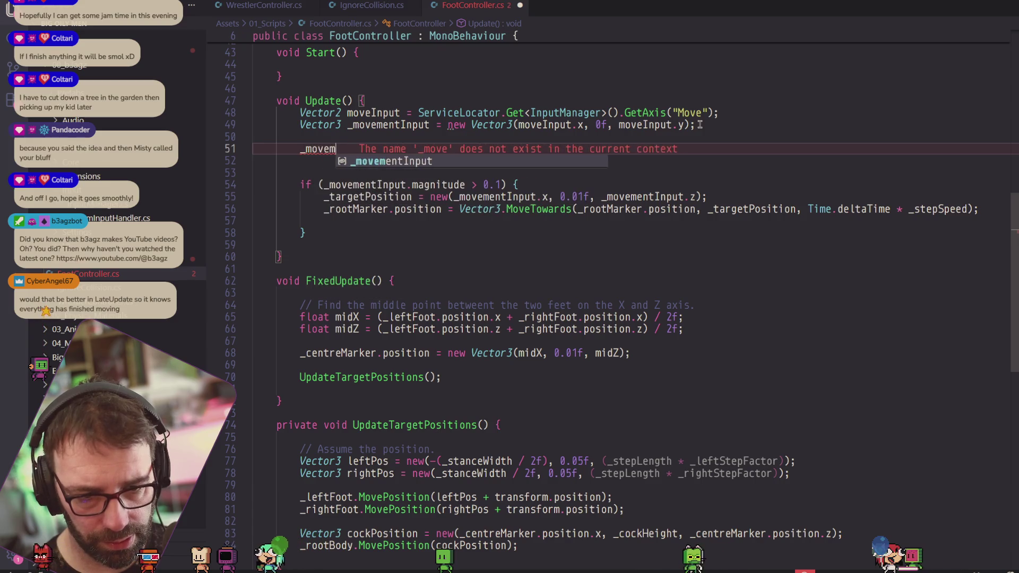
key(Tab)
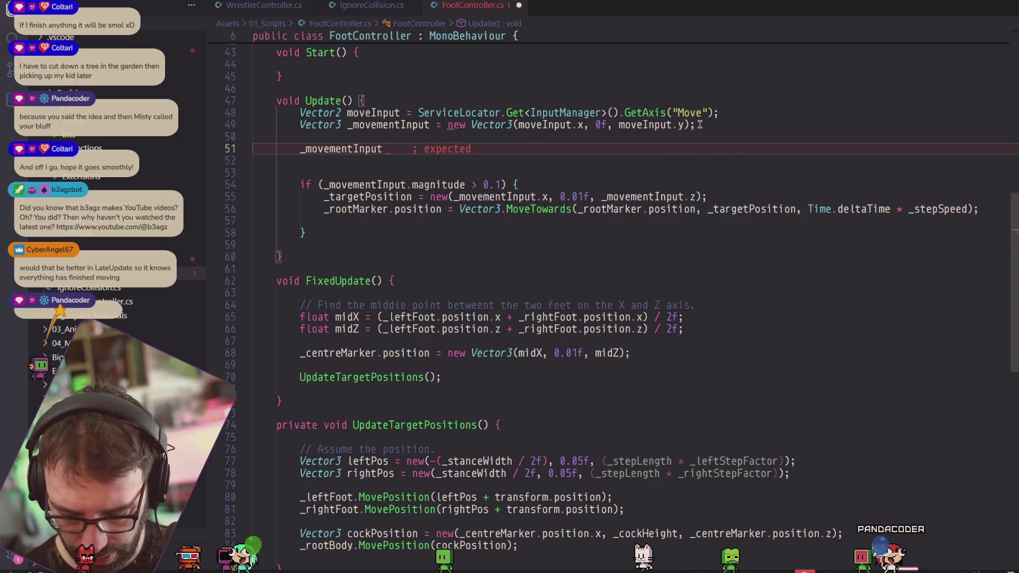
text(= _movementIn)
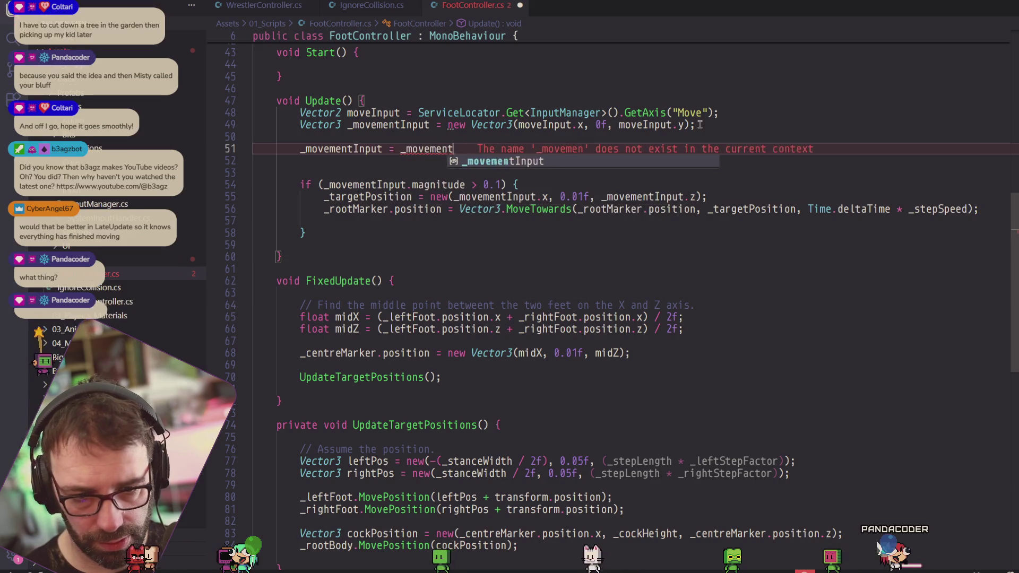
key(Tab)
text(.normalized * _stepLength;)
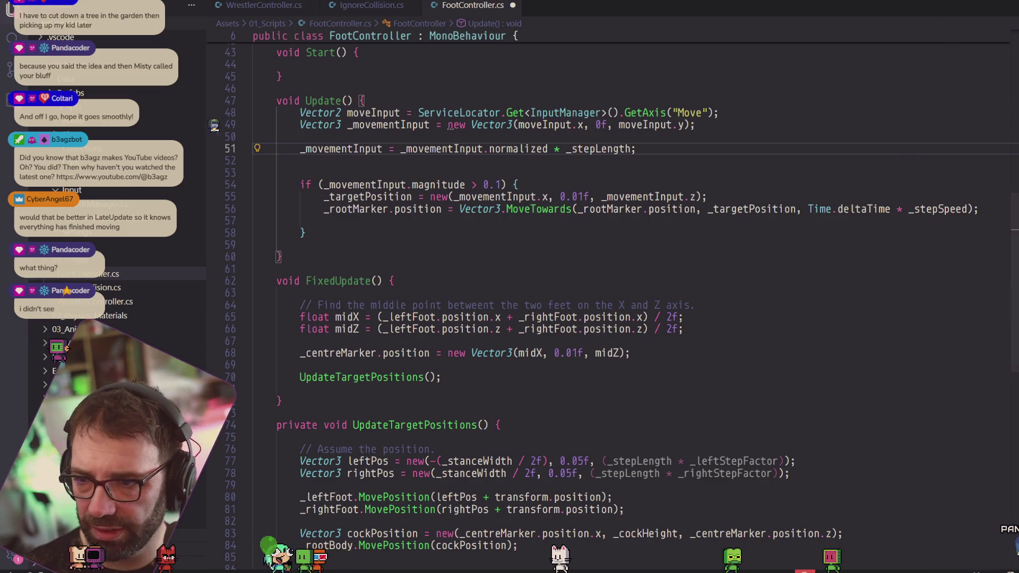
key(ctrl+alt+i)
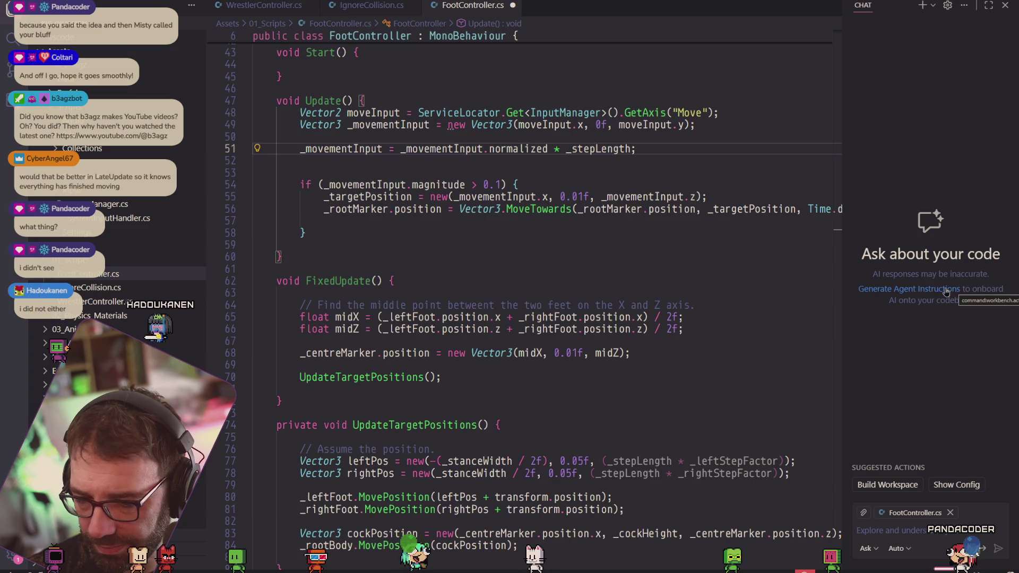
Close the chat panel and insert blank lines after the _movementInput declaration on line 49.
click(1005, 6)
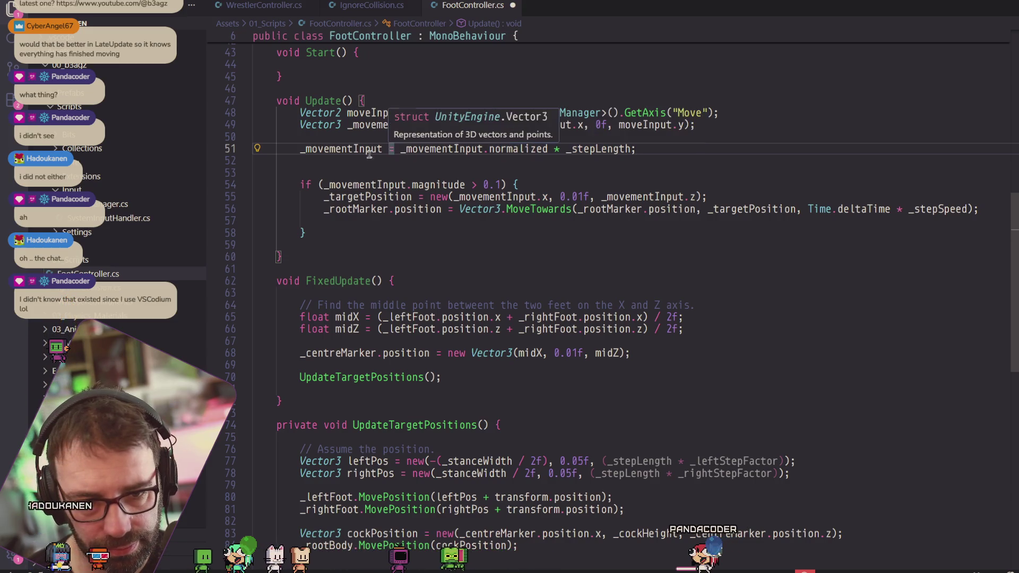
click(728, 125)
key(Return)
key(Return)
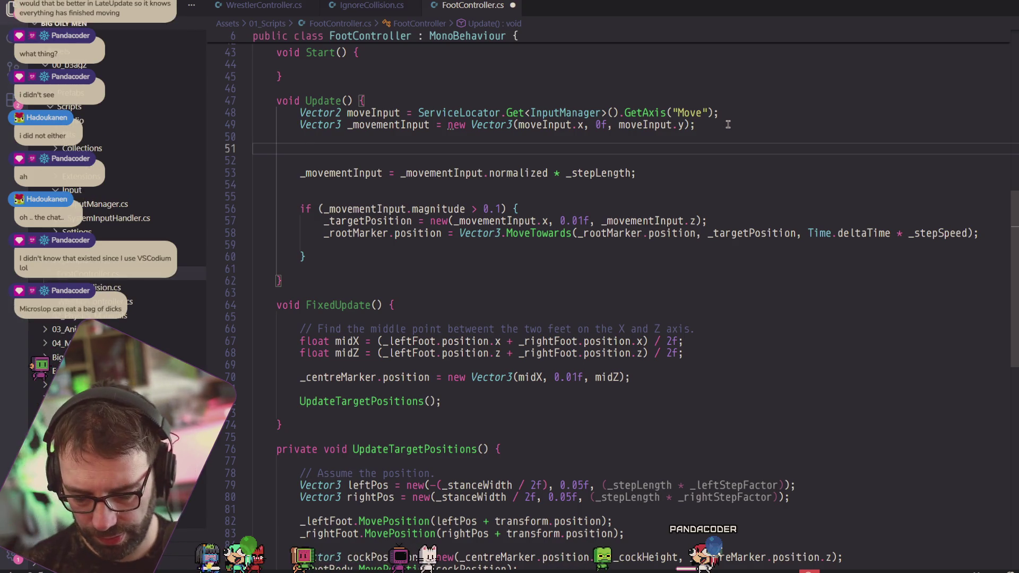
Start the line '_leftFootMarker.localPosition = new(' in Update.
text(_left)
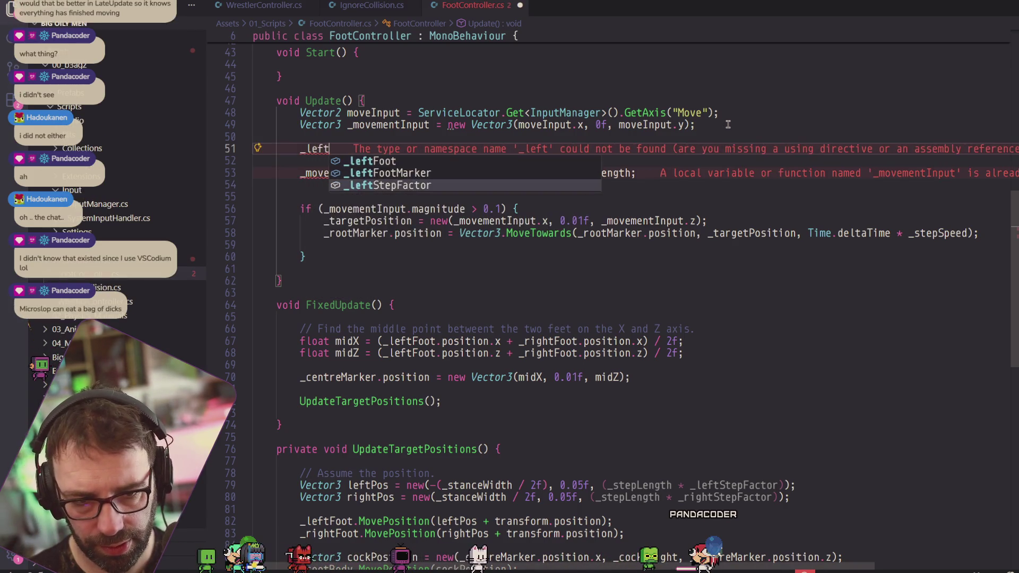
text(FootMar)
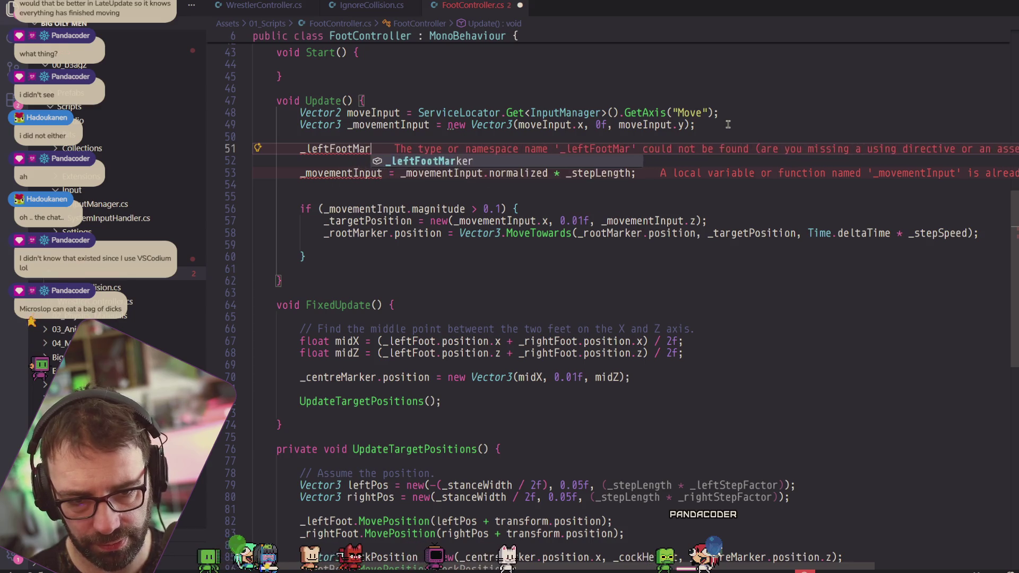
text(ker.p)
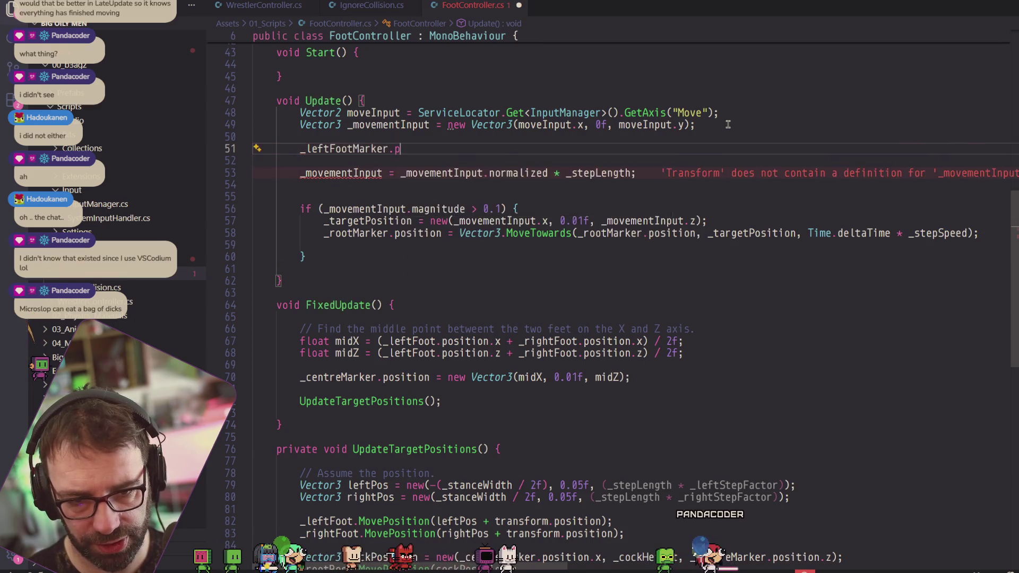
text(osition = new(*)
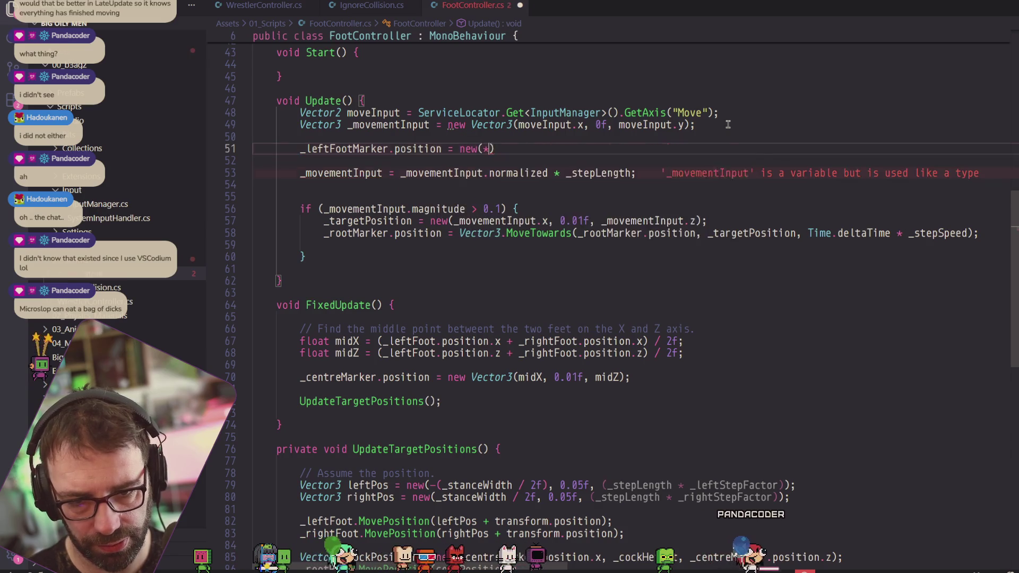
key(BackSpace)
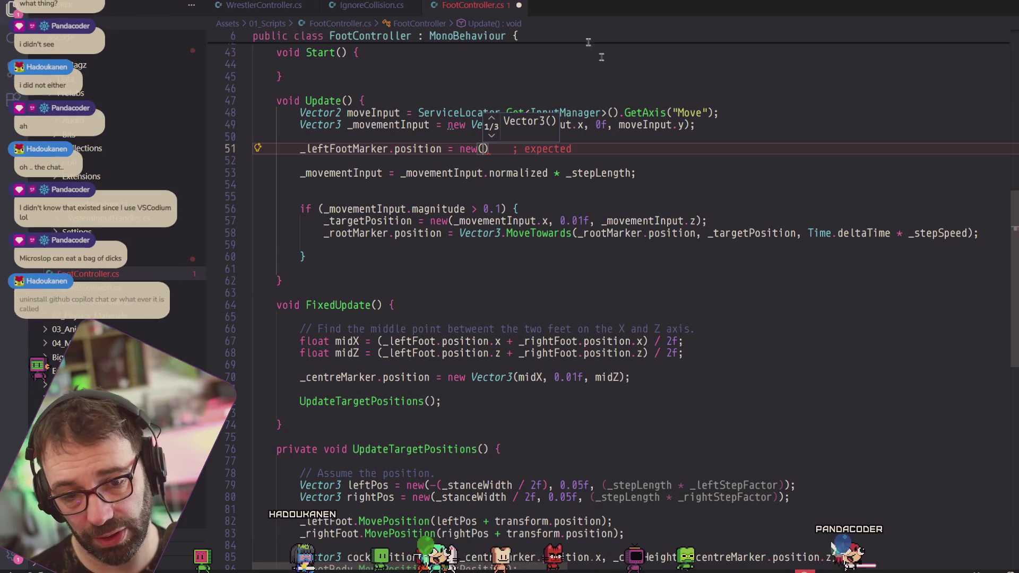
click(394, 149)
text(lcoal)
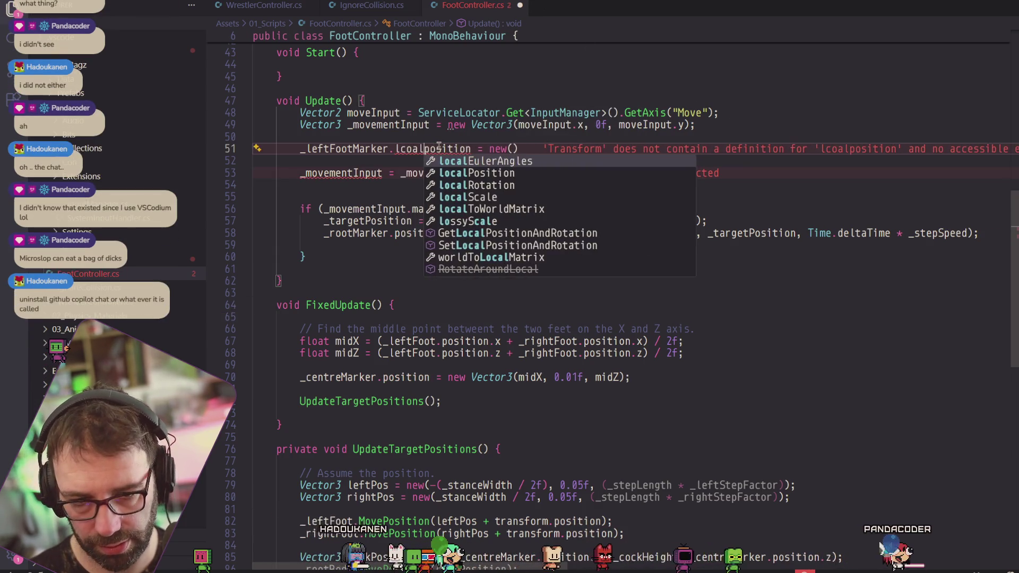
key(BackSpace)
key(BackSpace)
key(BackSpace)
text(o)
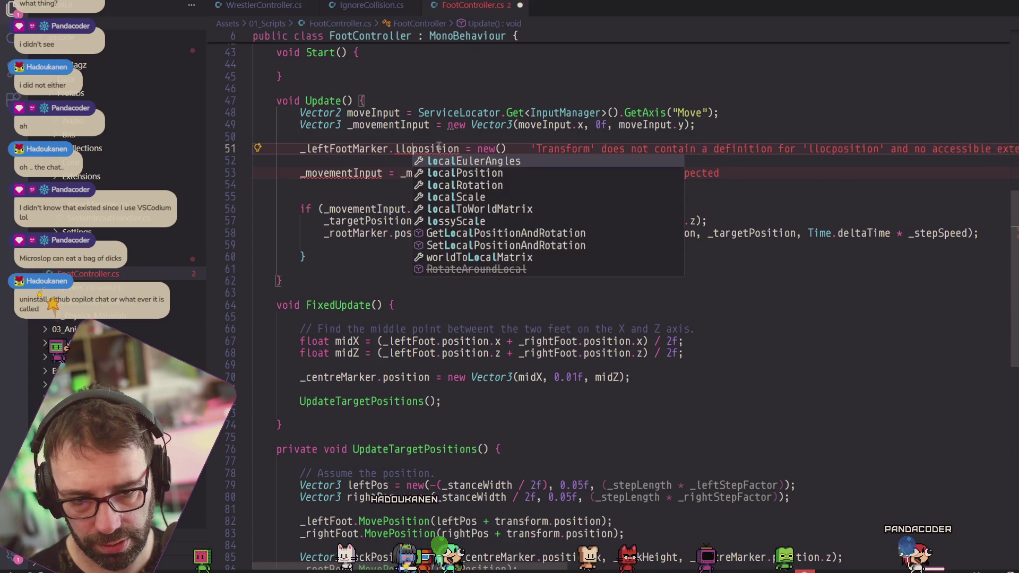
text(cal_P)
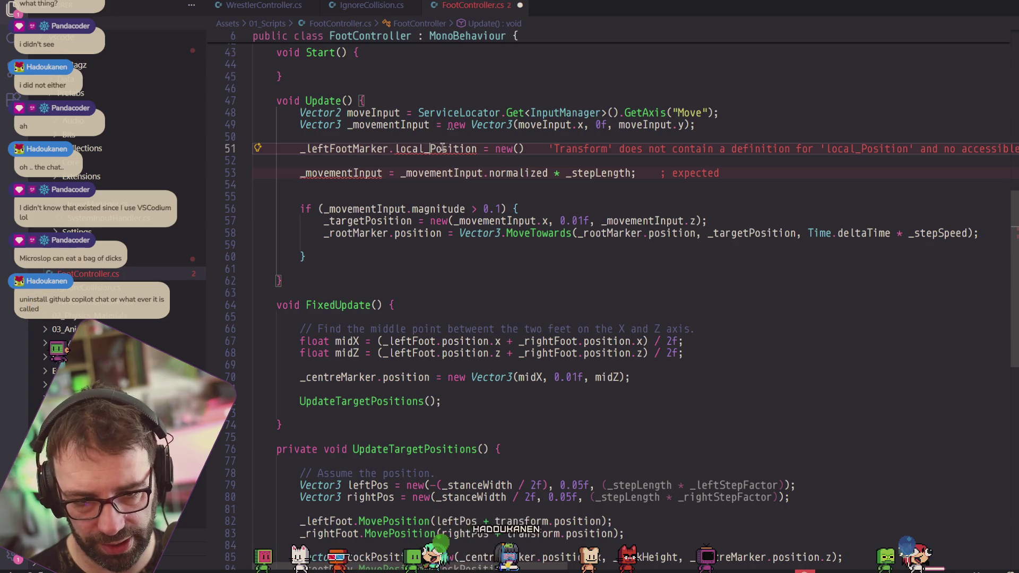
key(BackSpace)
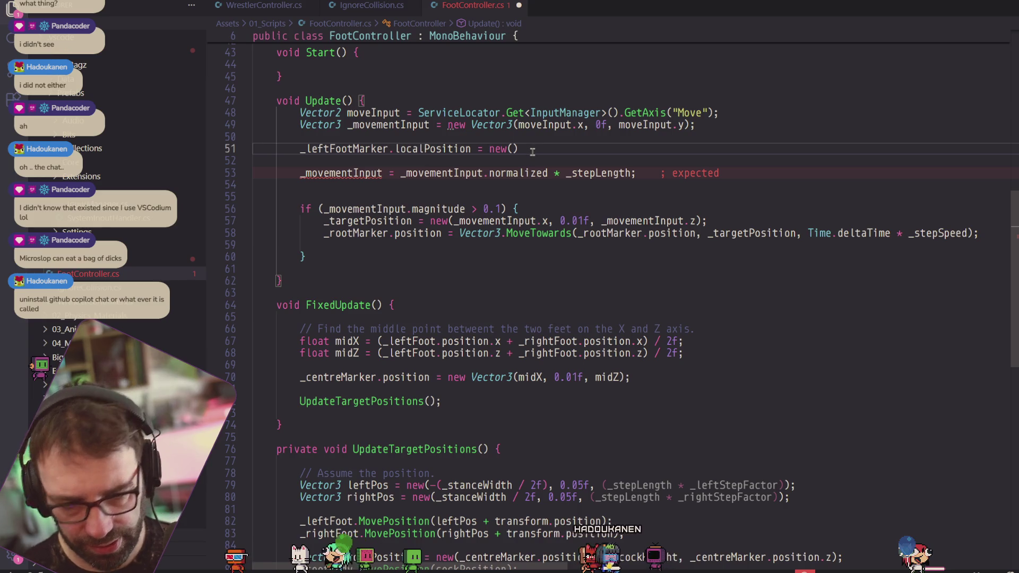
Fill in (-_stanceWidth, 0f, _movementInput.z * _stepLength) and recompile in Unity.
key(End)
key(Left)
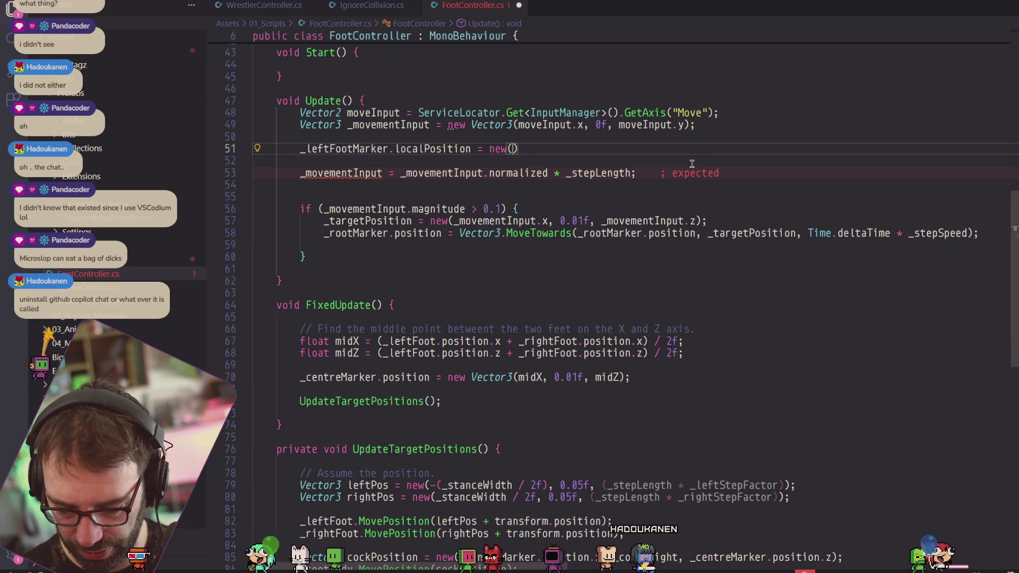
text(-)
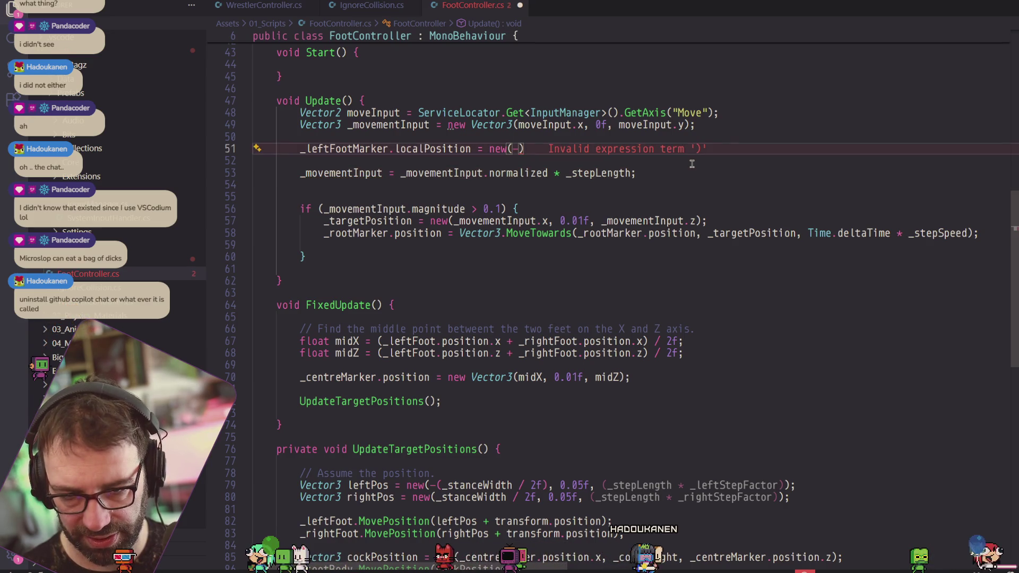
text(_step)
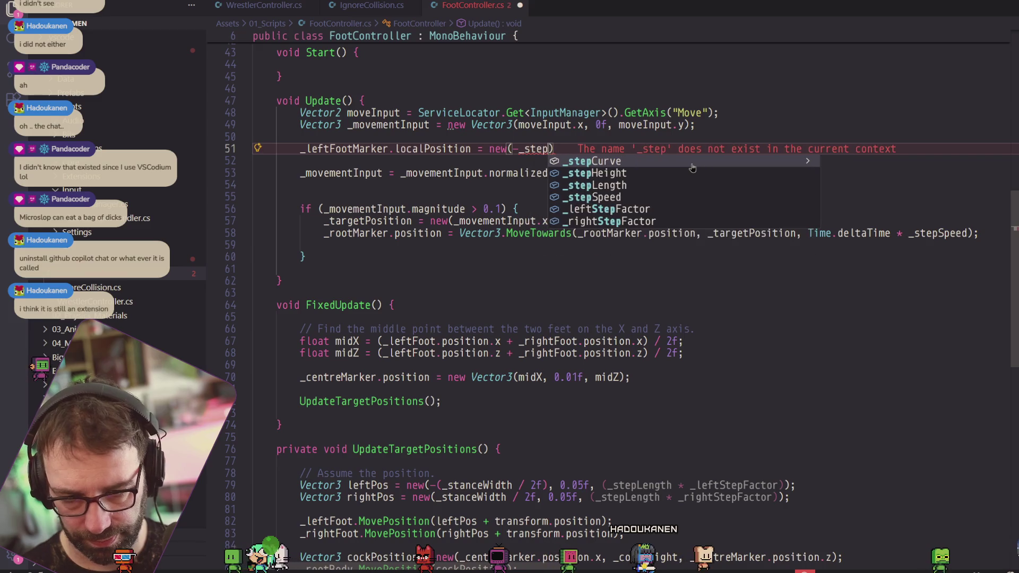
key(BackSpace)
key(BackSpace)
key(BackSpace)
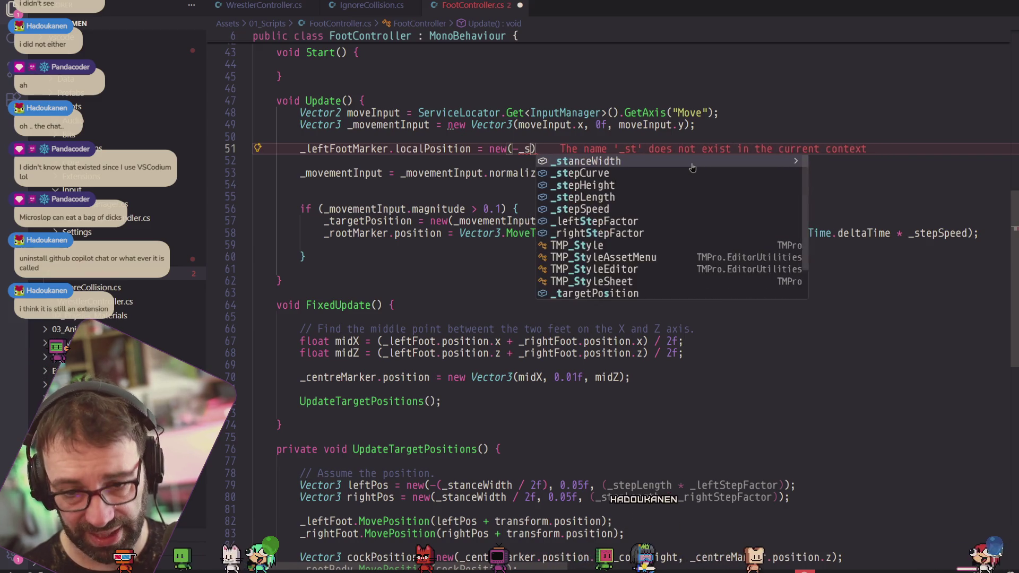
text(tanceWidth)
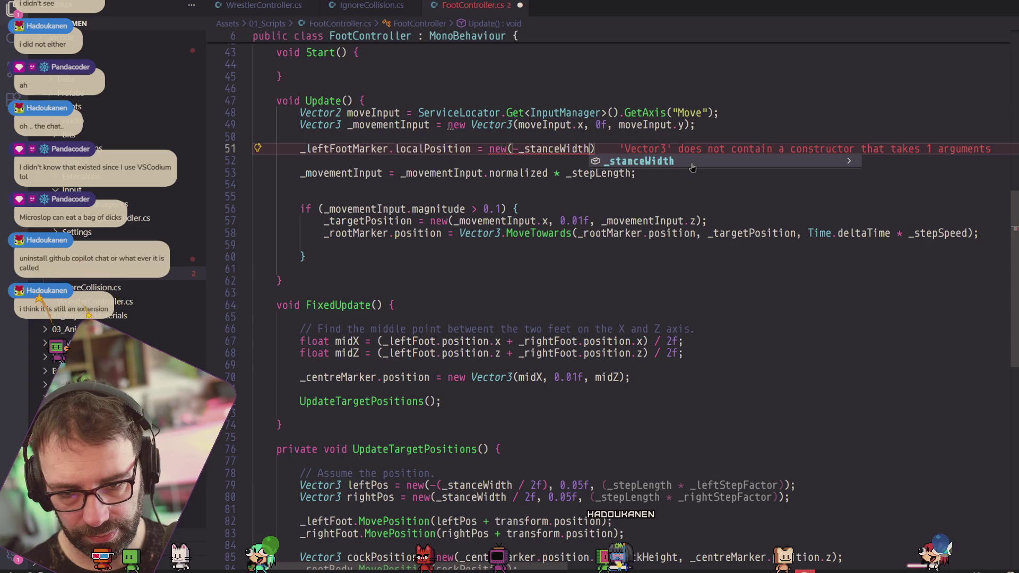
text(, )
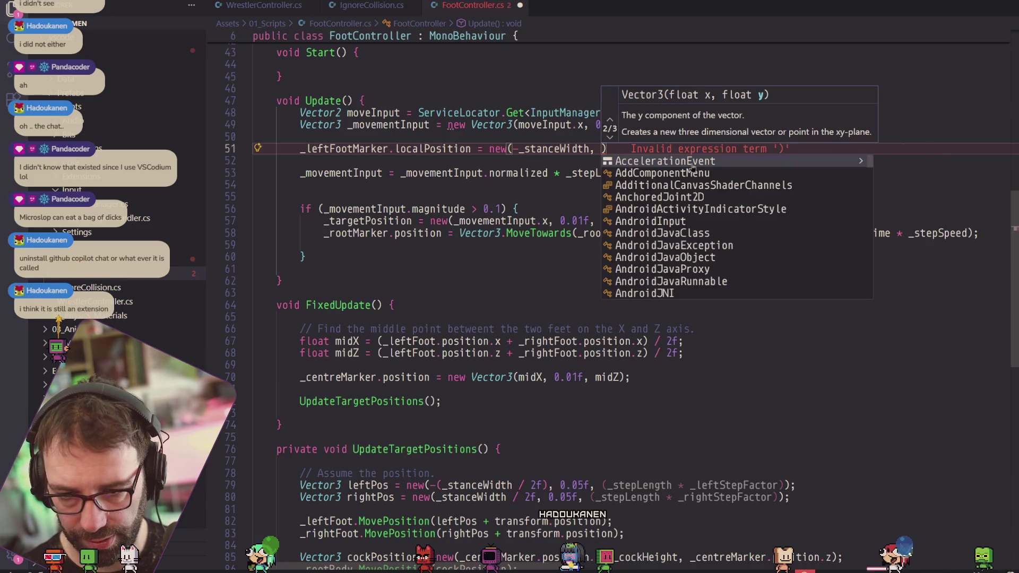
text(0f, )
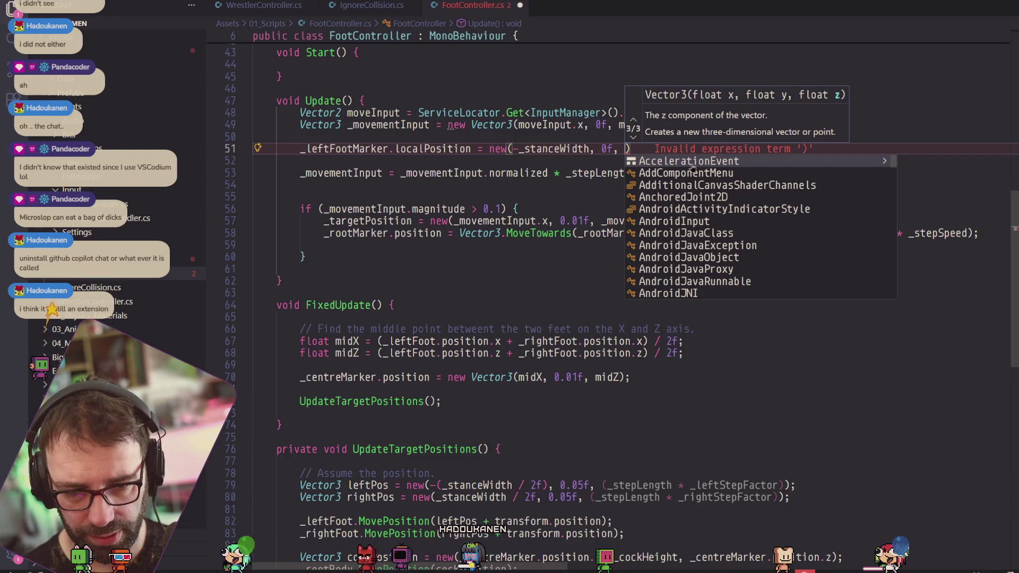
text(_movementInput.z)
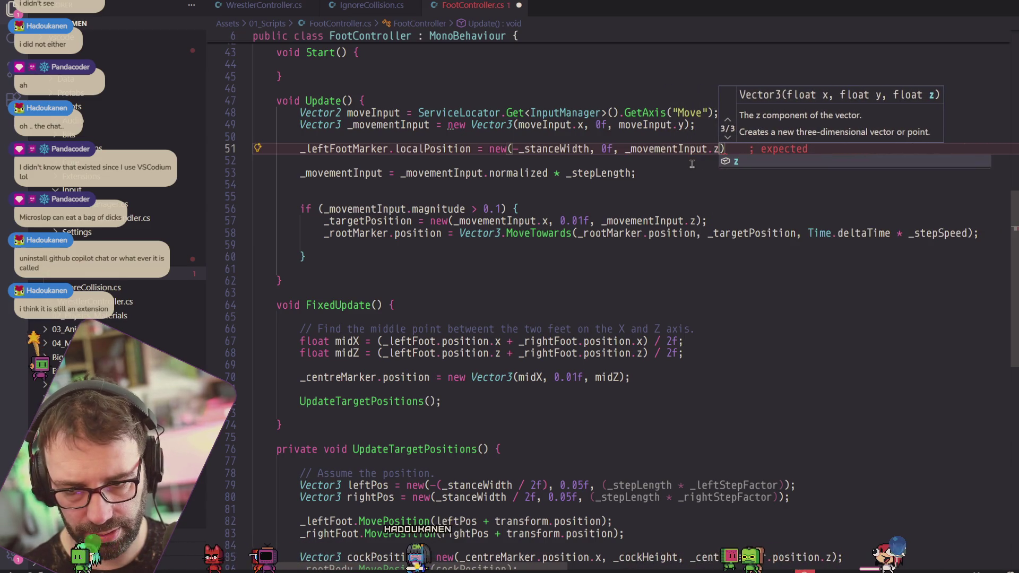
text(;)
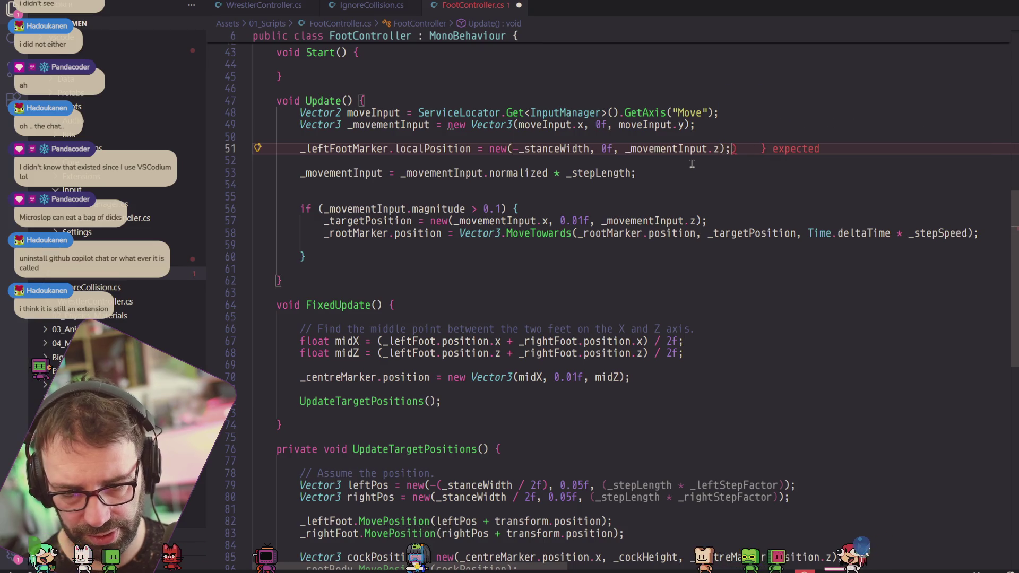
key(BackSpace)
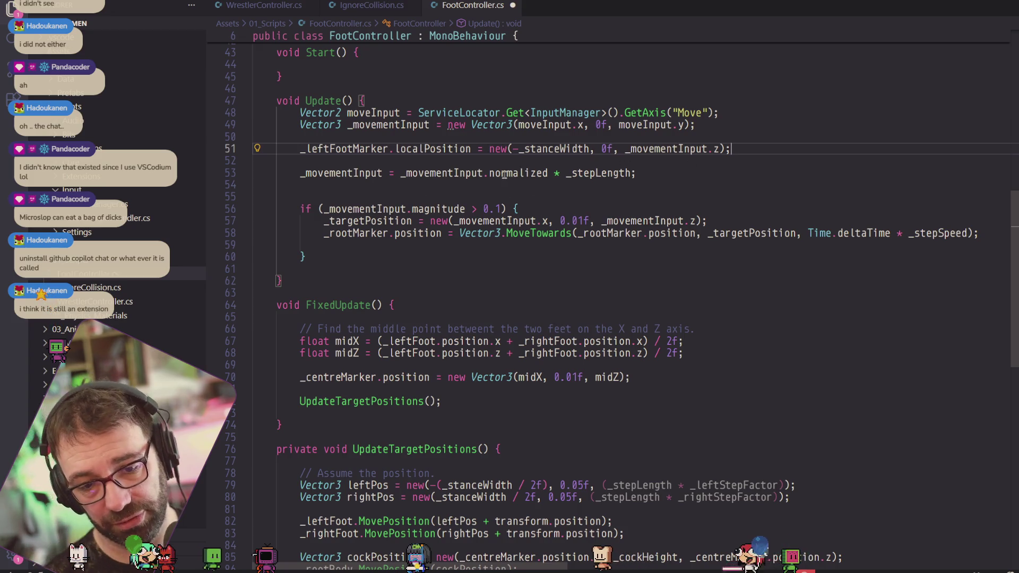
mouse_move(504, 175)
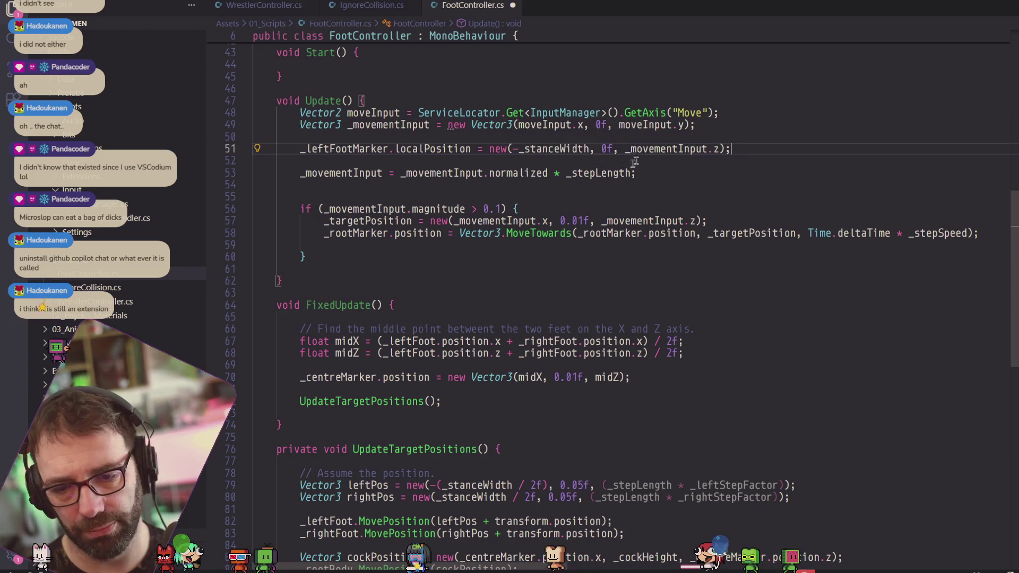
text(* _stepLeng)
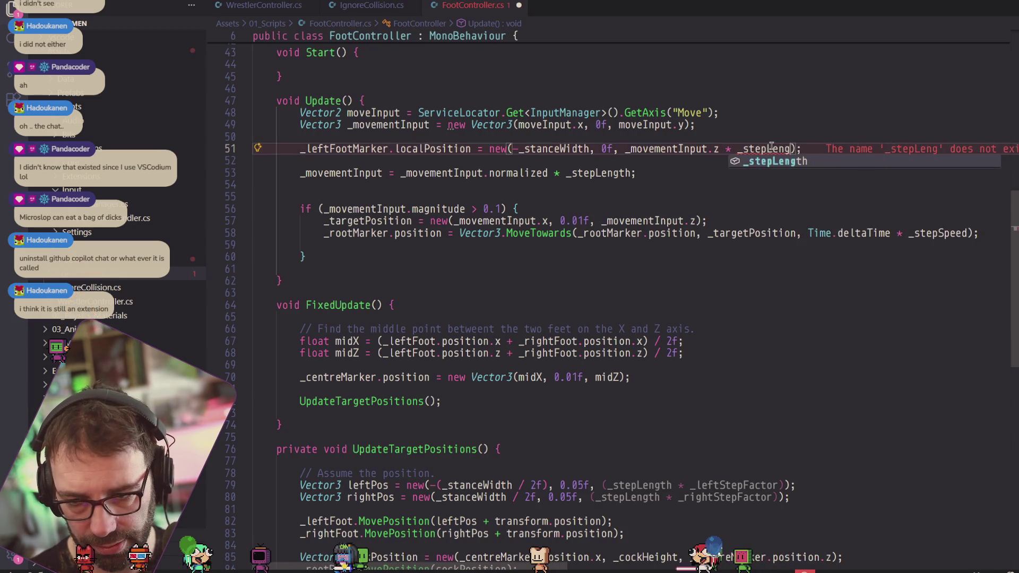
text(th)
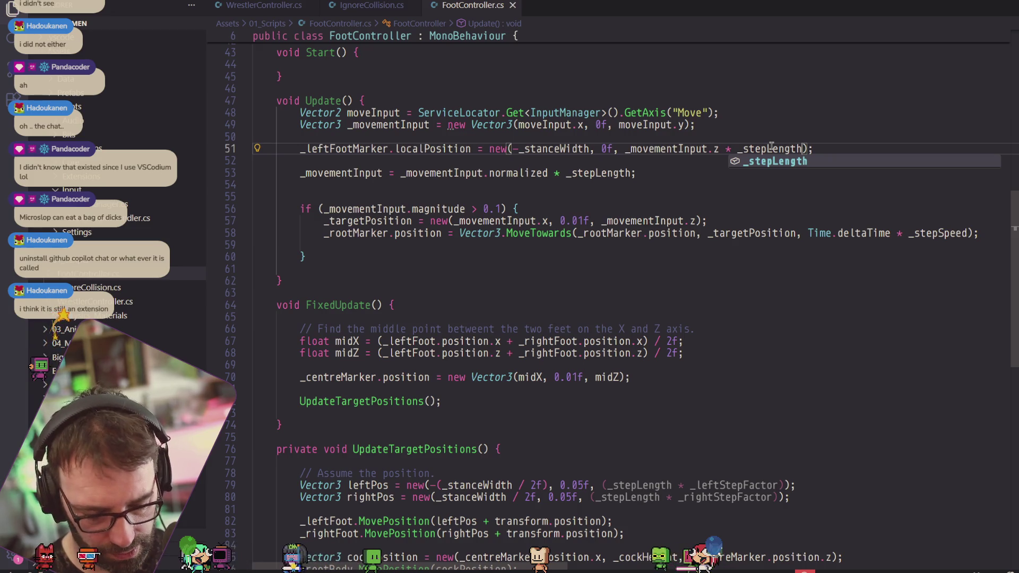
key(alt+Tab)
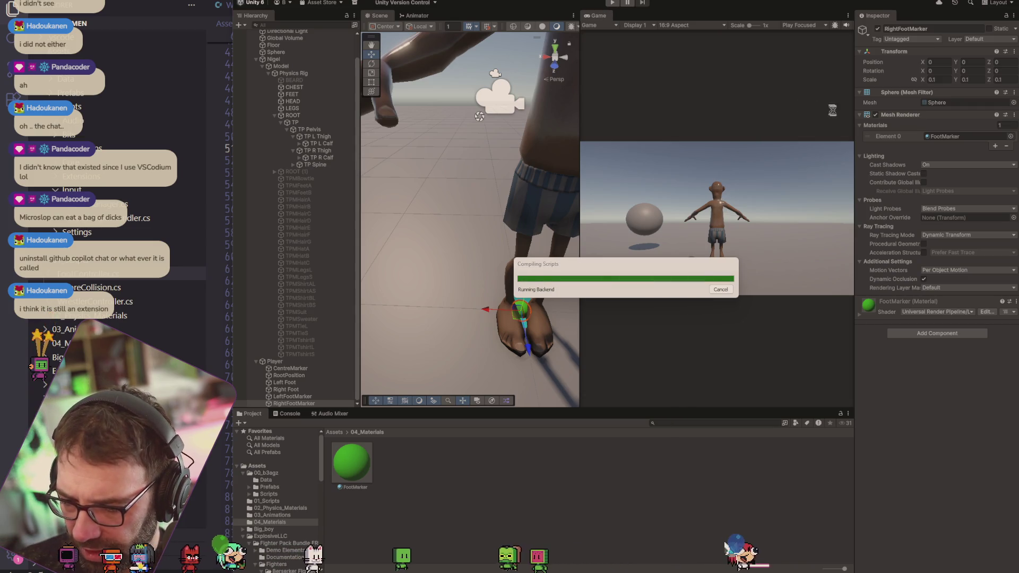
key(alt+Tab)
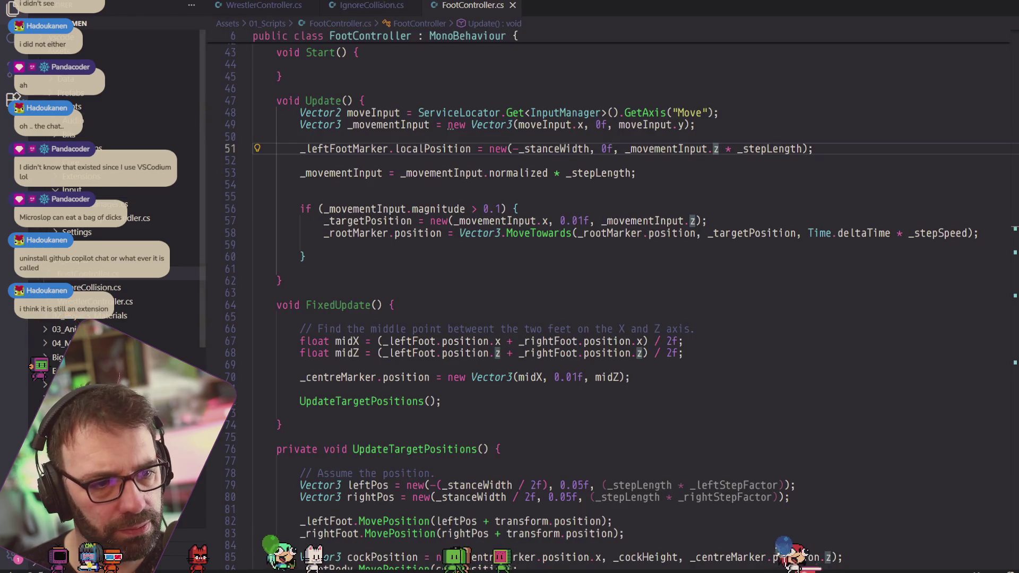
Browse the installed extensions and open then dismiss UMLet's options menu.
key(ctrl+shift+g)
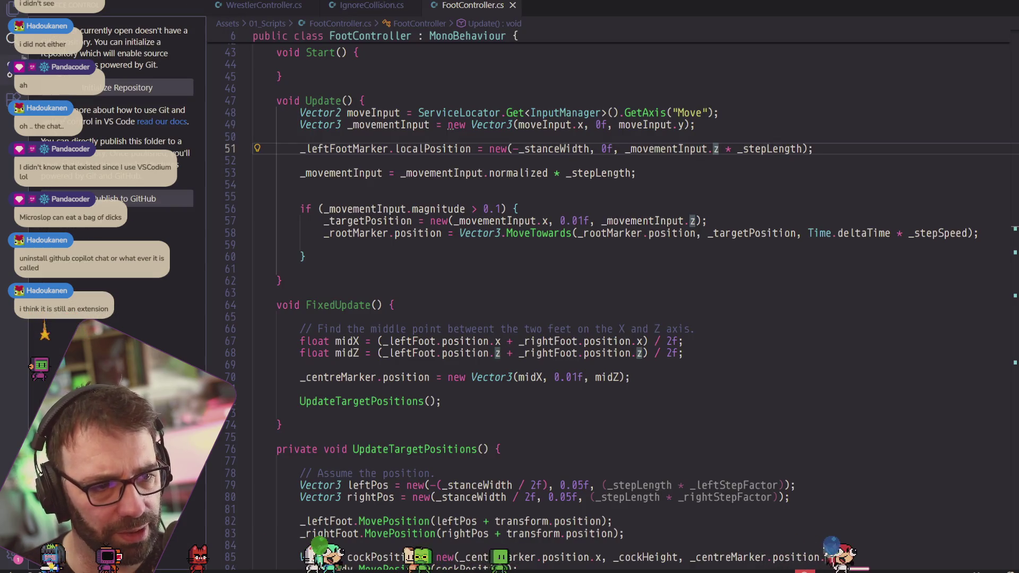
key(ctrl+shift+x)
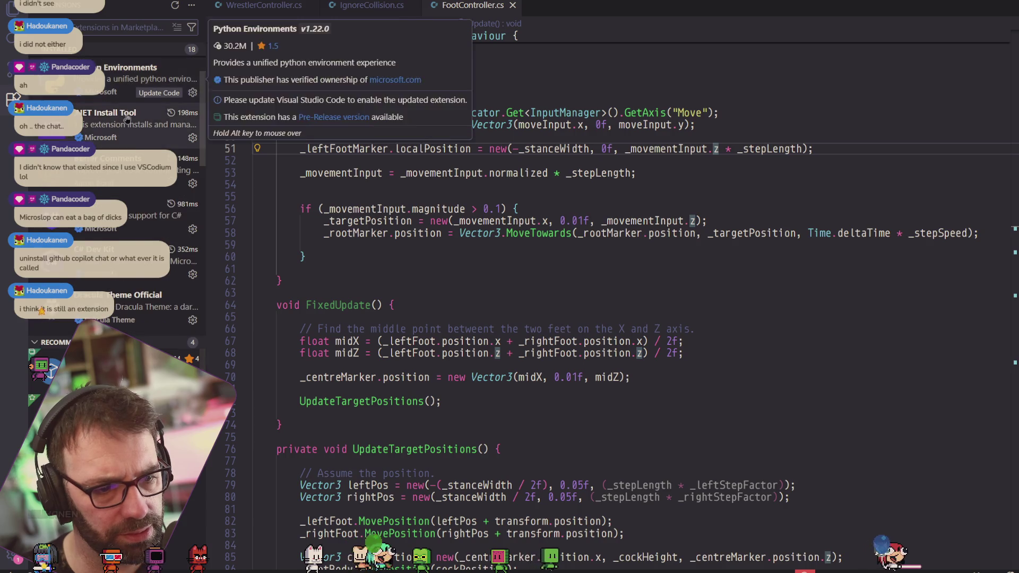
scroll(133, 161, down, 3)
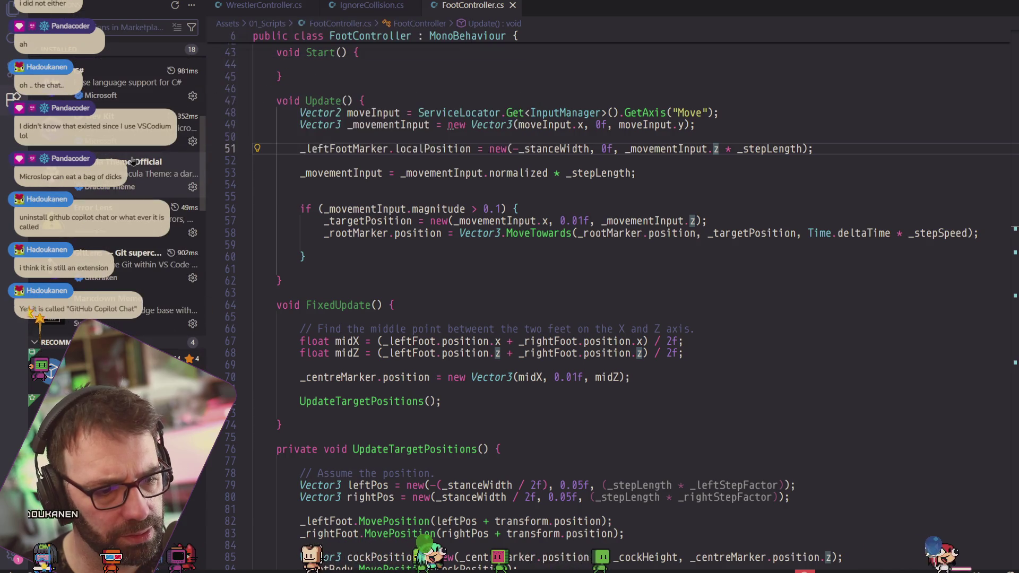
scroll(133, 161, down, 4)
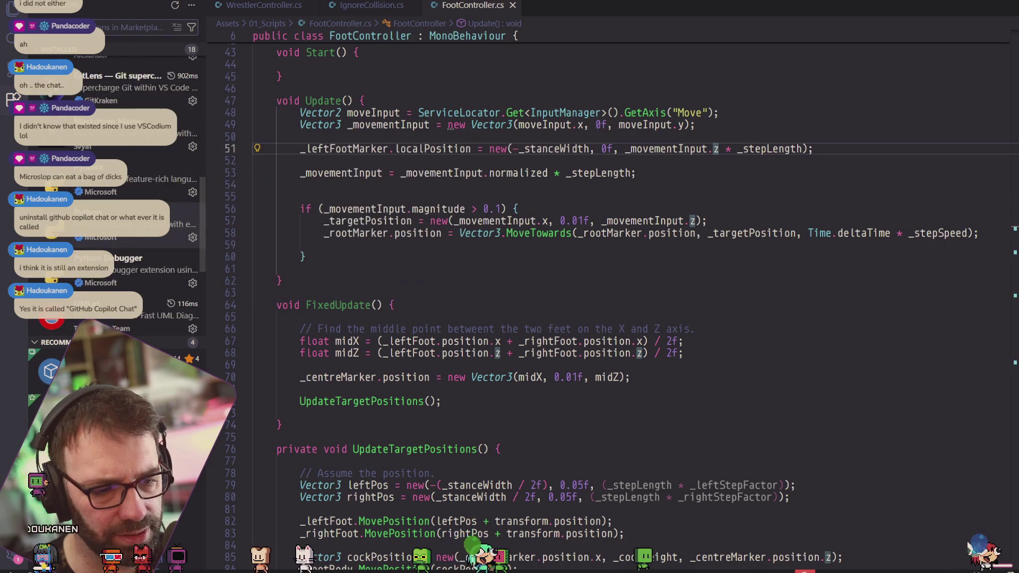
scroll(133, 161, down, 4)
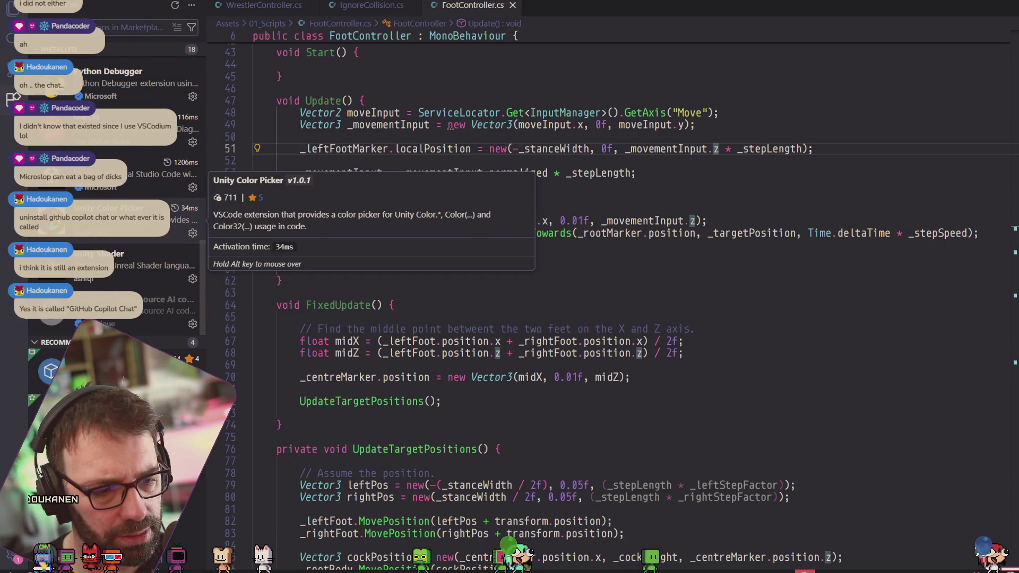
mouse_move(170, 301)
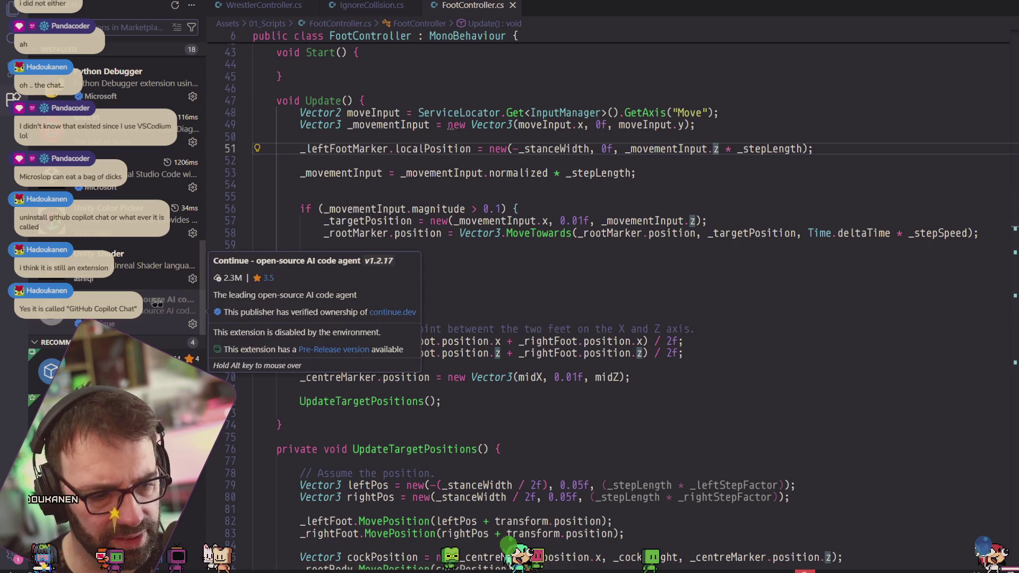
scroll(114, 212, up, 1)
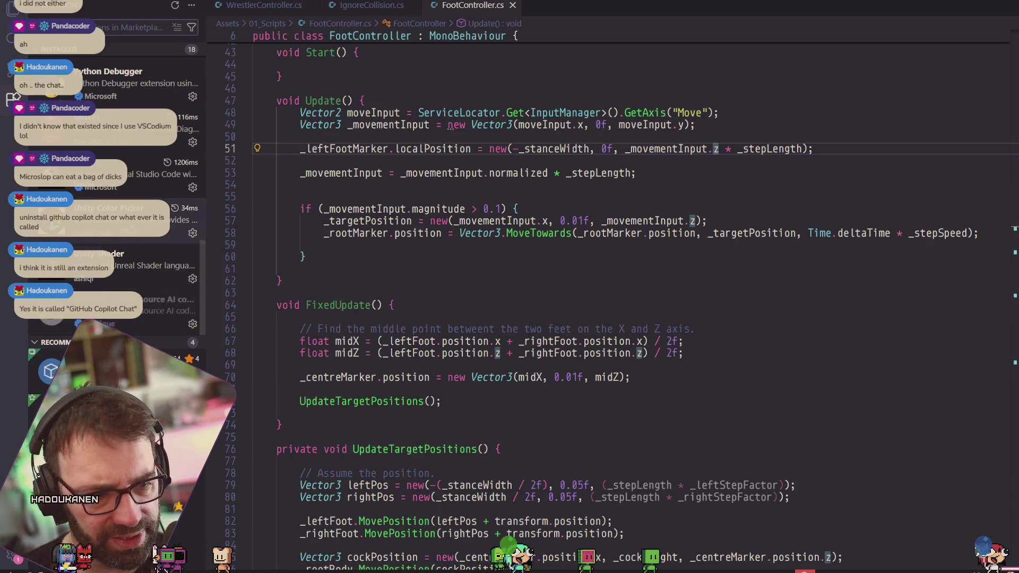
mouse_move(160, 236)
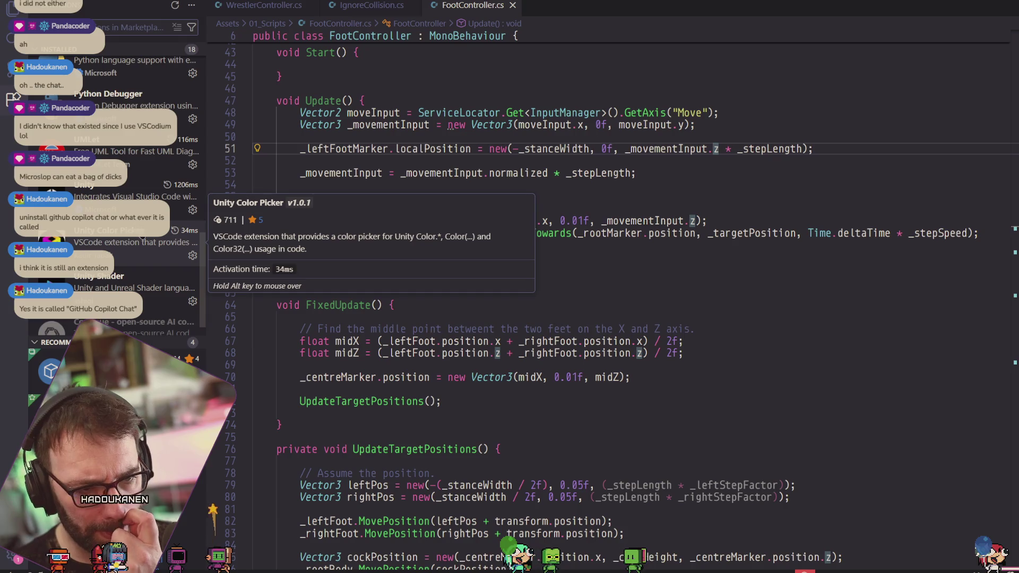
scroll(145, 252, up, 2)
mouse_move(145, 251)
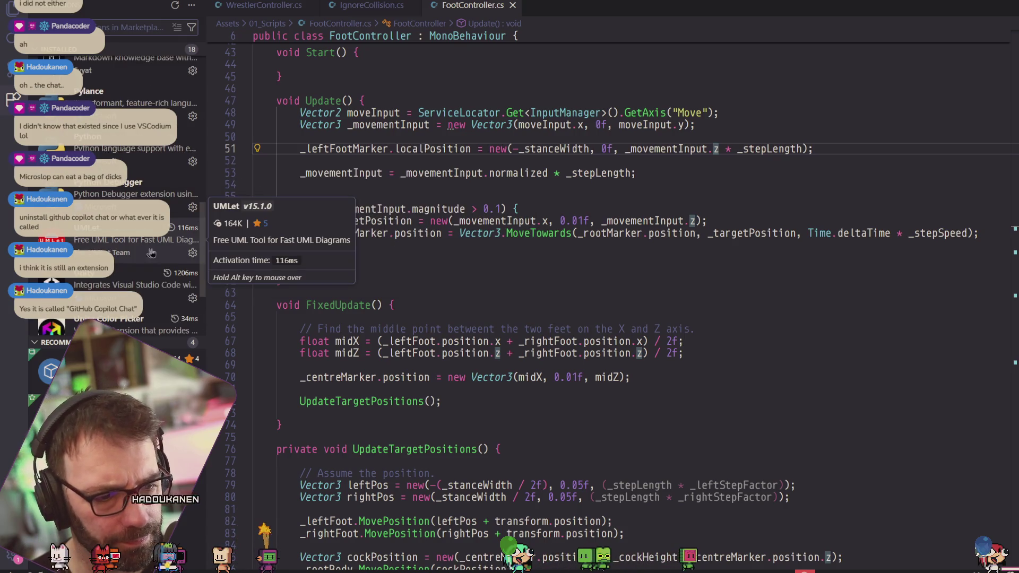
click(191, 254)
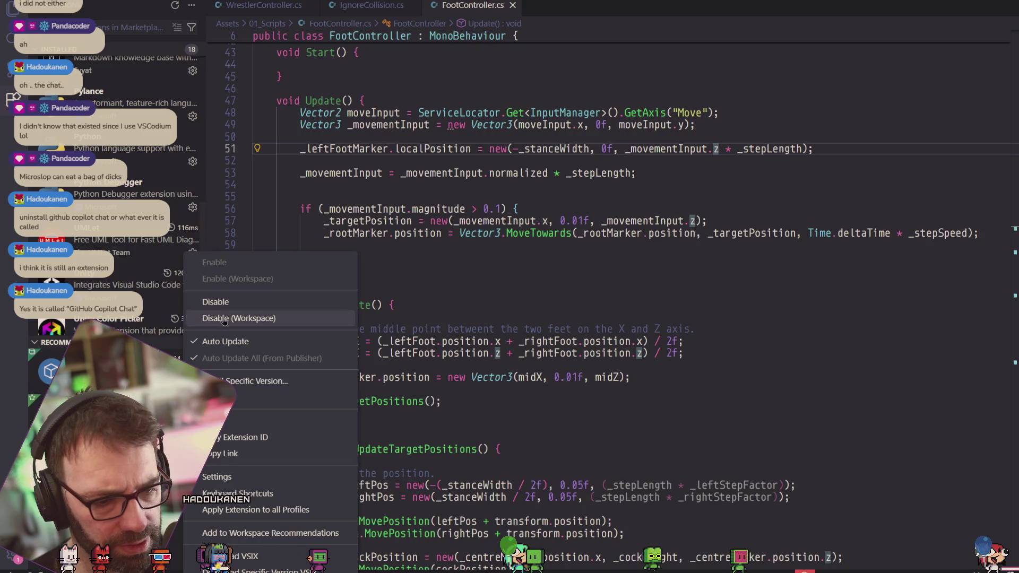
key(Escape)
Search the extension marketplace for 'copilot', then go back to the Explorer file tree.
scroll(154, 260, up, 2)
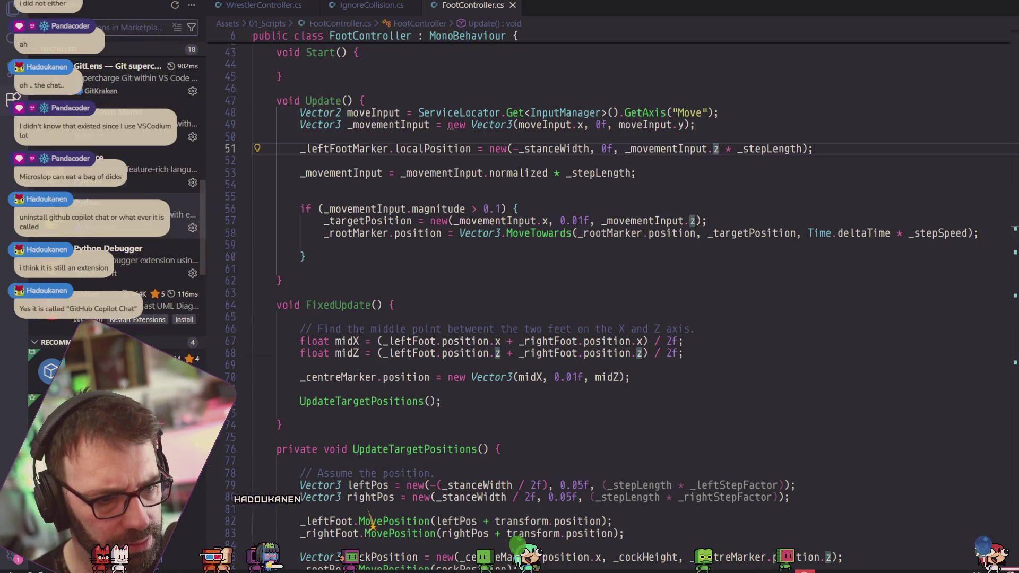
mouse_move(154, 260)
scroll(154, 260, up, 3)
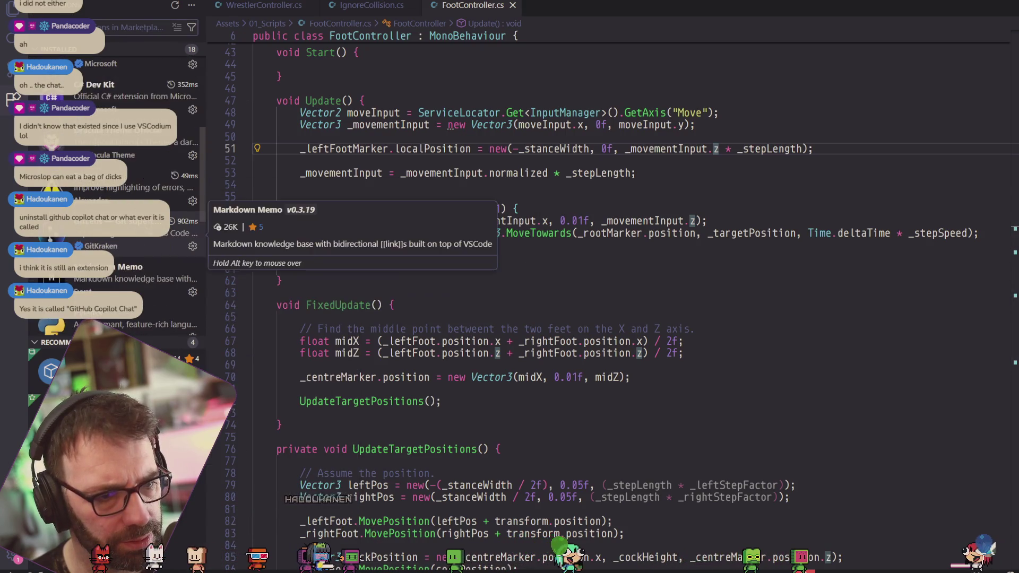
scroll(154, 239, up, 4)
mouse_move(154, 218)
mouse_move(133, 74)
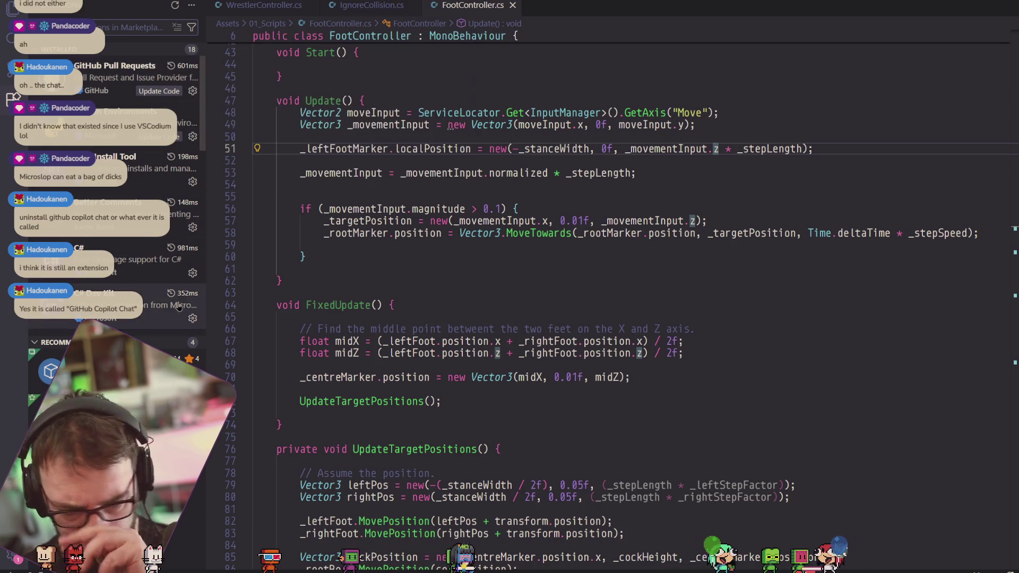
scroll(146, 329, down, 1)
mouse_move(117, 382)
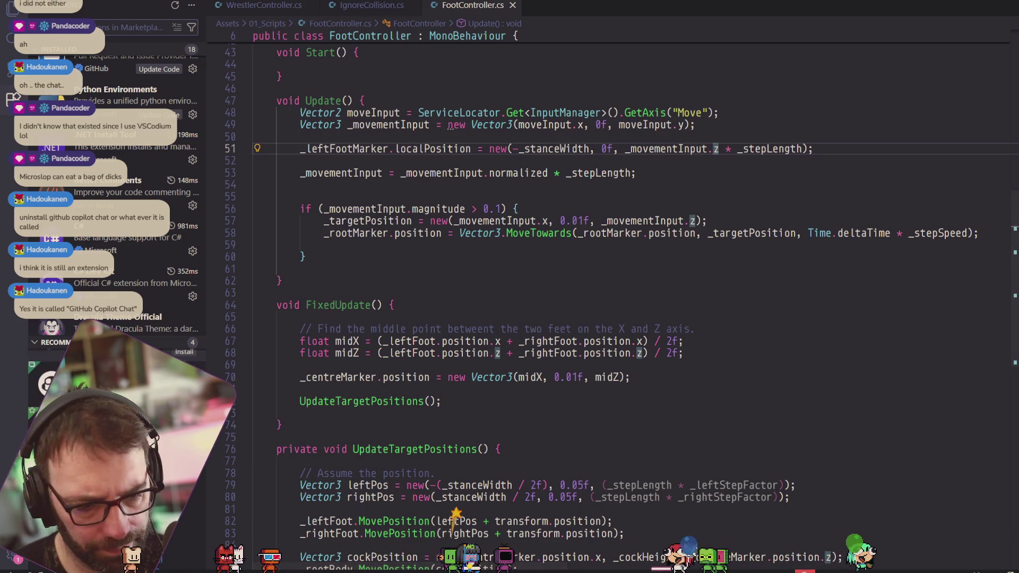
click(105, 26)
text(copilot)
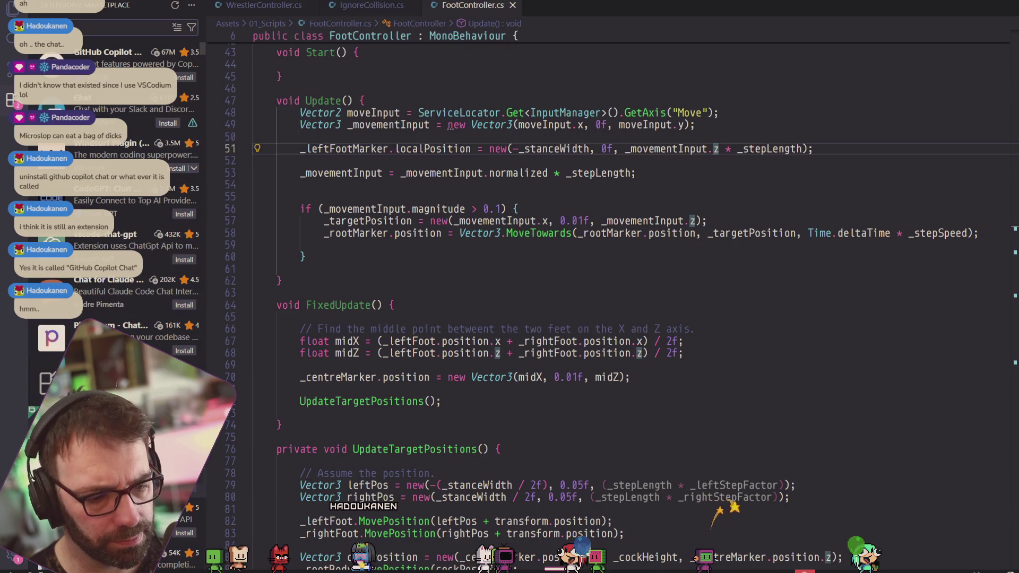
key(ctrl+shift+e)
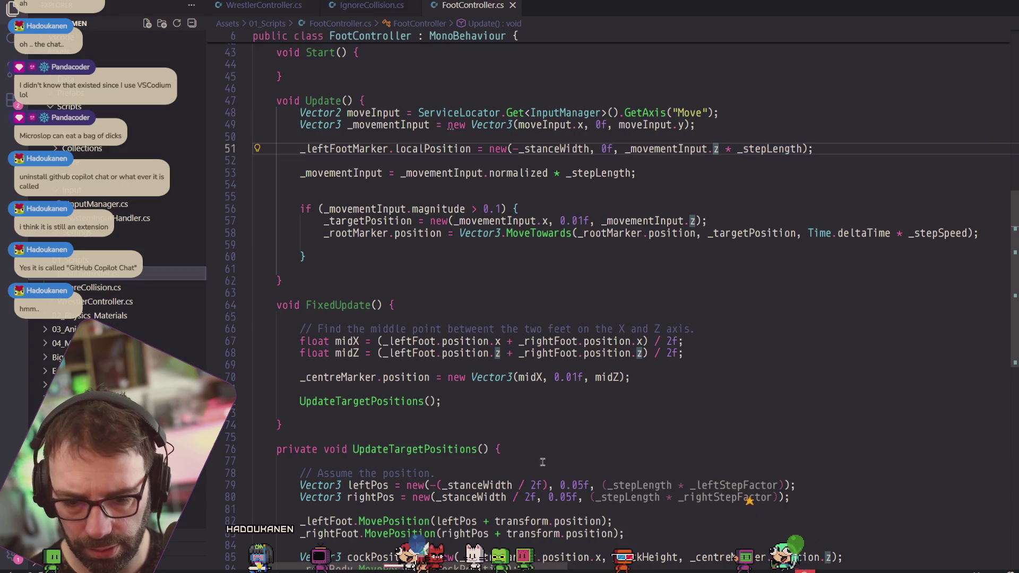
Drag LeftFootMarker and RightFootMarker into the Player's Foot Controller marker fields, then run Play mode.
key(alt+Tab)
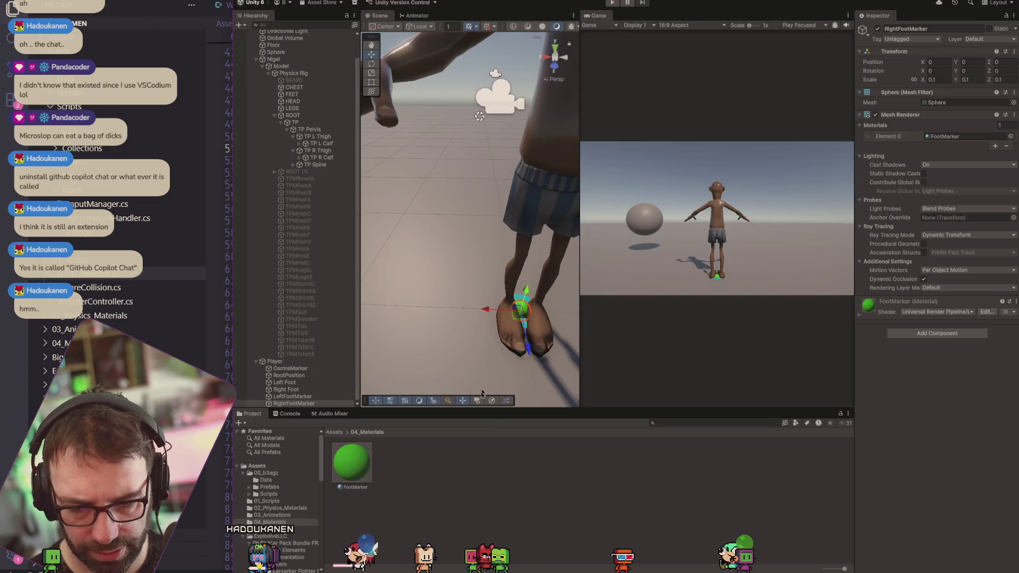
click(275, 362)
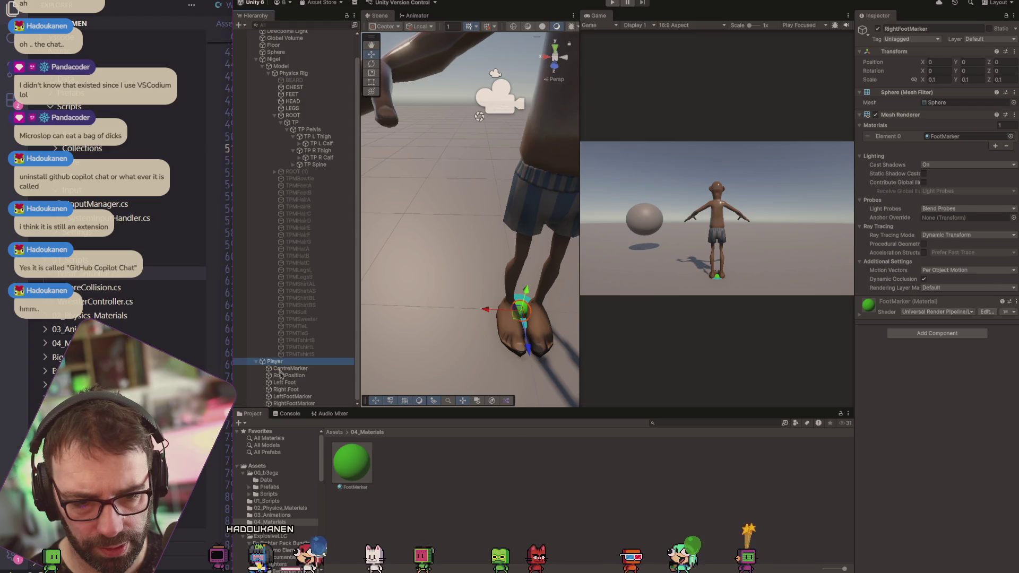
drag(292, 397, 961, 265)
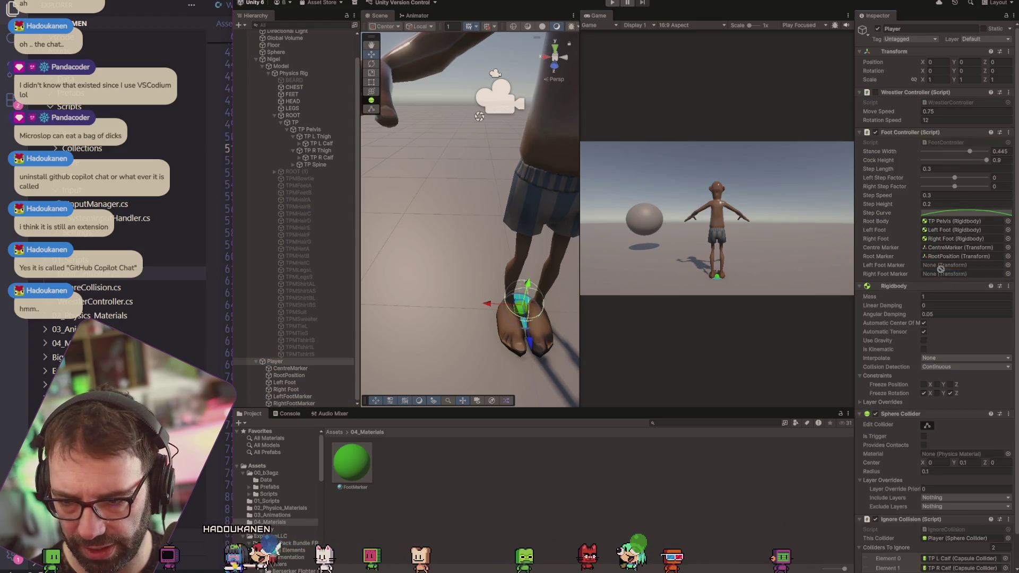
mouse_move(287, 404)
mouse_down()
mouse_move(371, 371)
mouse_move(960, 274)
mouse_up()
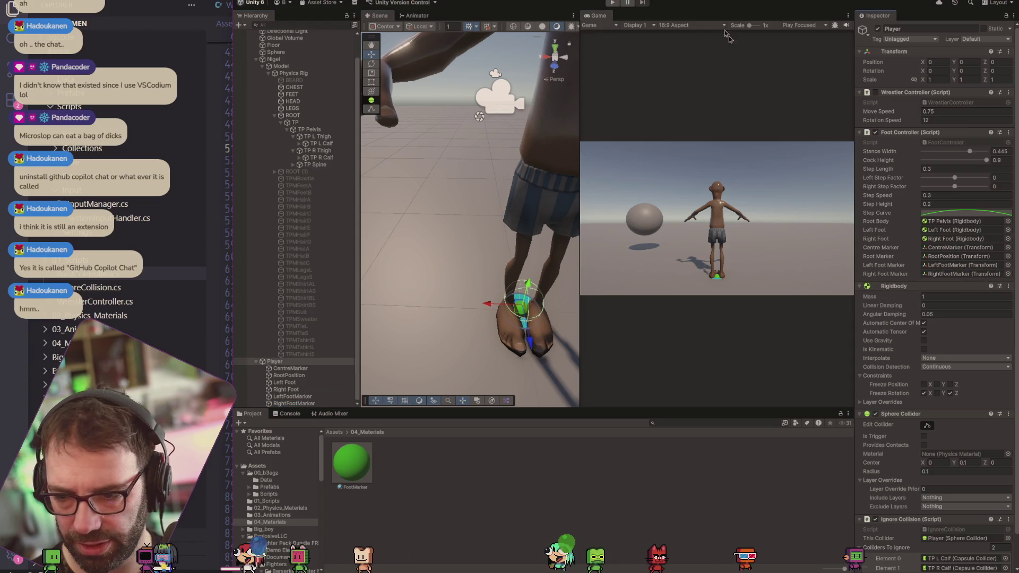
click(613, 3)
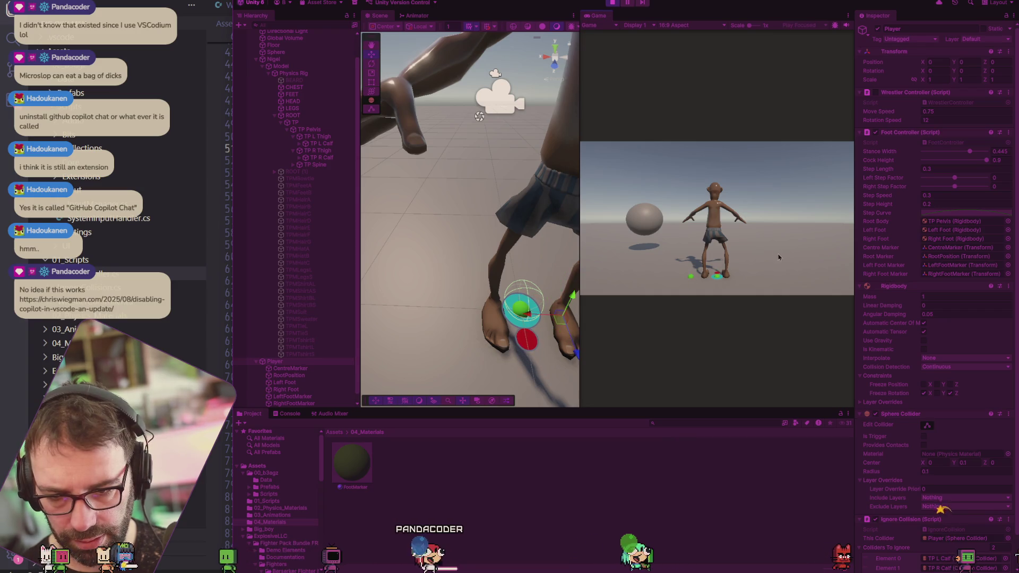
key(alt+Tab)
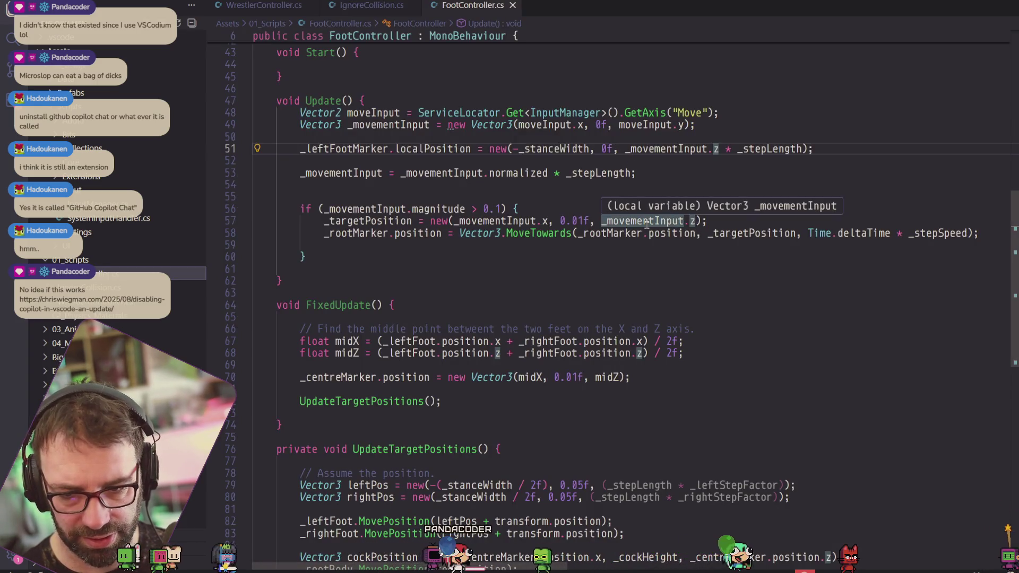
Replace _movementInput.z on line 57 with _rootMarker.position.z and save FootController.cs.
click(605, 221)
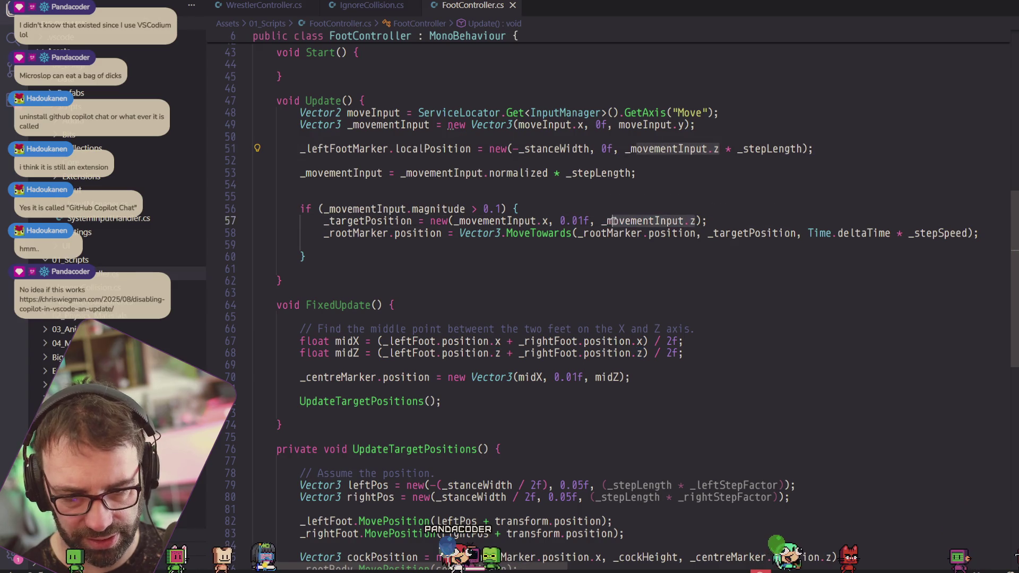
text(_rootMarker.)
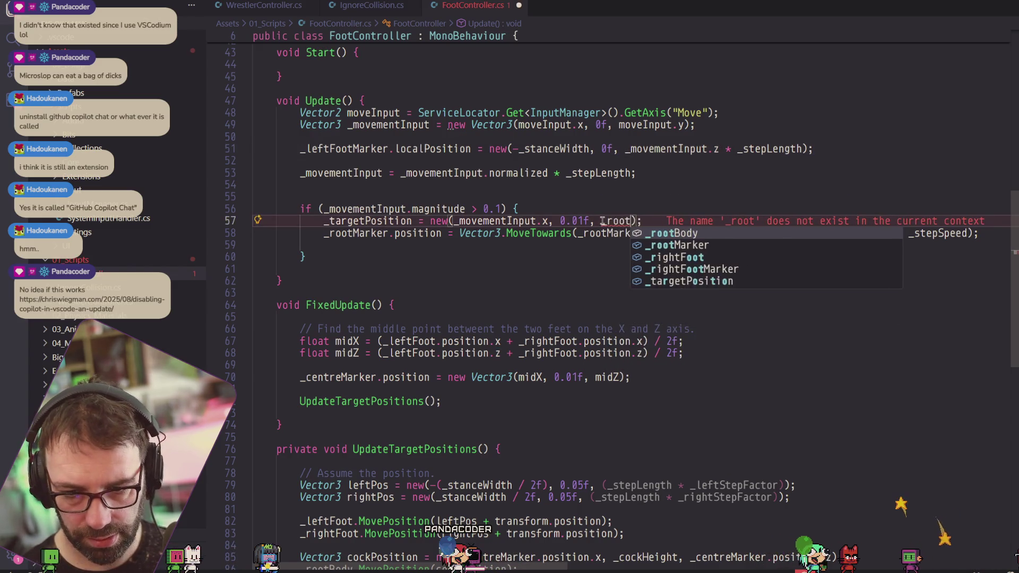
key(BackSpace)
text(p)
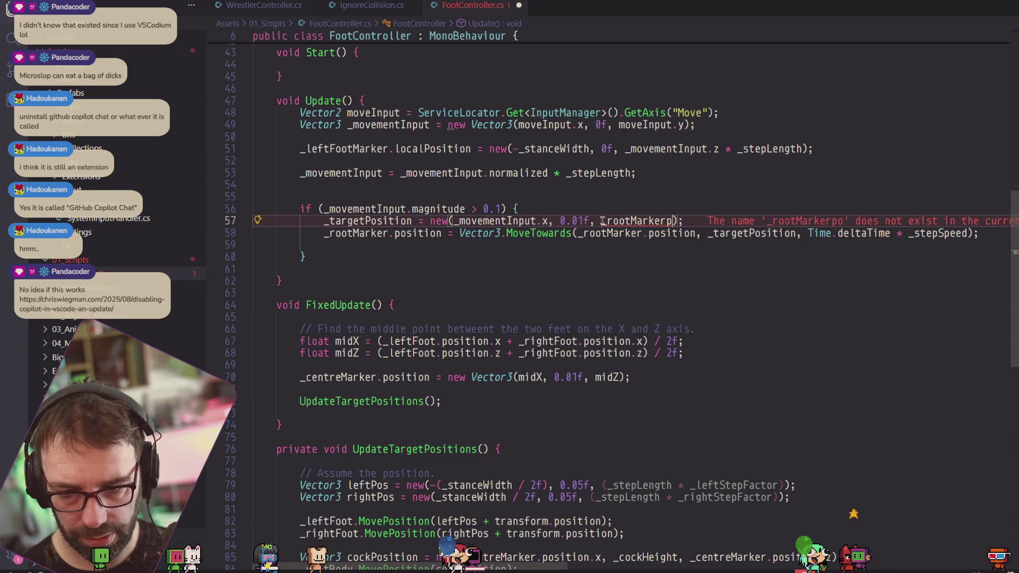
key(BackSpace)
text(.position.z)
key(ctrl+s)
key(alt+Tab)
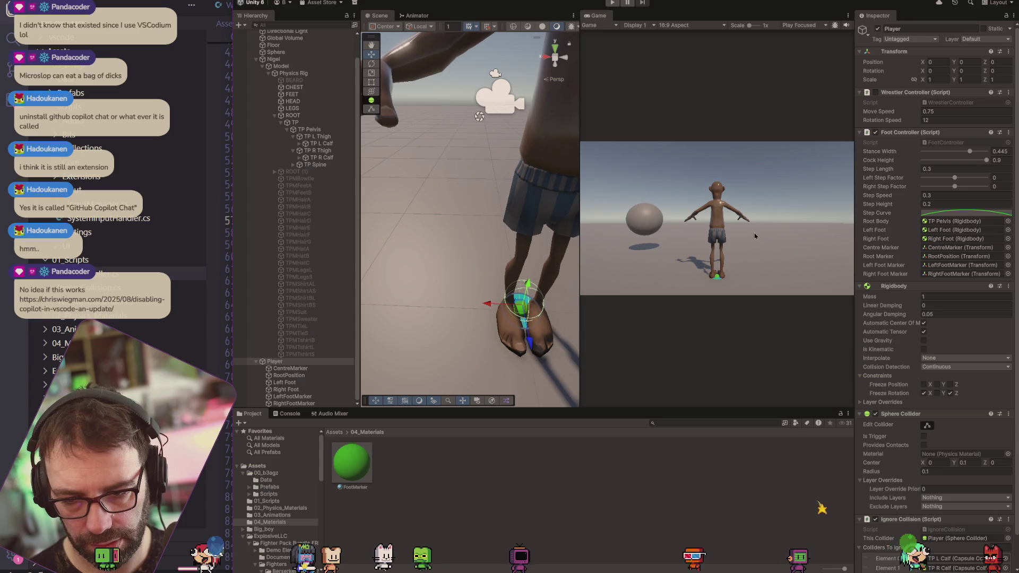
Play-test the recompiled scene with the _rootMarker.position.z target change.
click(612, 4)
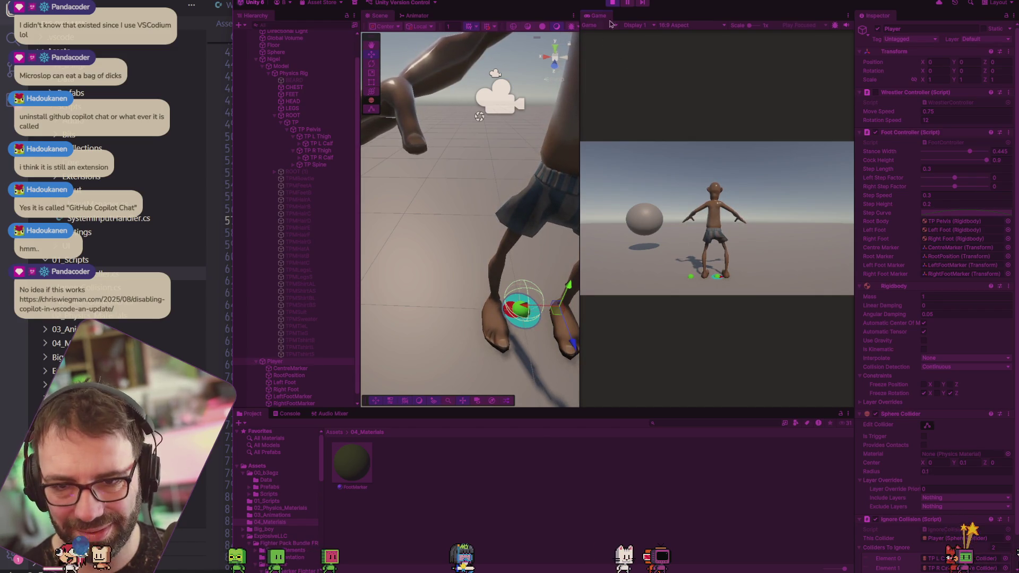
key(alt+Tab)
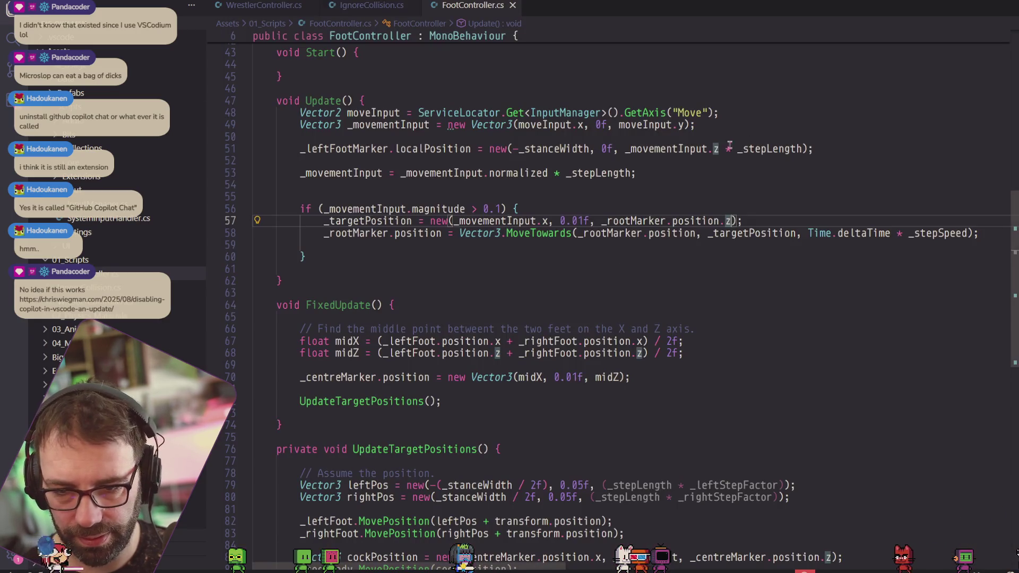
Undo the stray line 57 edit and set line 51's z offset to _rootMarker.position.z.
mouse_move(537, 237)
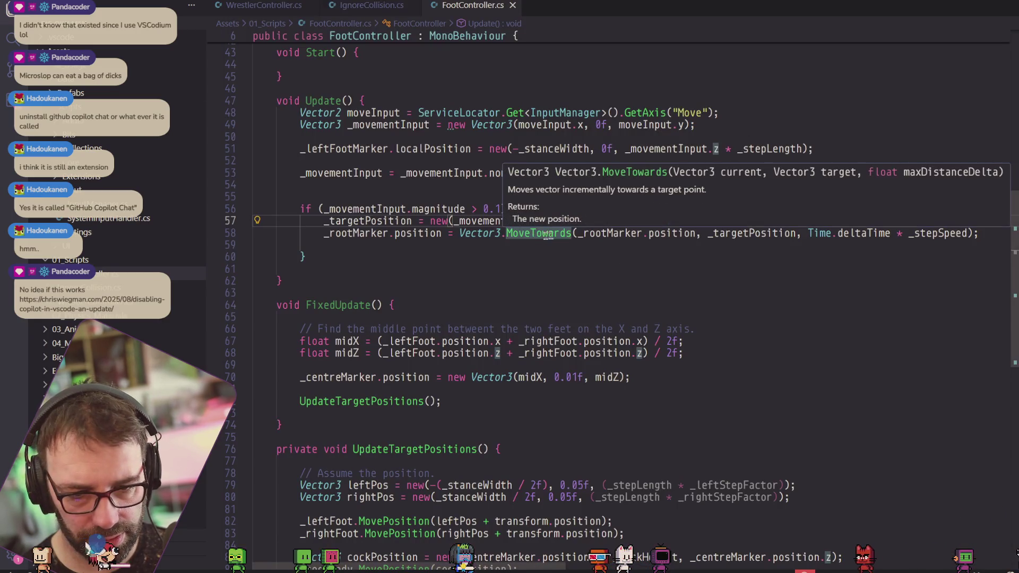
text(_rootMarker.)
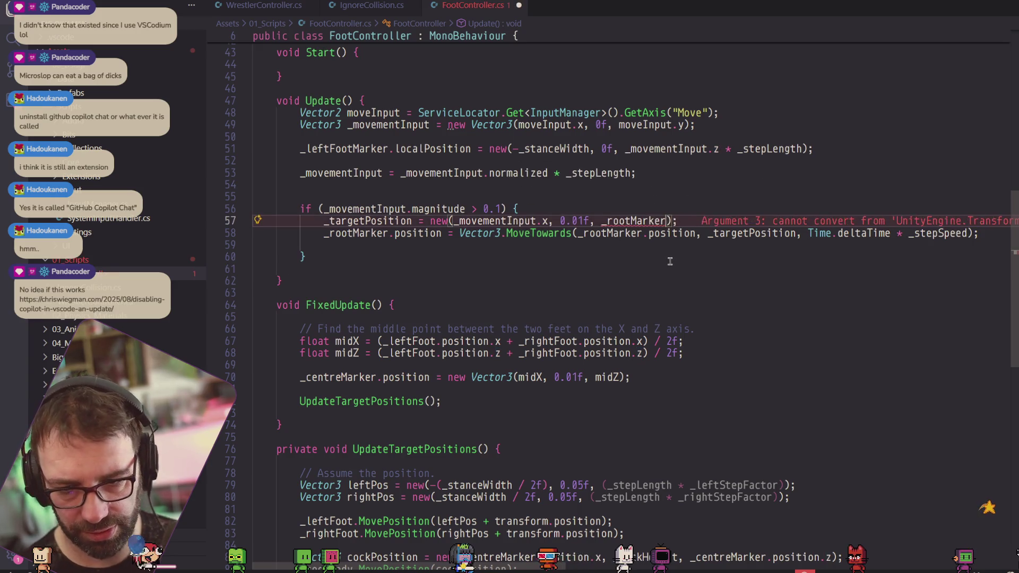
key(ctrl+z)
key(ctrl+z)
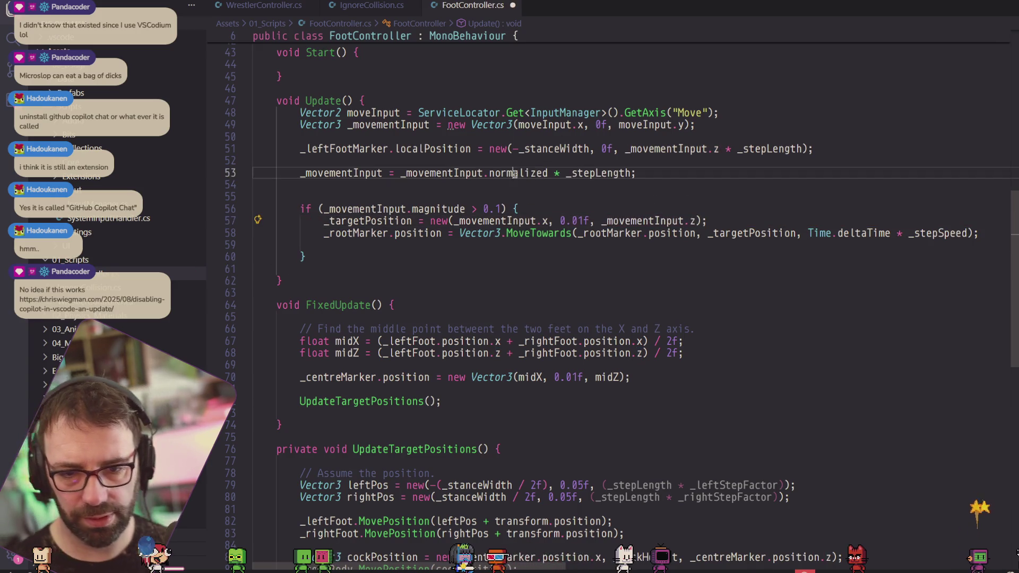
drag(808, 149, 625, 149)
text(_rootmark)
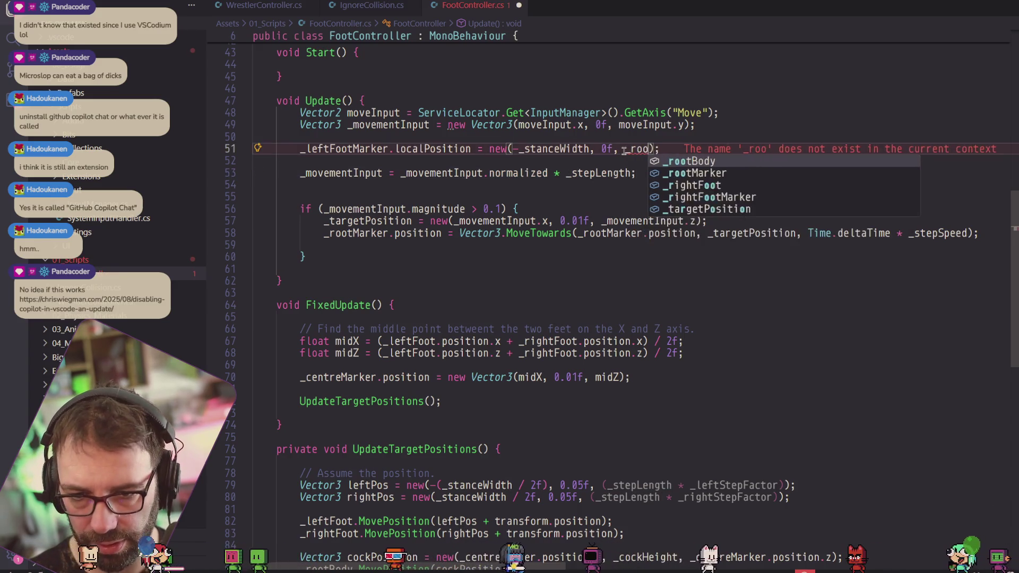
text(er.position.z)
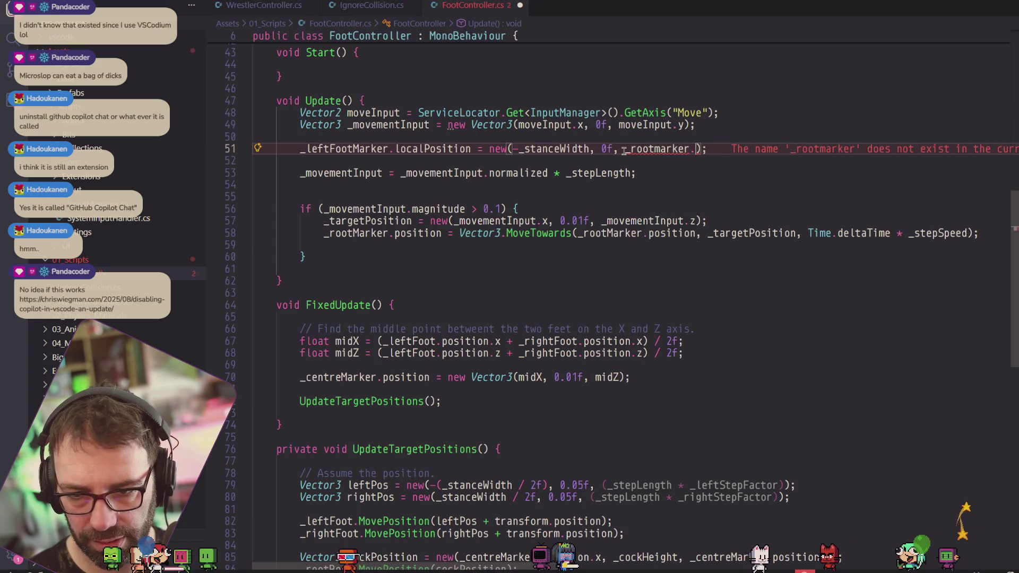
click(661, 148)
key(BackSpace)
text(M)
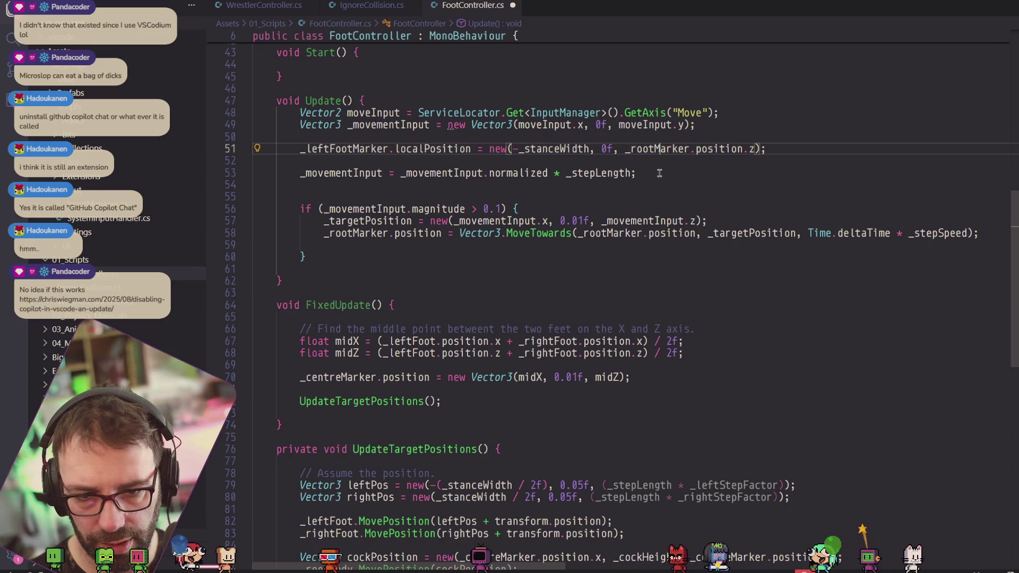
Move the _leftFootMarker assignment from line 51 into the movement if block.
drag(780, 148, 301, 148)
key(ctrl+c)
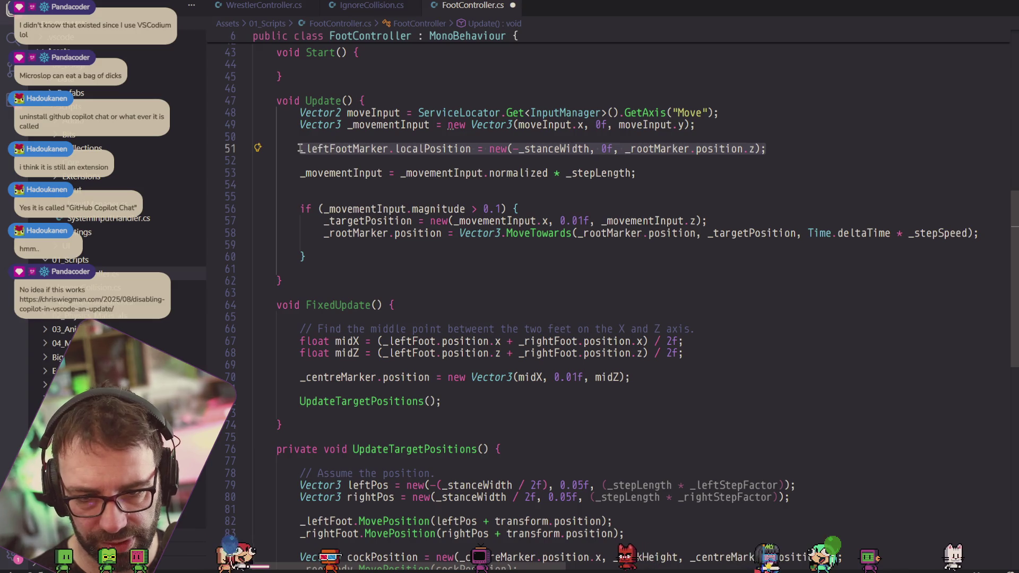
right_click(373, 149)
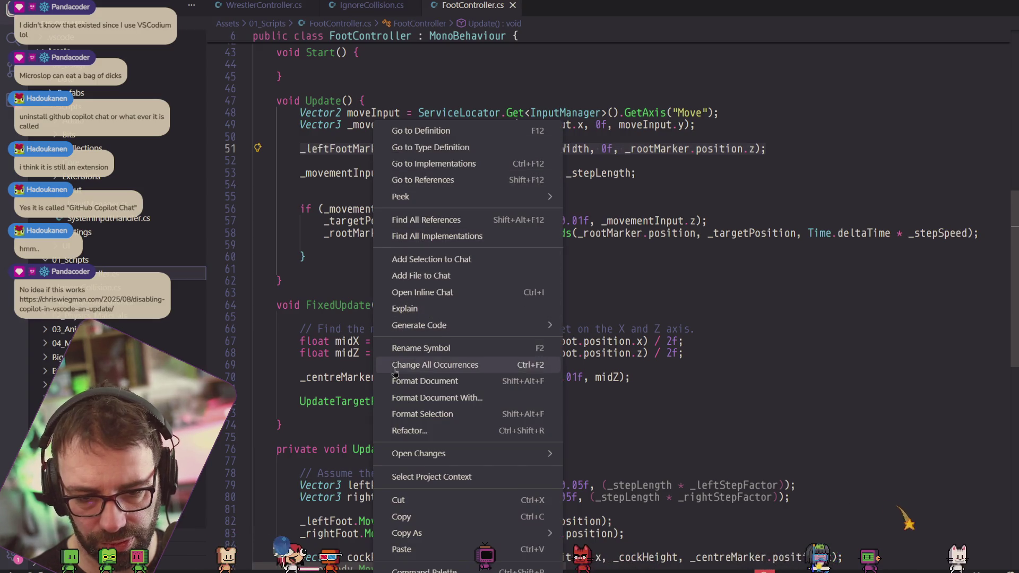
click(399, 500)
click(439, 248)
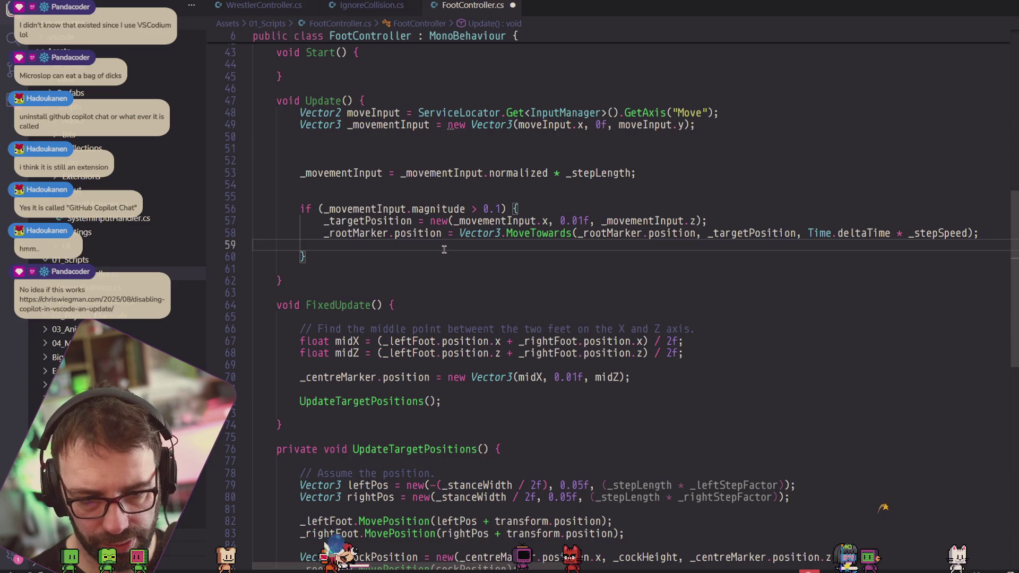
key(ctrl+v)
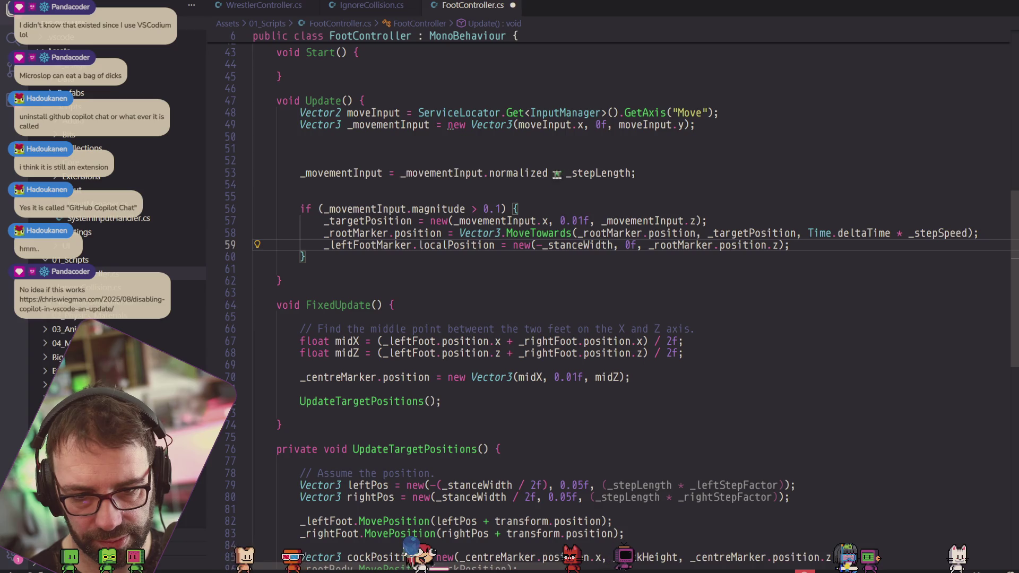
Join .normalized * _stepLength onto the _movementInput declaration on line 49 and save.
drag(393, 173, 664, 127)
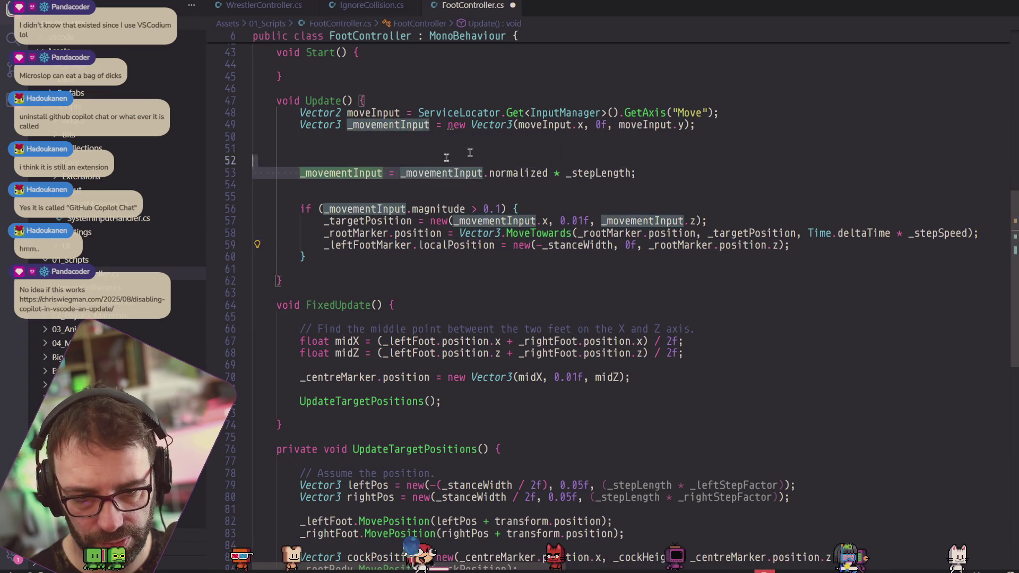
key(Delete)
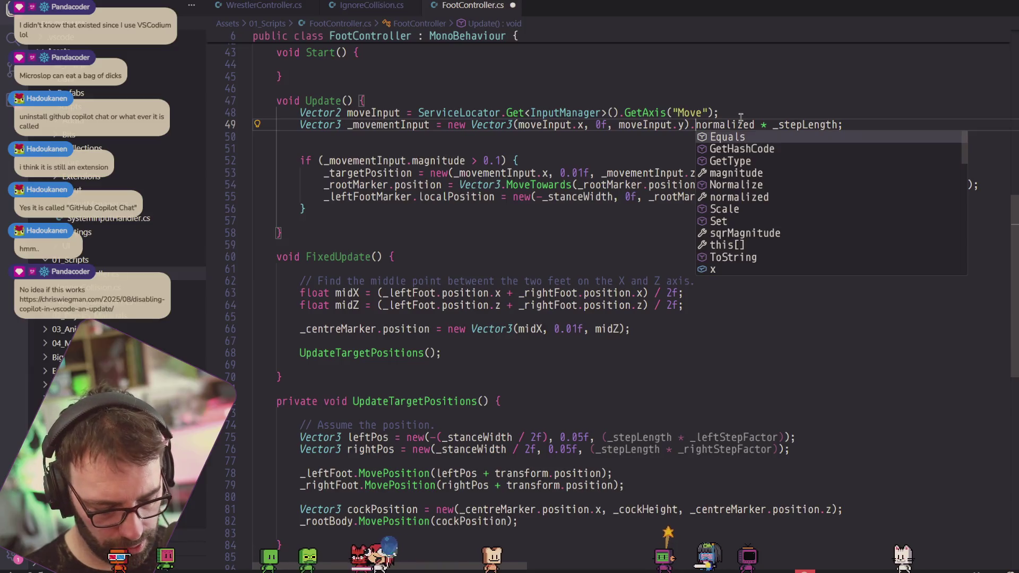
key(ctrl+s)
key(alt+Tab)
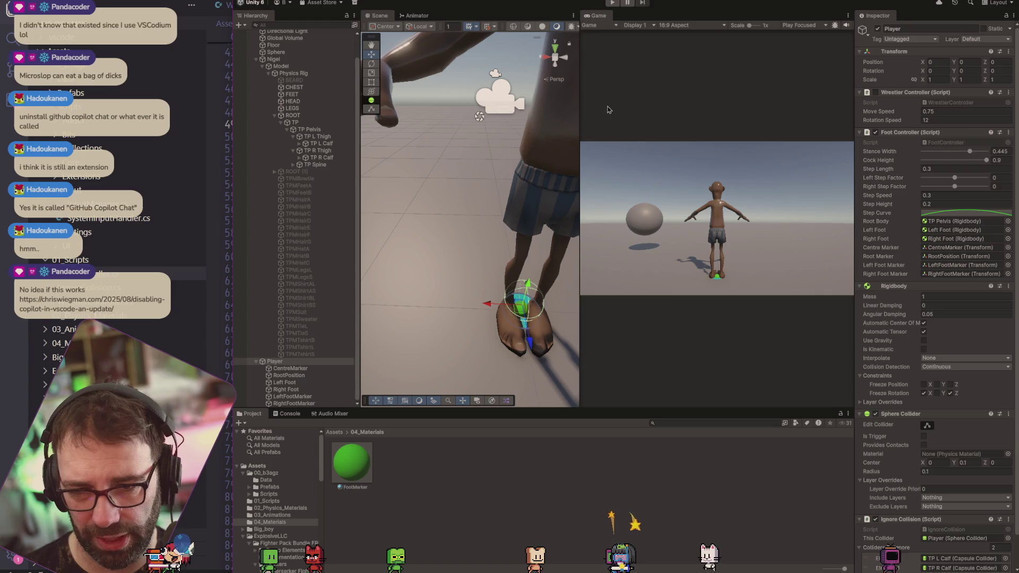
Run Play mode and watch both green foot markers move.
click(610, 4)
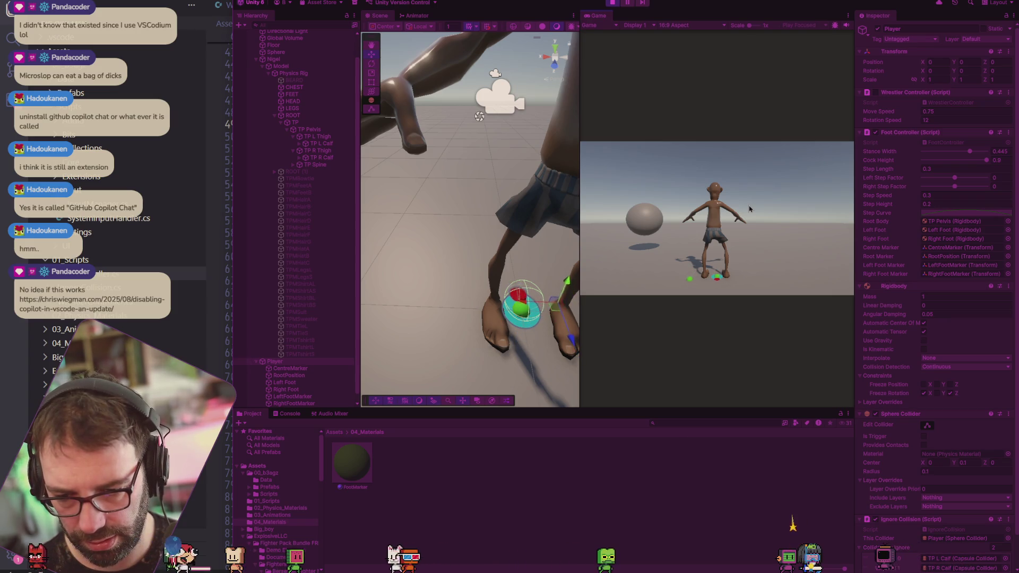
key(alt+Tab)
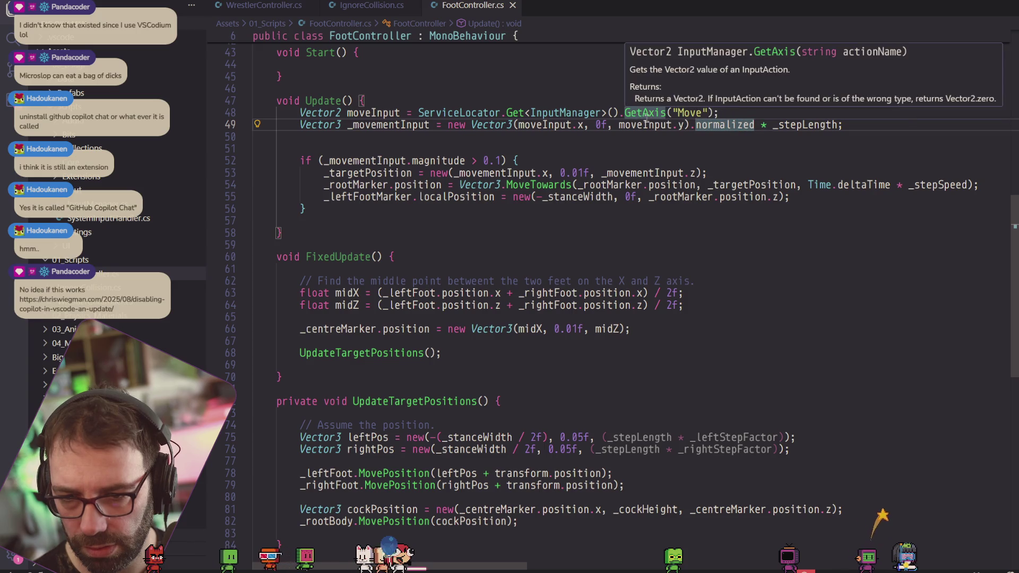
Add 'private float _halfStanceWidth => _stanceWidth / 2f;' below the StanceWidth property.
scroll(762, 187, up, 8)
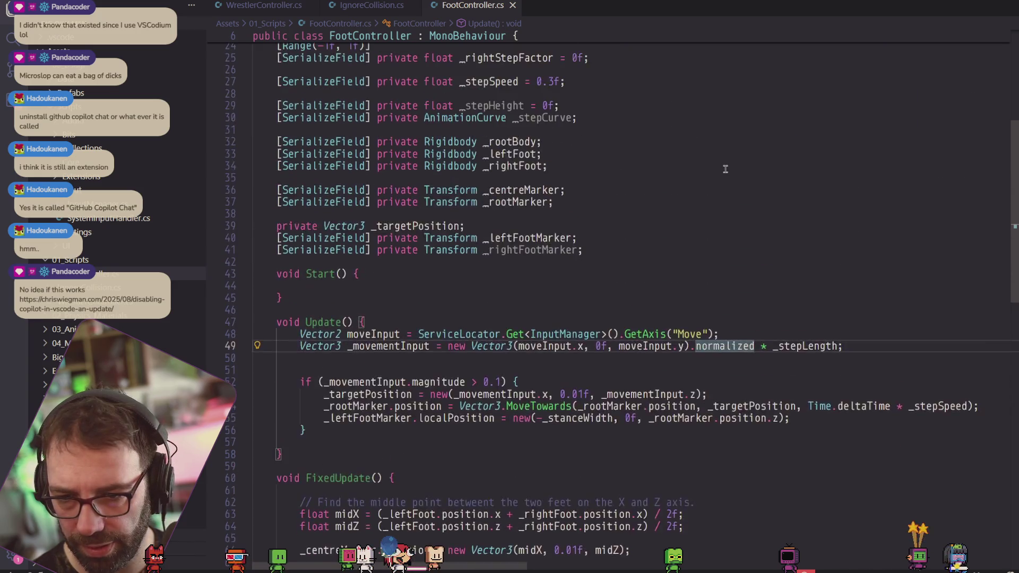
scroll(714, 169, down, 7)
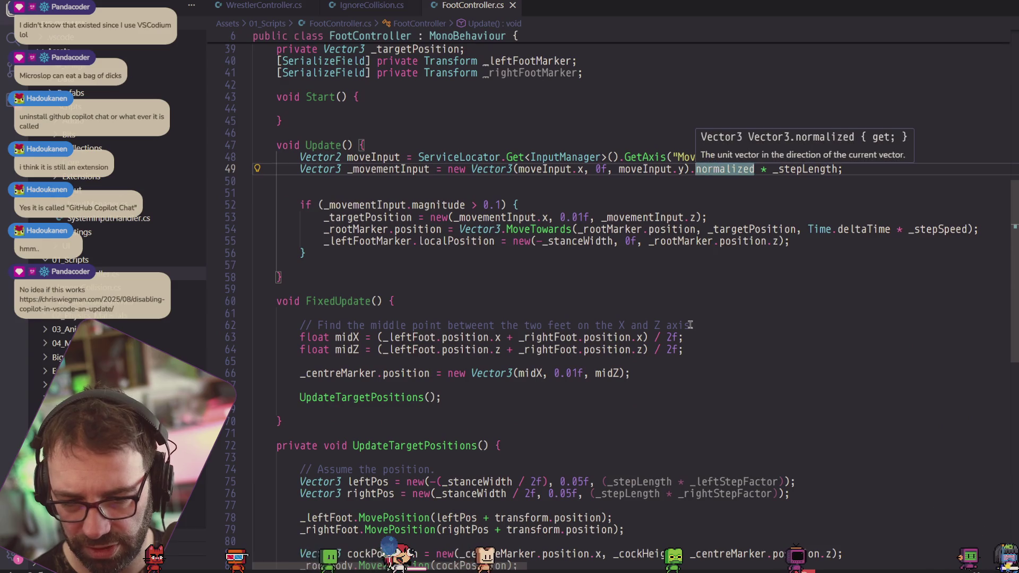
scroll(604, 345, down, 4)
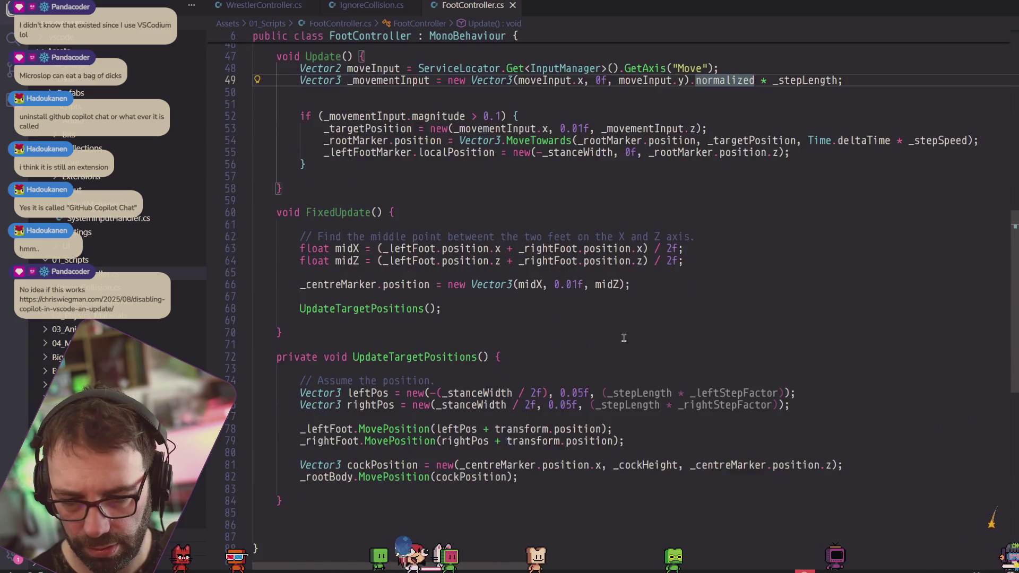
scroll(664, 267, up, 3)
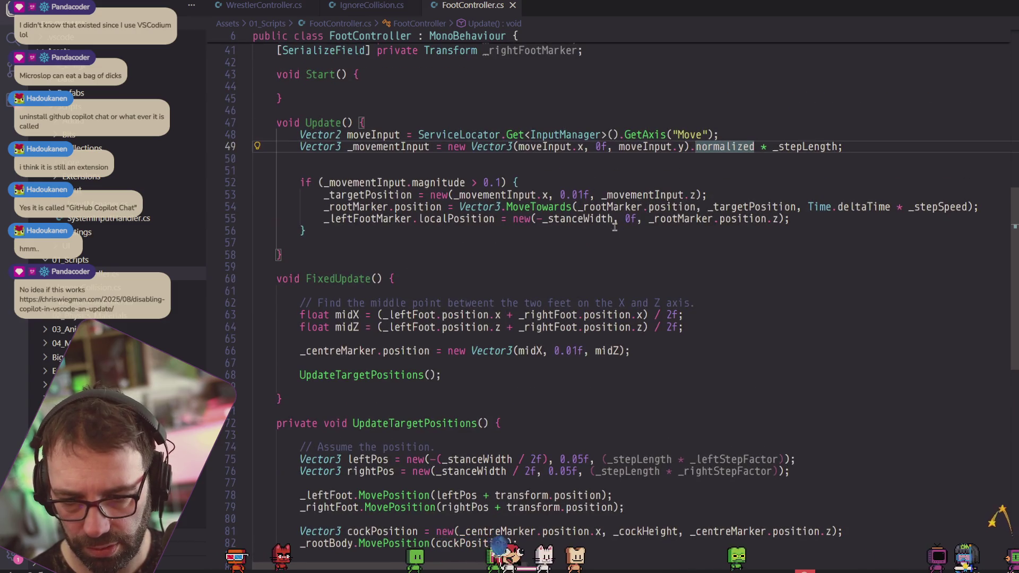
scroll(623, 235, up, 10)
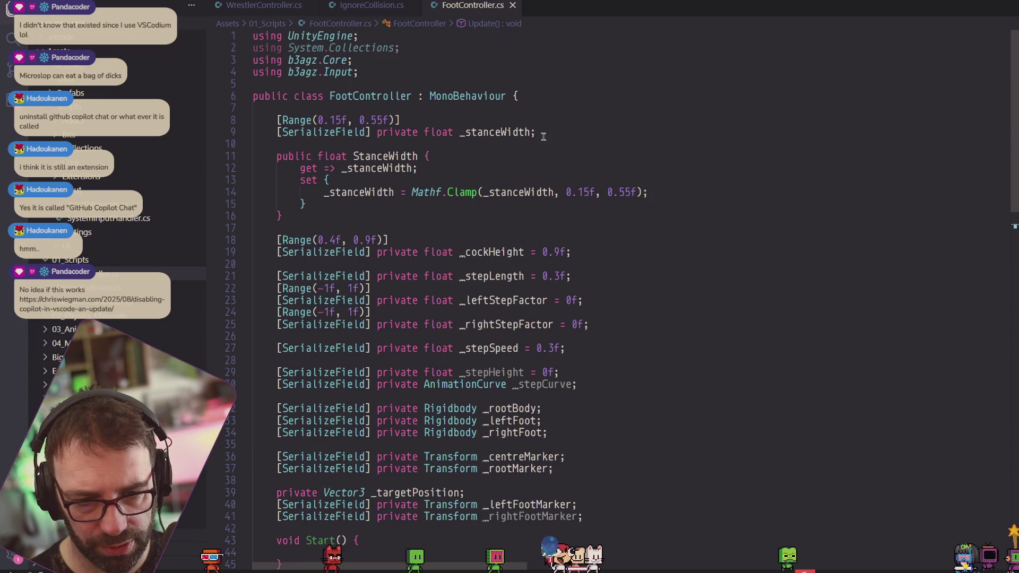
click(321, 216)
key(Return)
key(Return)
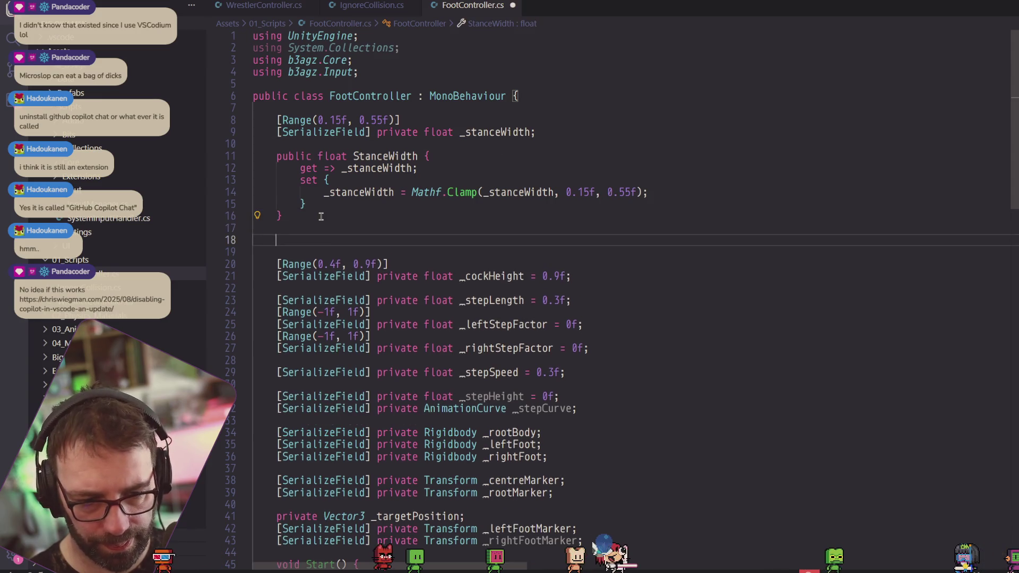
text(private float _halfStanceWidth )
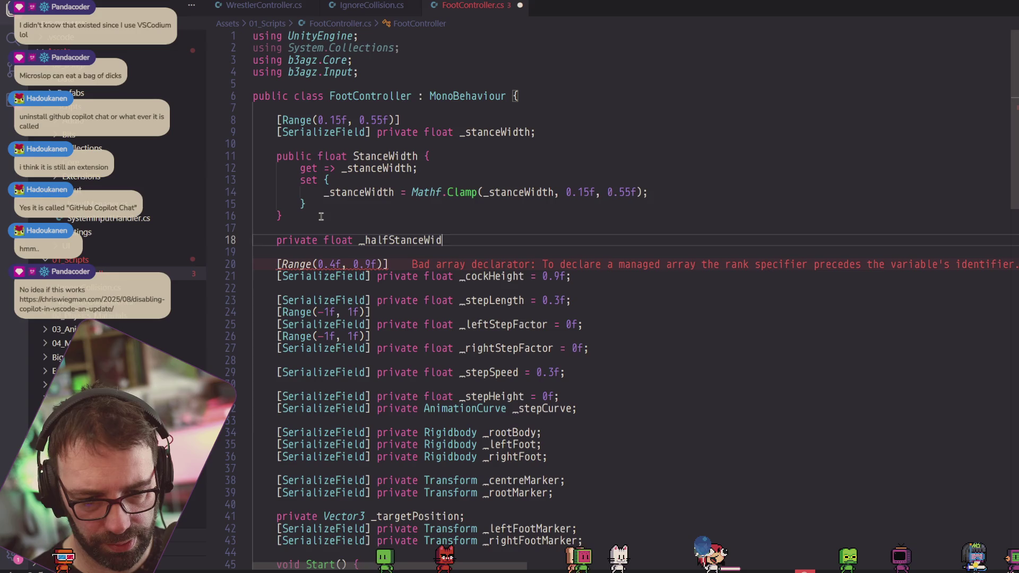
text(=> )
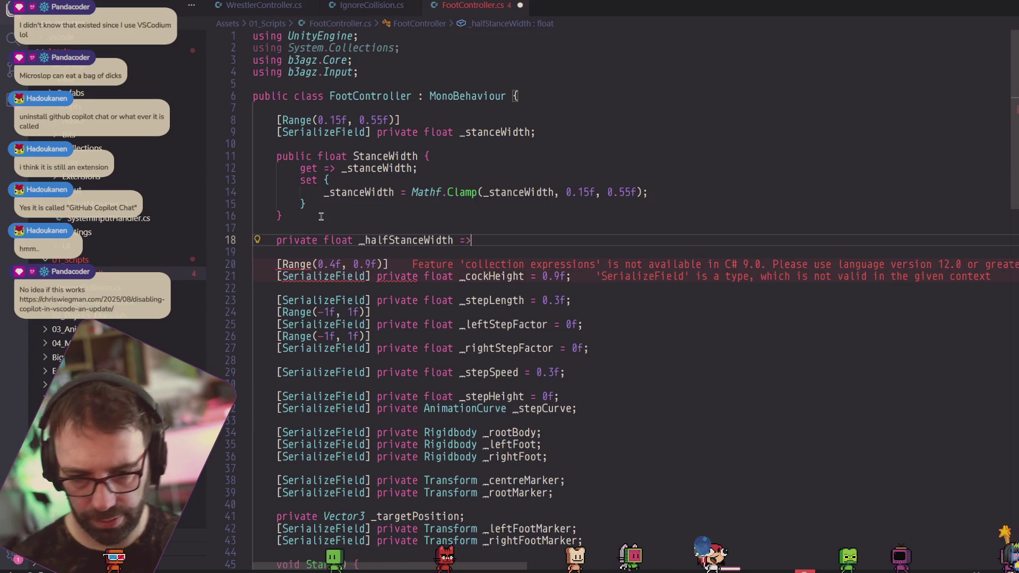
text(_stanceWidth .)
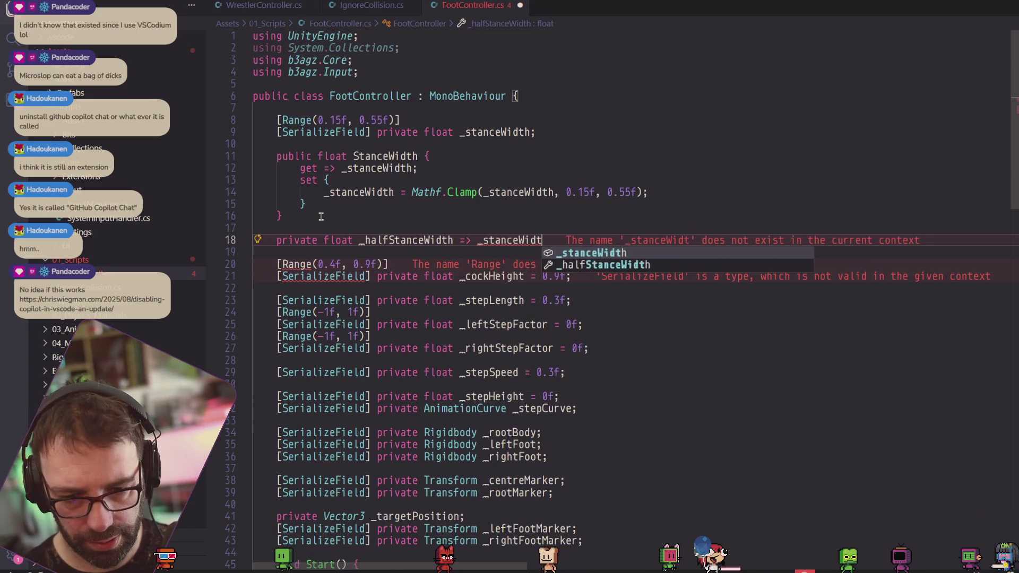
key(BackSpace)
text(2f;)
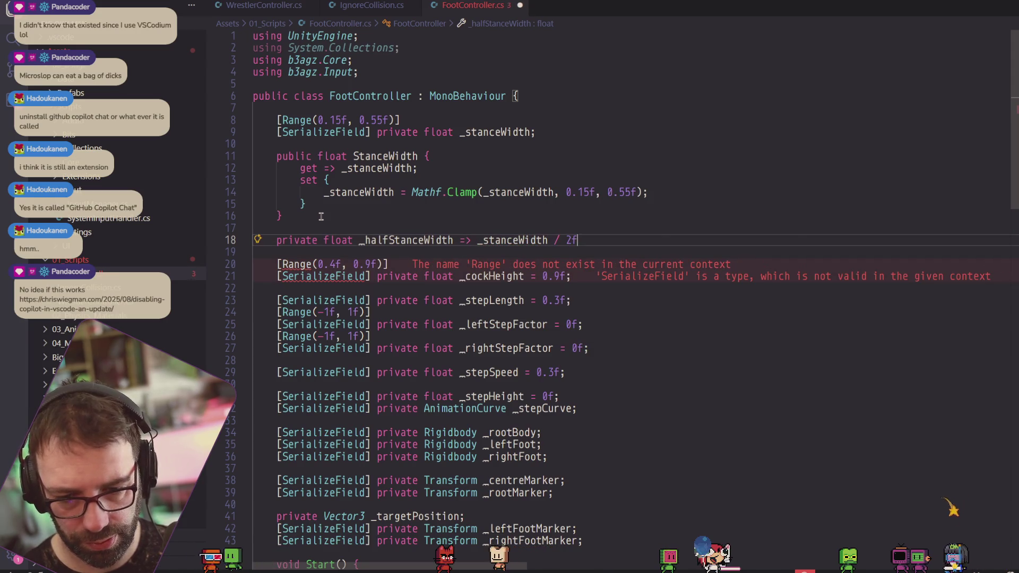
Use _halfStanceWidth instead of _stanceWidth in the left foot marker line.
double_click(414, 240)
key(ctrl+c)
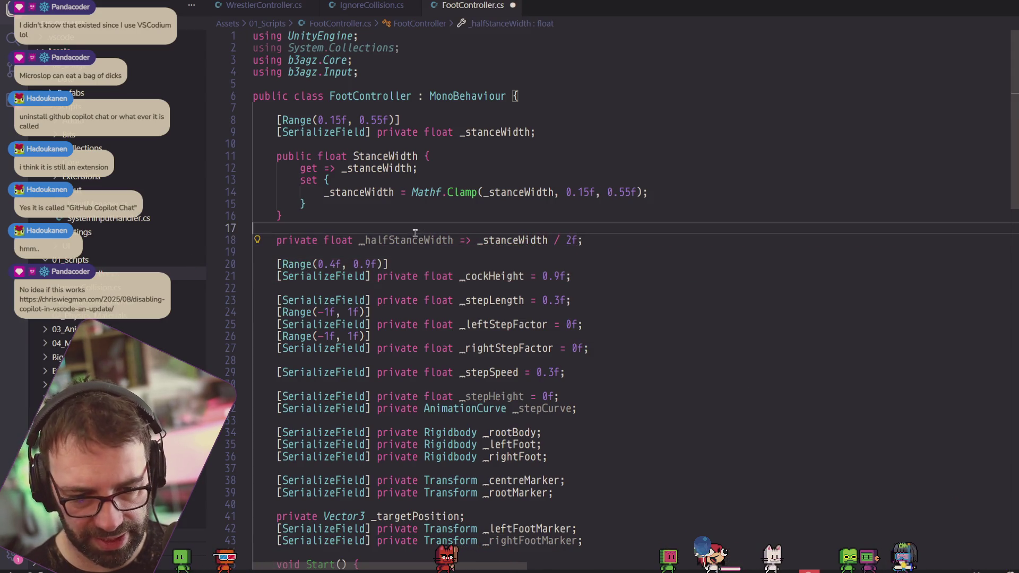
key(BackSpace)
scroll(690, 233, down, 13)
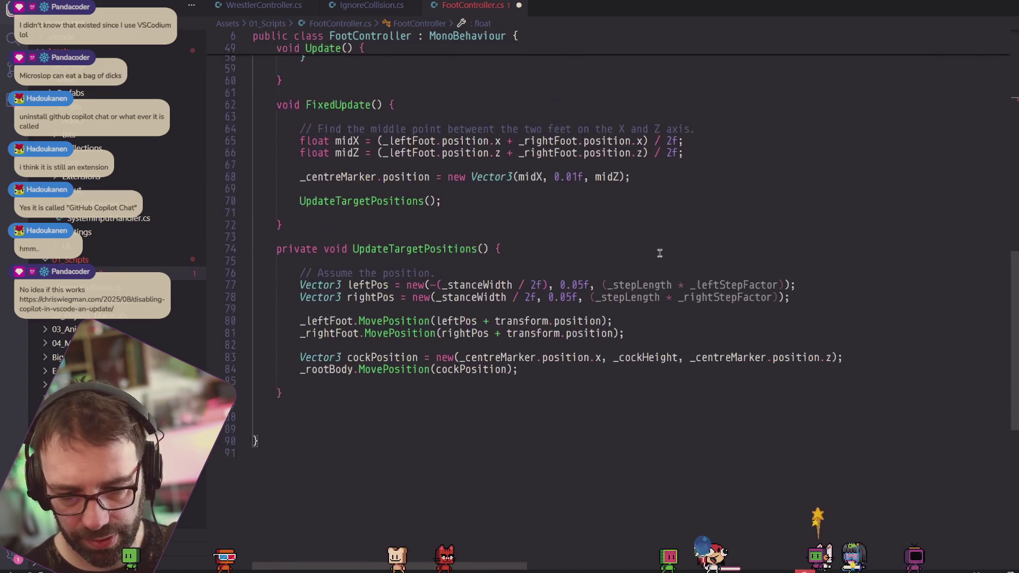
double_click(578, 244)
key(ctrl+v)
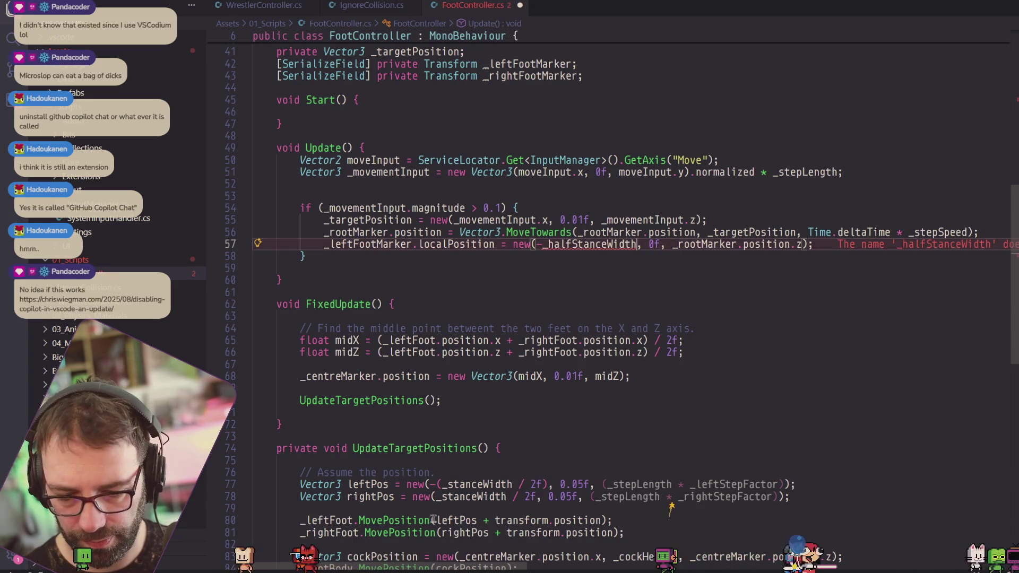
Restore the _halfStanceWidth property name and use it in the left foot marker line.
mouse_move(467, 566)
mouse_down()
mouse_move(565, 565)
mouse_move(480, 565)
mouse_up()
scroll(480, 420, up, 10)
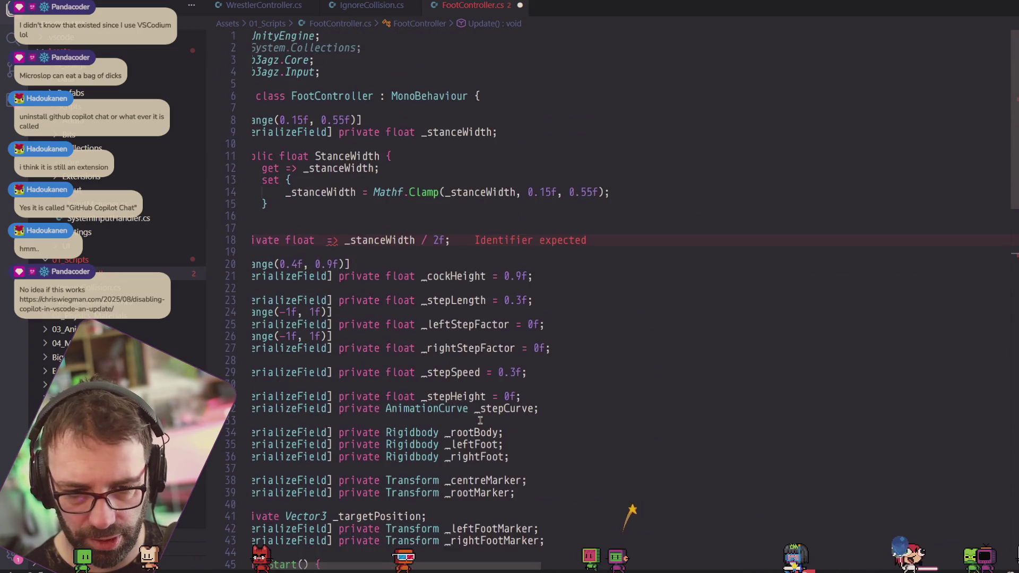
click(302, 240)
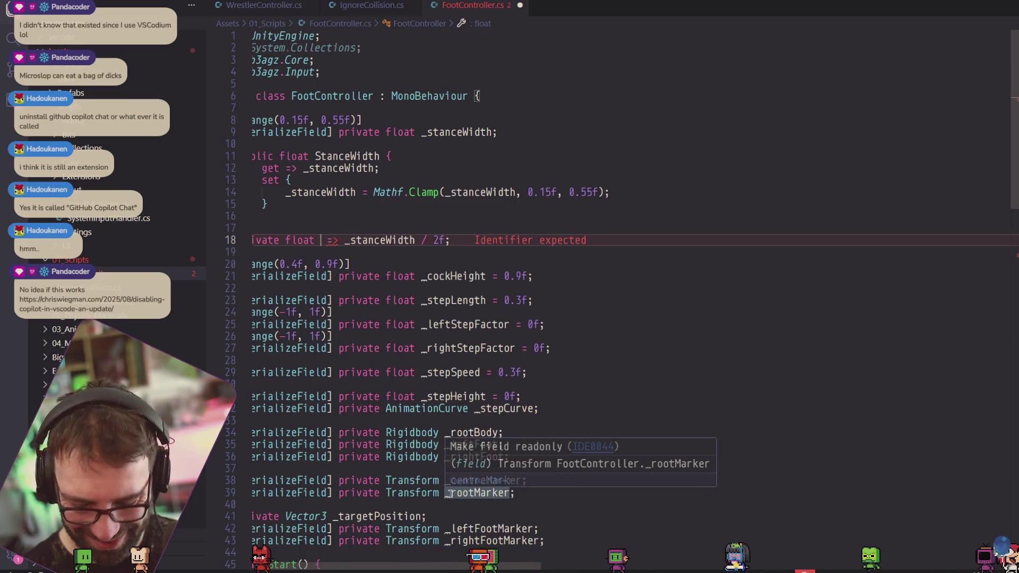
scroll(451, 493, down, 5)
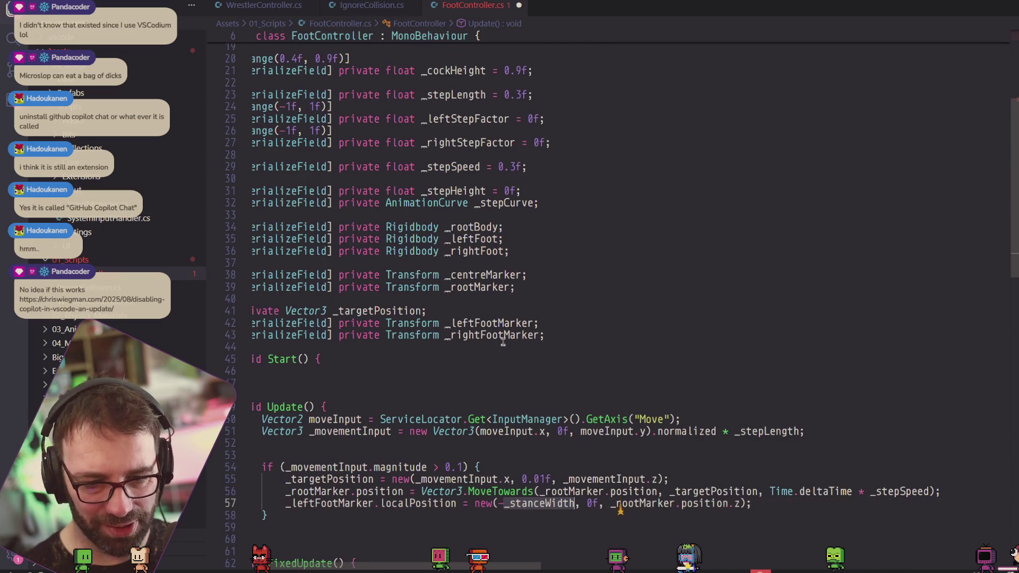
scroll(504, 342, up, 2)
double_click(371, 118)
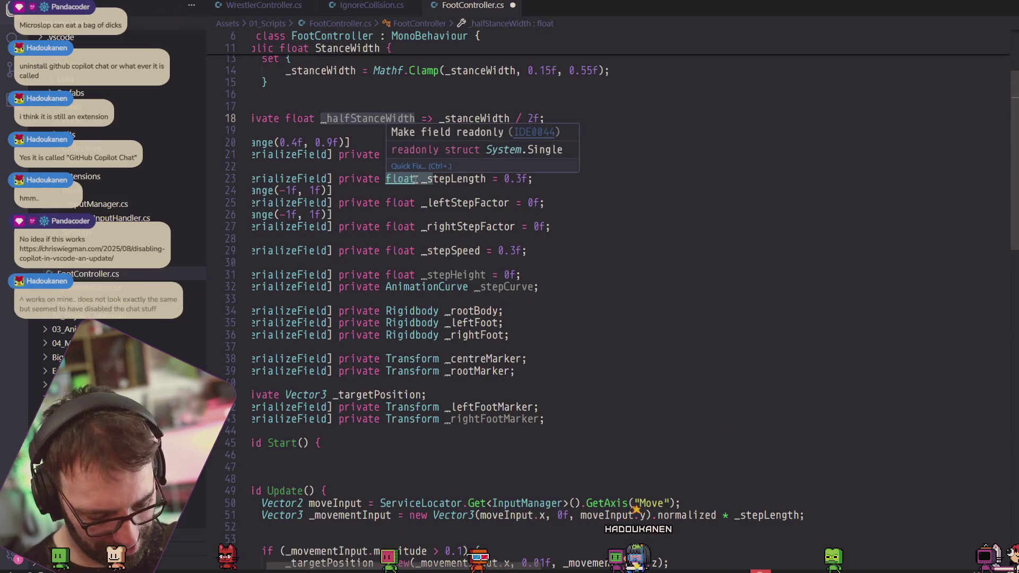
scroll(659, 299, down, 6)
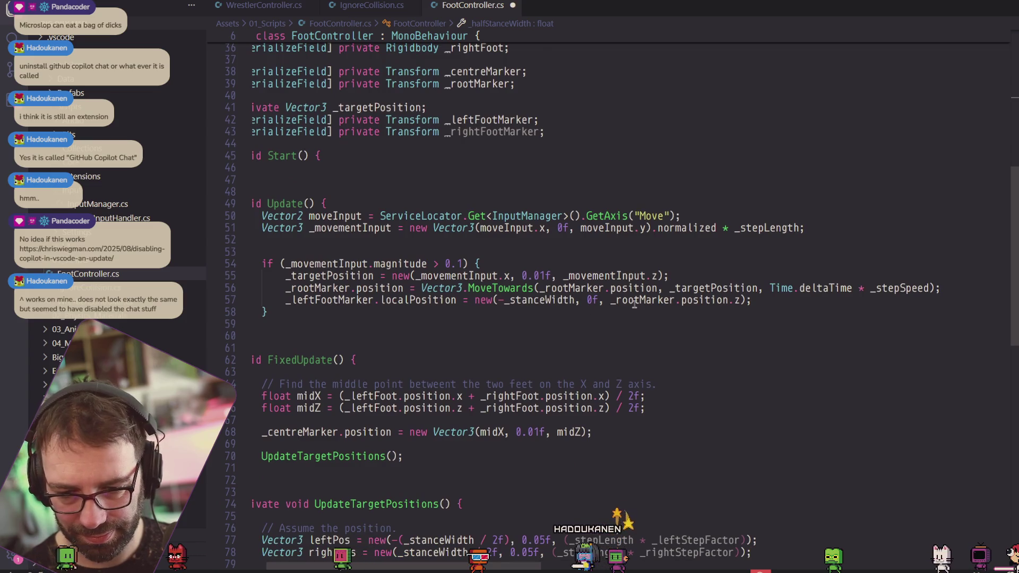
double_click(542, 300)
key(ctrl+v)
Set leftPos and rightPos x offsets to -_halfStanceWidth and _halfStanceWidth, and save.
scroll(425, 390, down, 3)
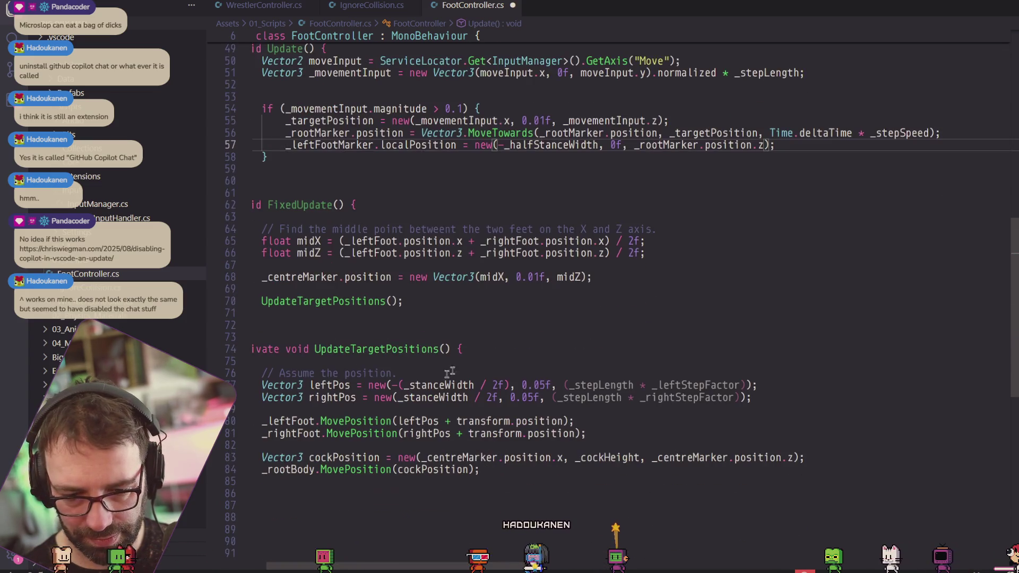
double_click(424, 386)
click(406, 385)
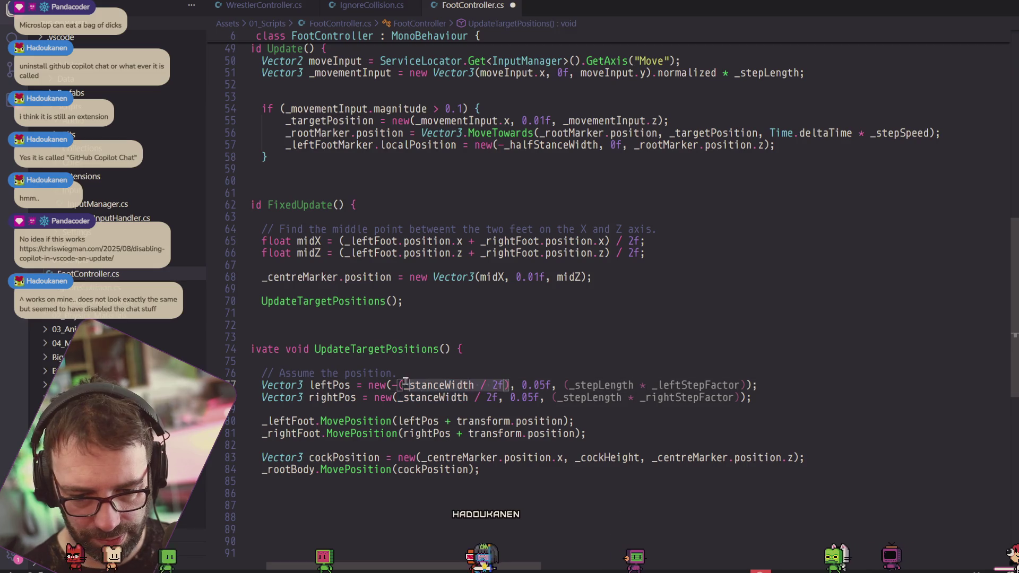
key(ctrl+v)
drag(500, 398, 393, 398)
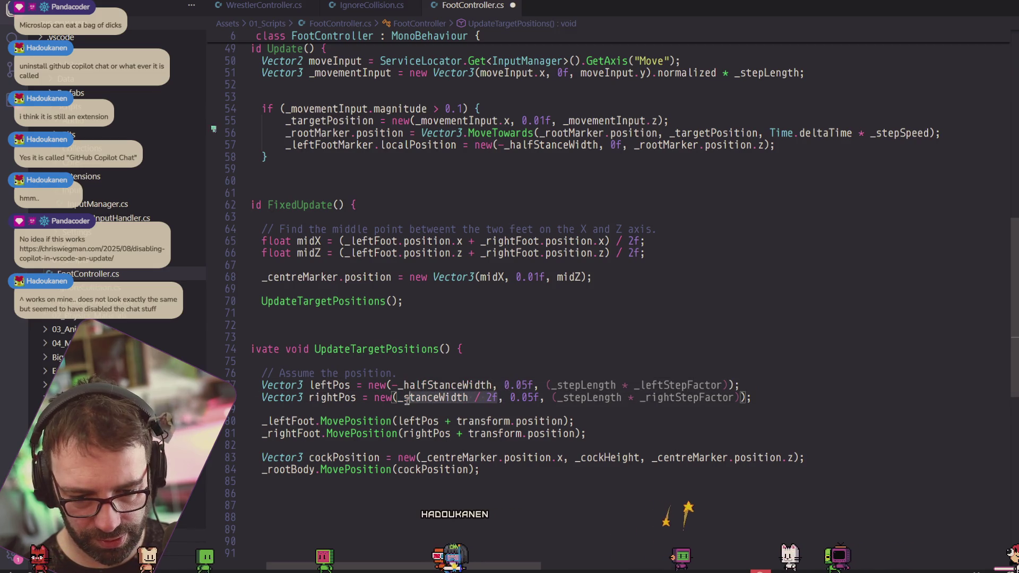
key(ctrl+v)
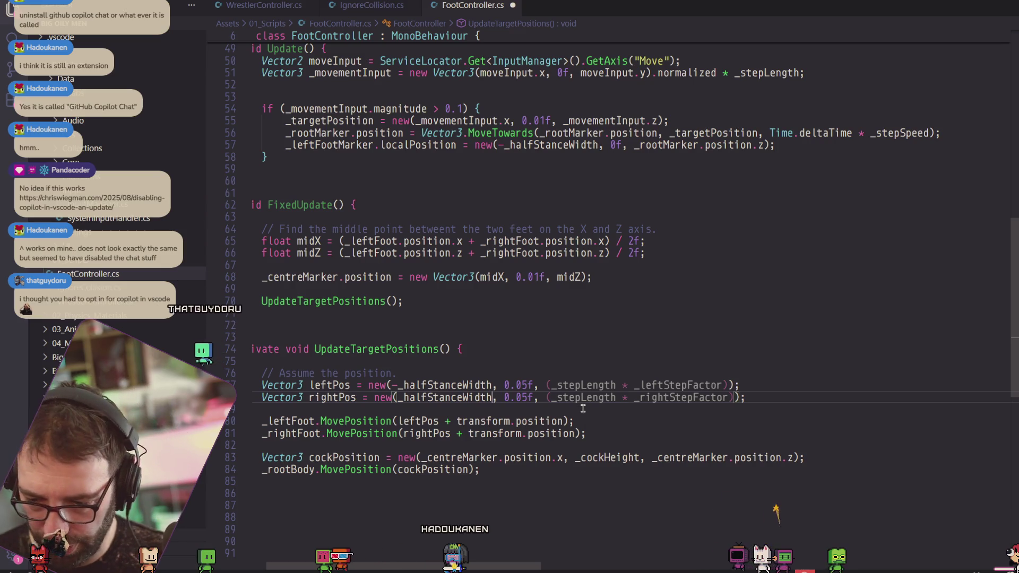
key(ctrl+s)
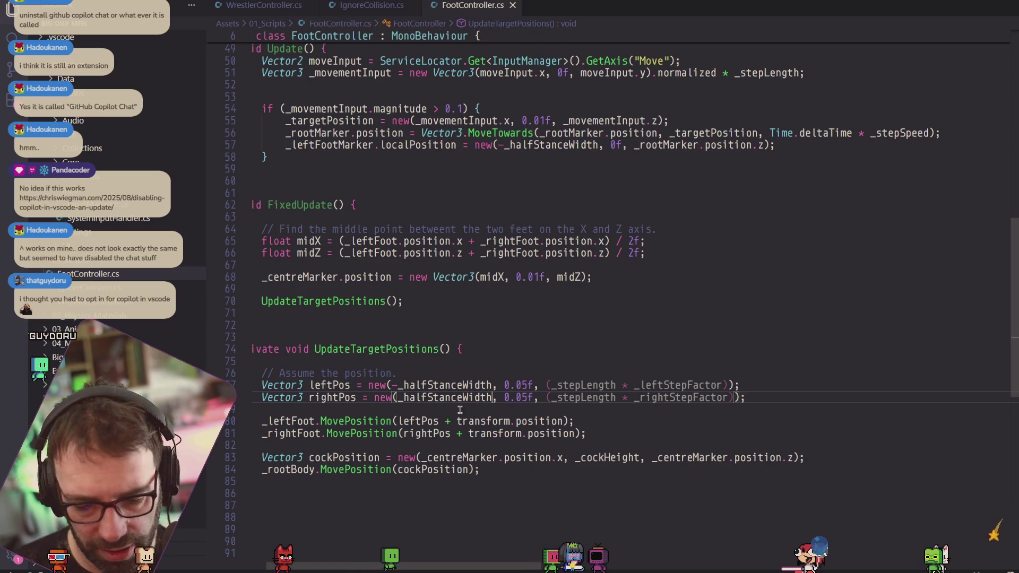
click(492, 398)
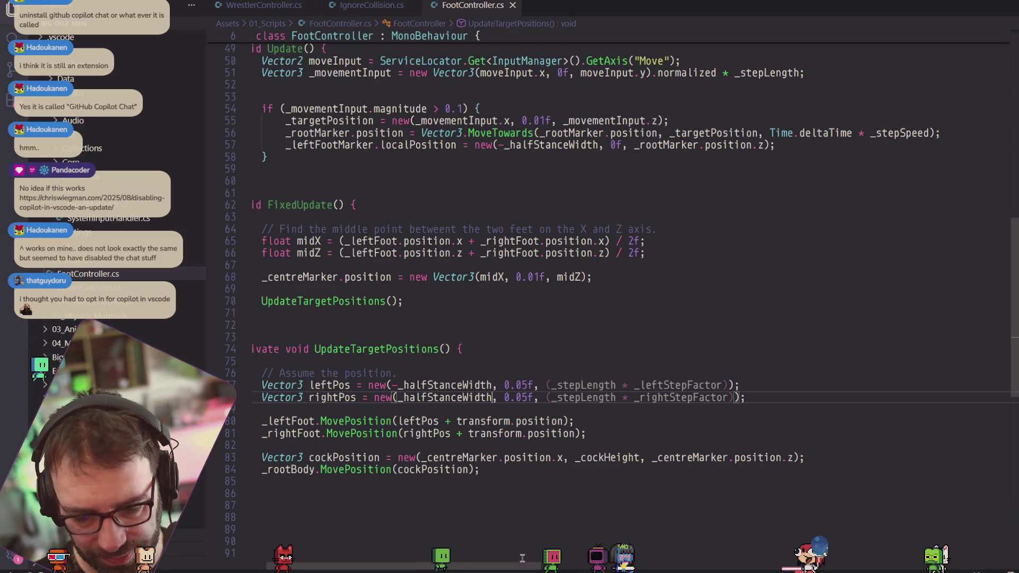
key(alt+Tab)
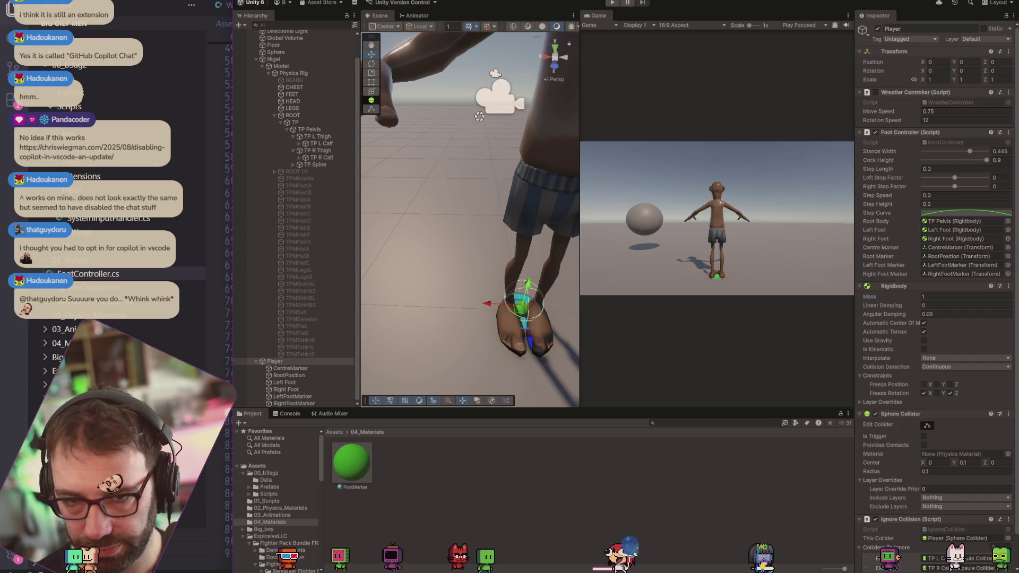
Play-test with Ctrl+P to see where the green left foot marker lands, then stop.
key(ctrl+p)
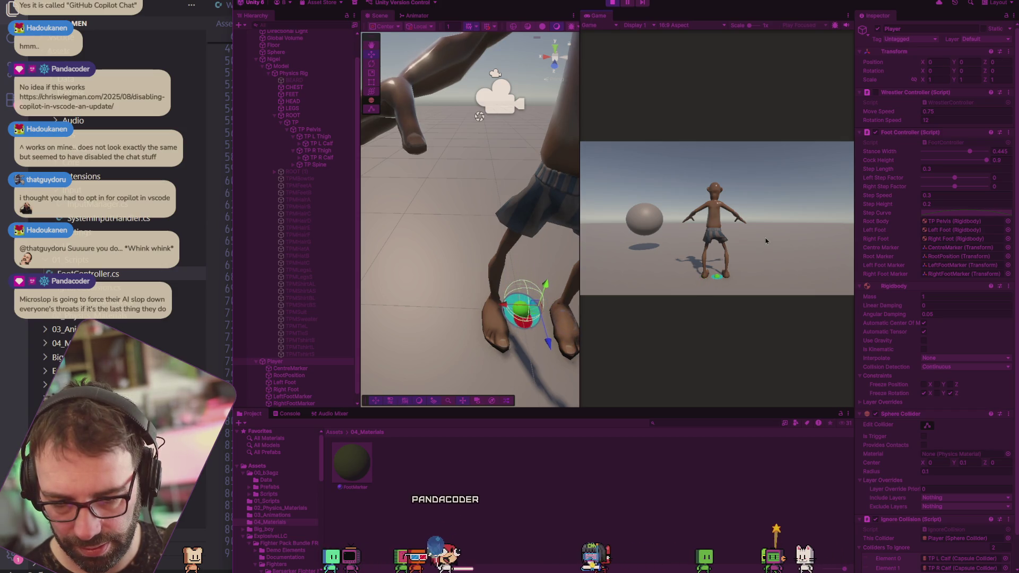
click(612, 3)
key(alt+Tab)
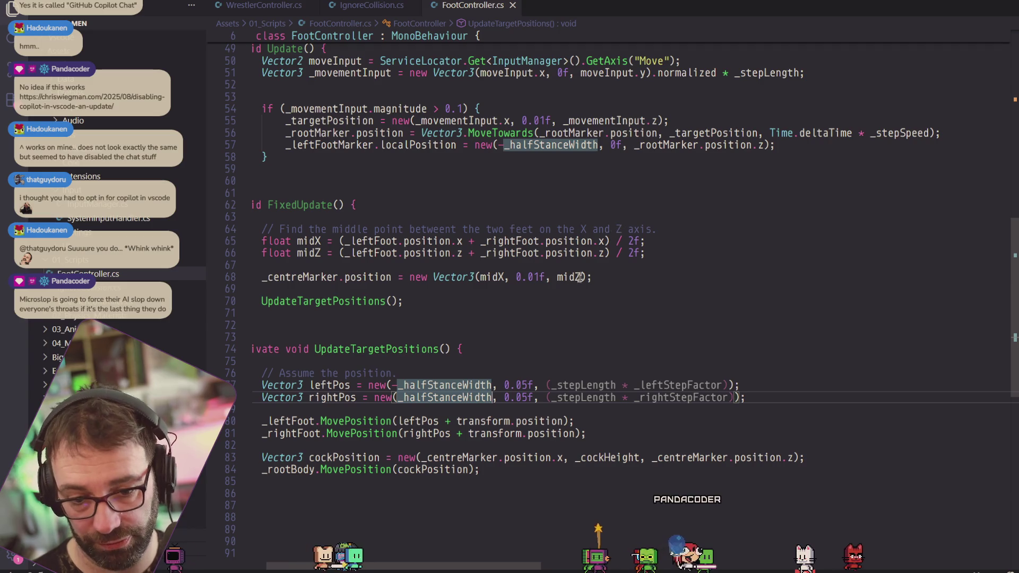
Duplicate the _leftFootMarker position line 57.
scroll(482, 390, down, 2)
scroll(482, 390, up, 7)
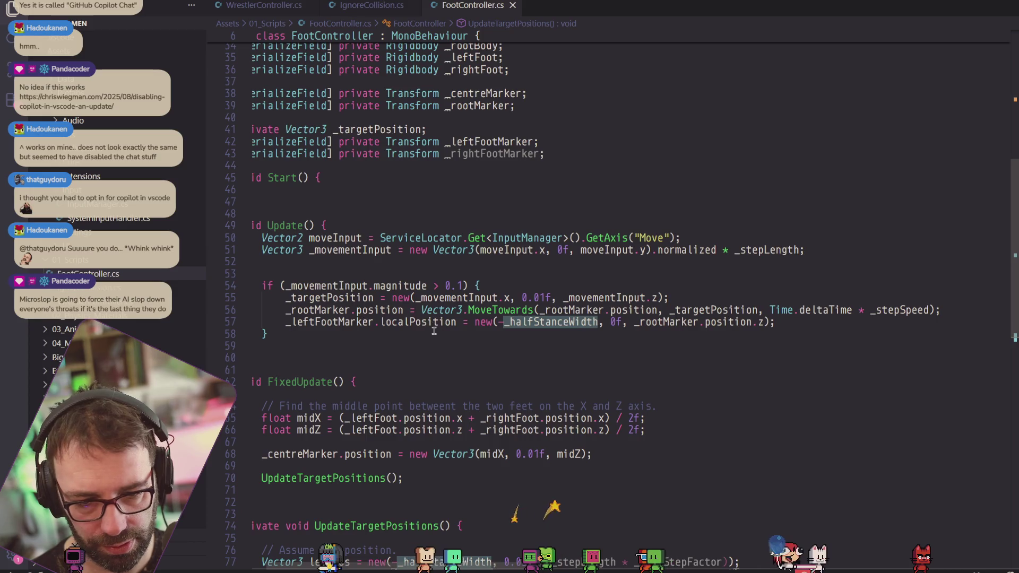
drag(802, 329, 380, 323)
drag(802, 325, 285, 322)
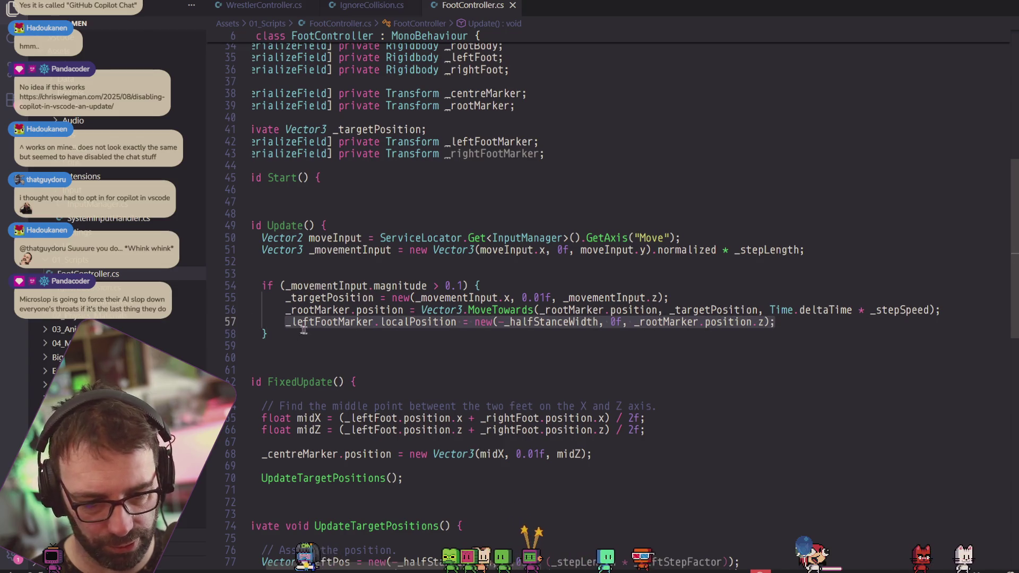
click(797, 329)
click(796, 324)
key(shift+alt+Down)
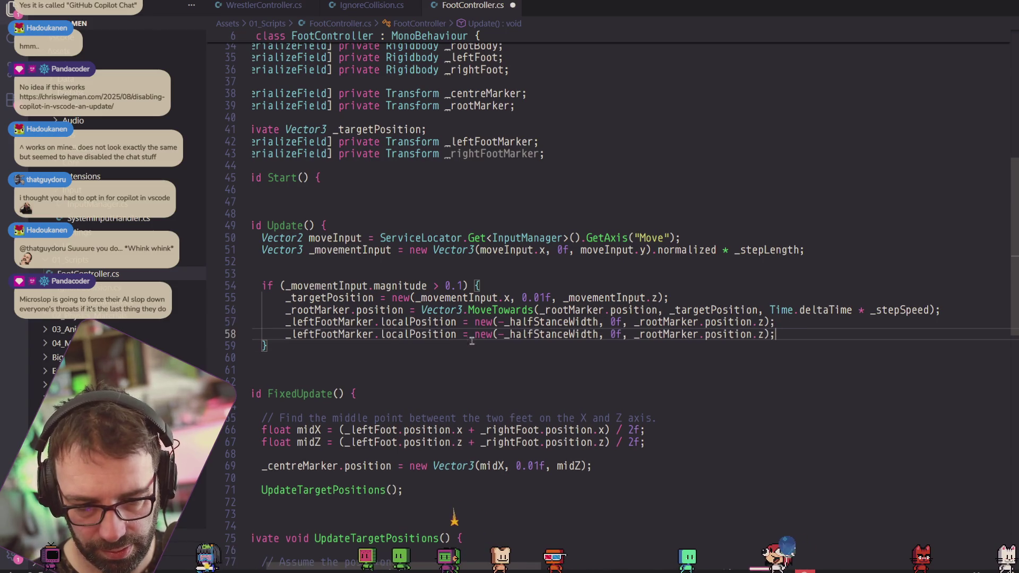
On the copy, remove the minus sign, rename it to _rightFootMarker, and save.
click(504, 335)
key(BackSpace)
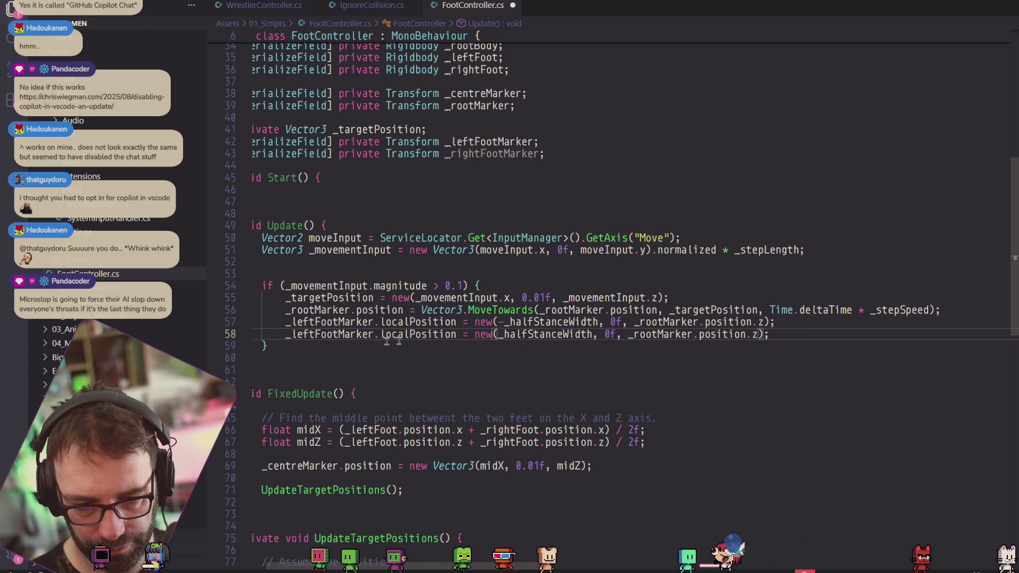
double_click(294, 333)
text(_rightFootMarker)
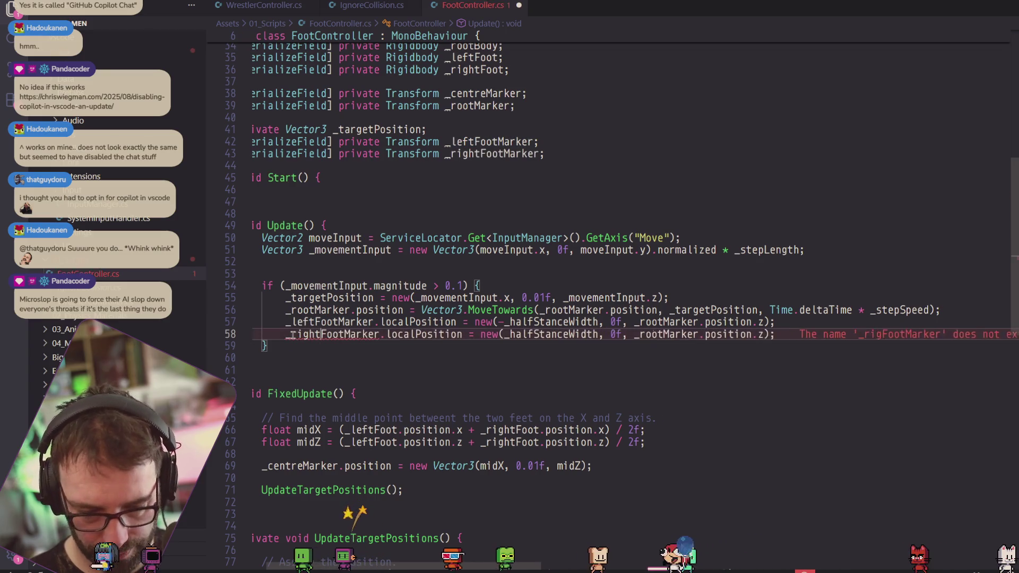
key(ctrl+s)
key(alt+Tab)
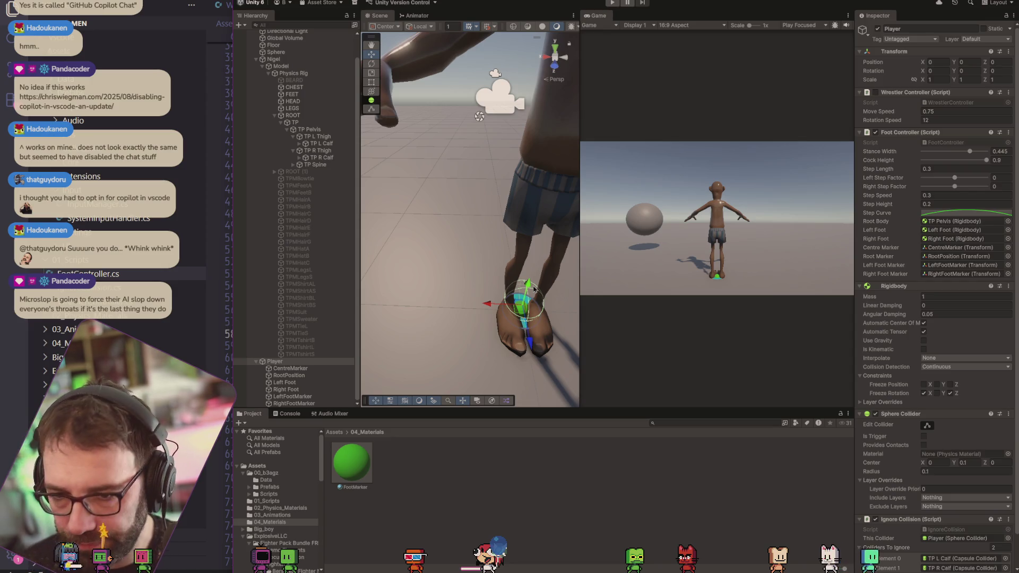
Play-test, orbit and zoom onto the feet to confirm markers on both sides, then stop.
click(613, 4)
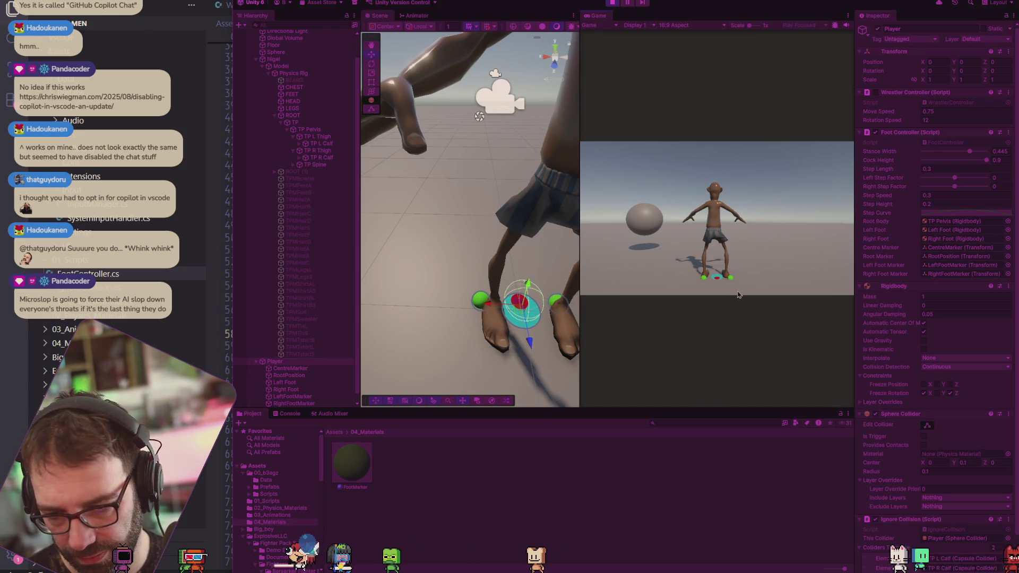
mouse_move(445, 337)
mouse_down()
mouse_move(495, 314)
mouse_move(616, 319)
mouse_move(578, 272)
mouse_up()
scroll(499, 272, up, 5)
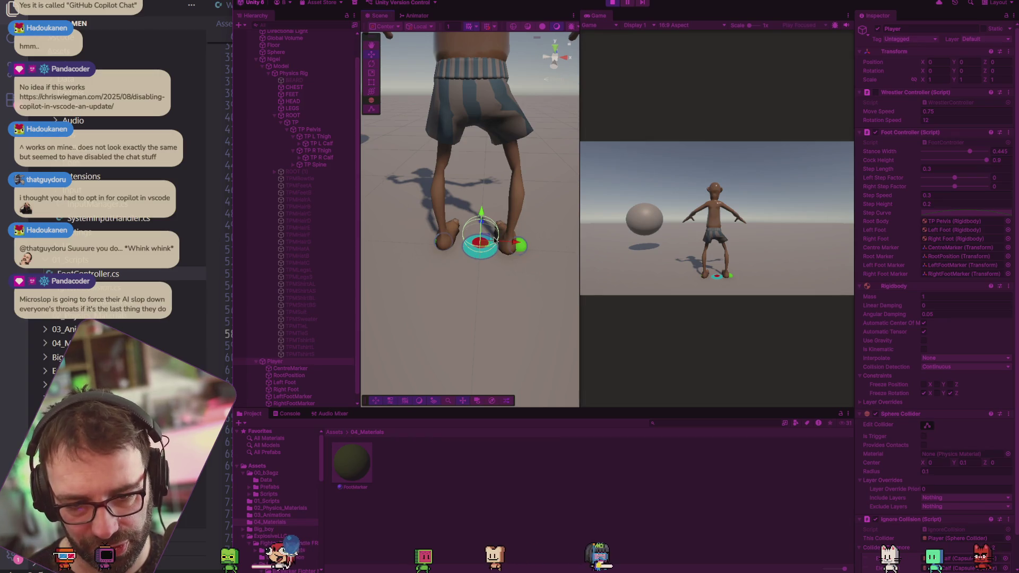
click(508, 241)
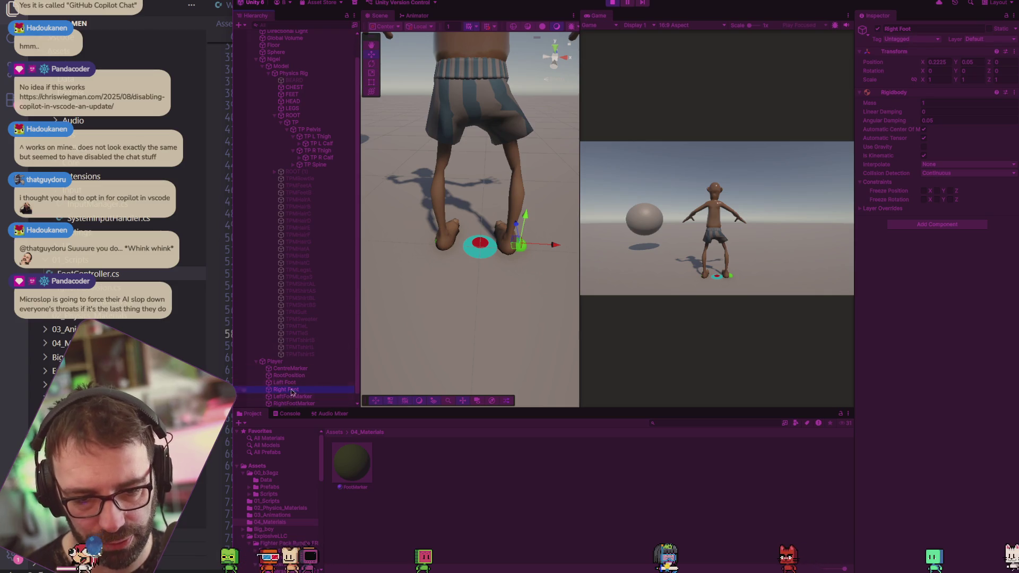
drag(558, 249, 567, 244)
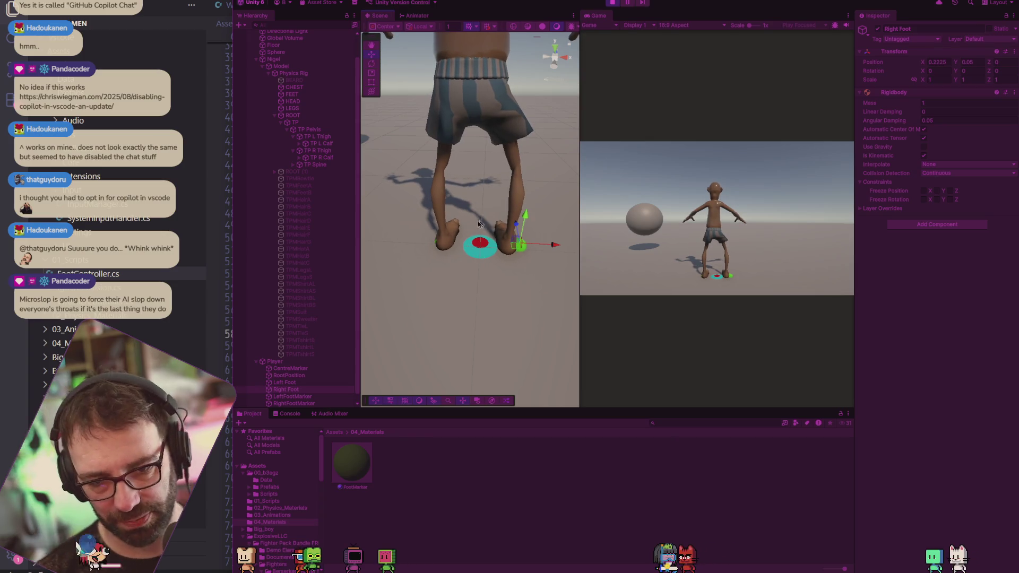
click(615, 5)
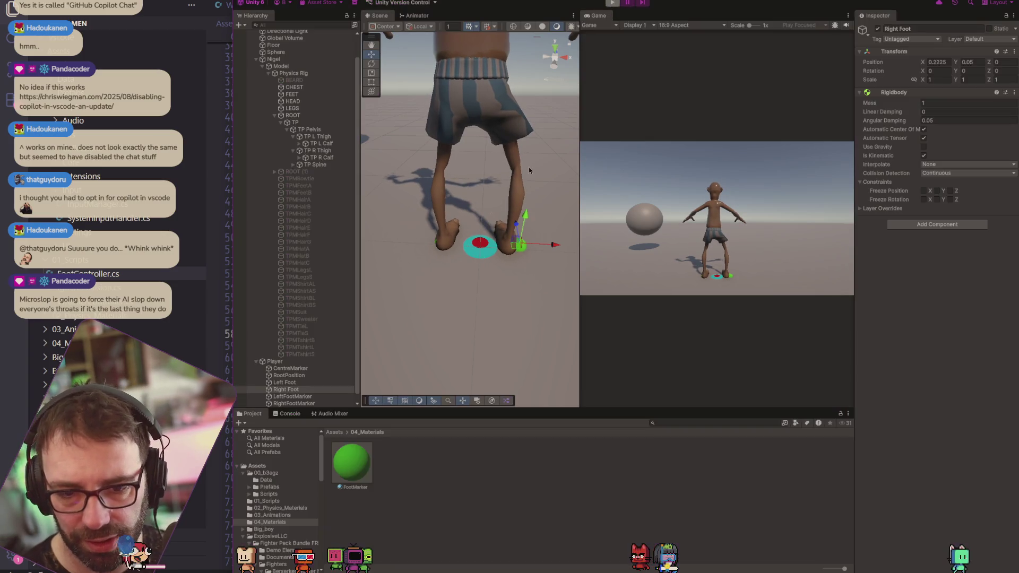
Wrap _halfStanceWidth on line 57 in parentheses and add a plus sign inside, undoing an accidental duplicate line.
key(alt+Tab)
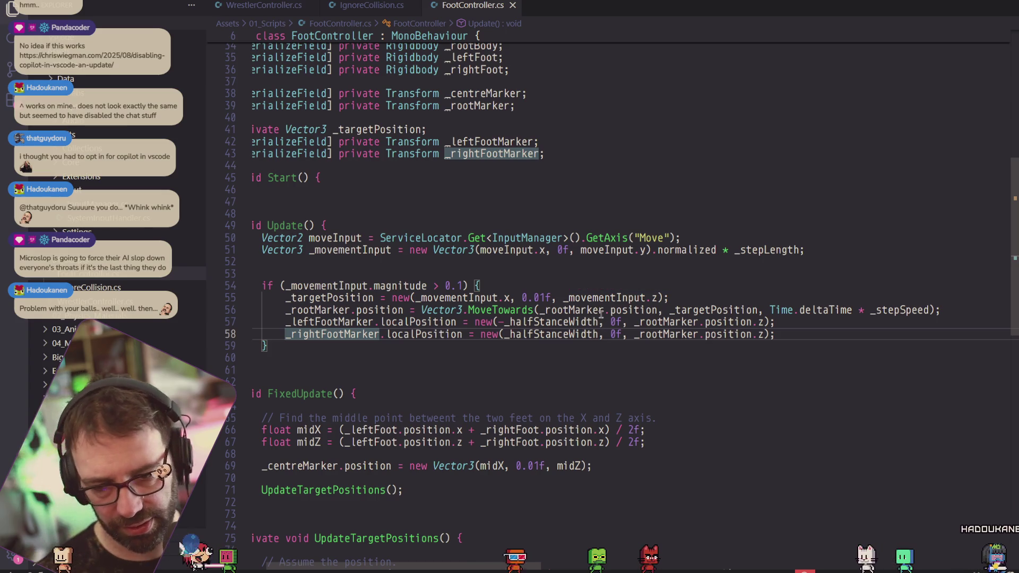
double_click(552, 322)
key(Right)
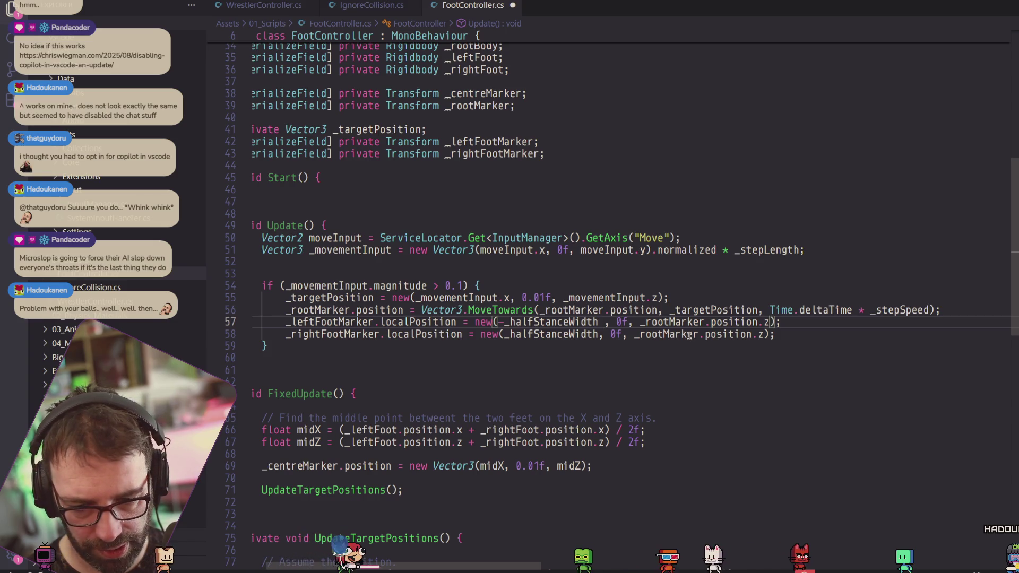
key(ctrl+Left)
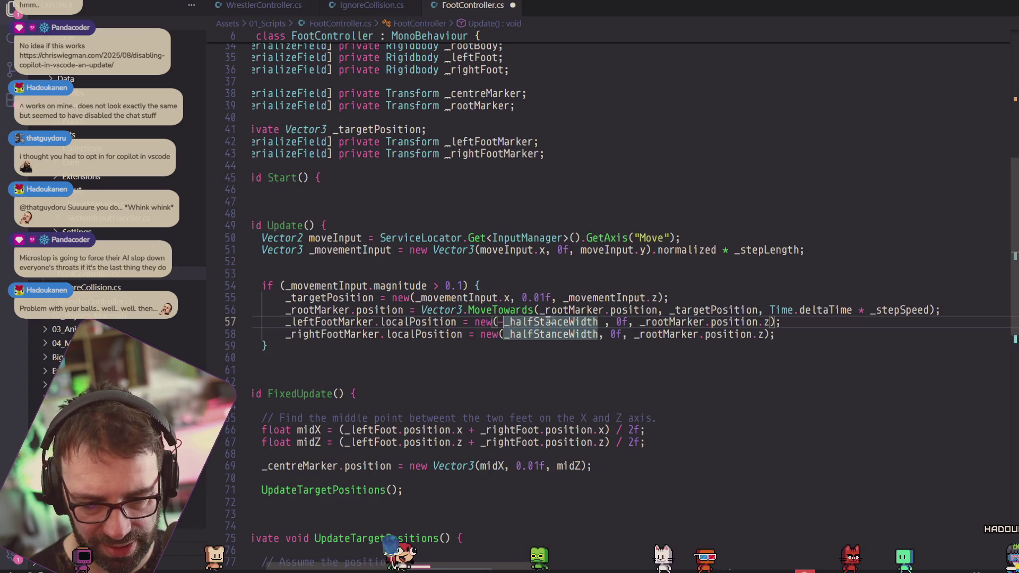
text(()
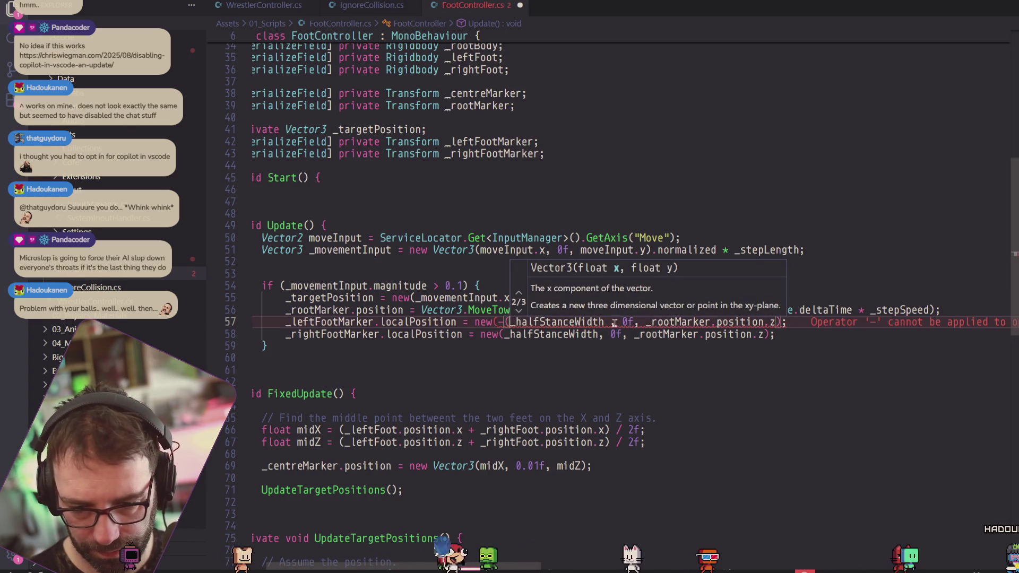
text())
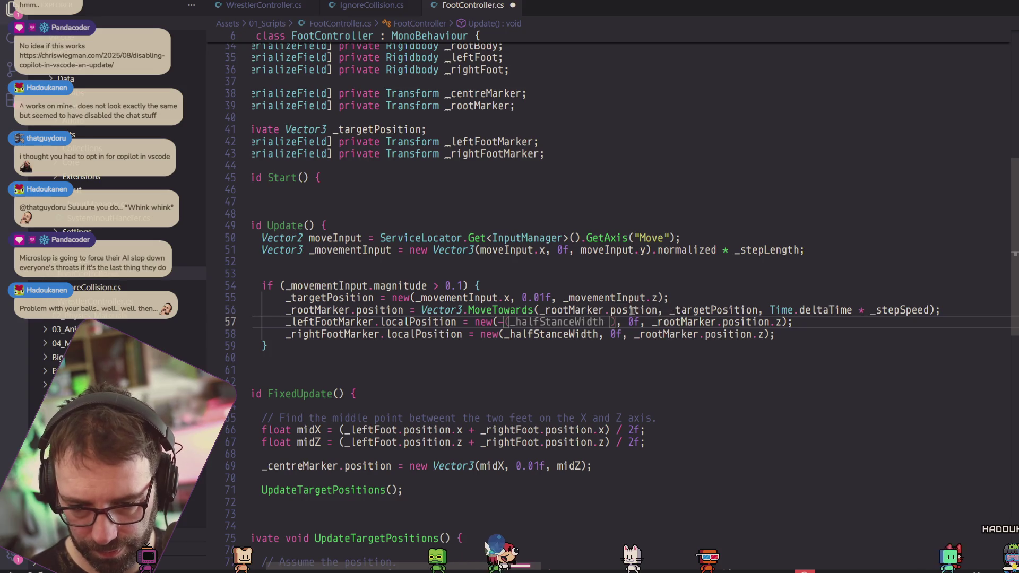
double_click(634, 310)
shift+click(546, 310)
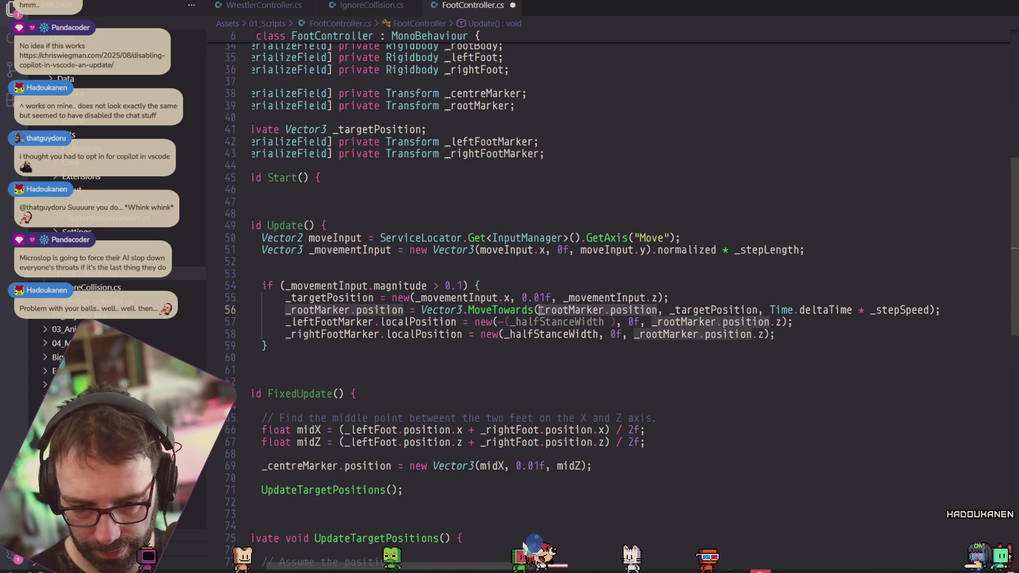
click(611, 322)
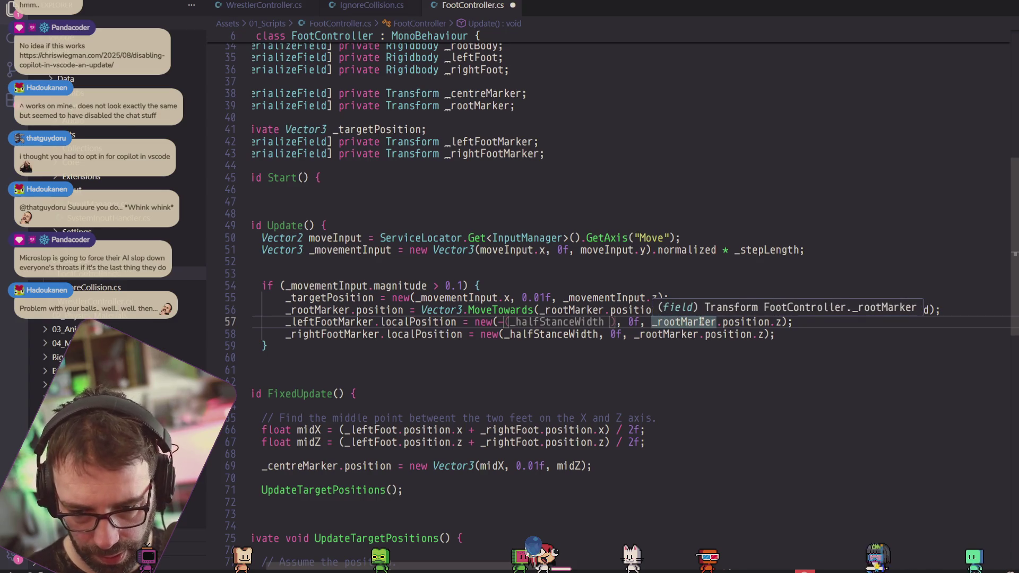
text(+)
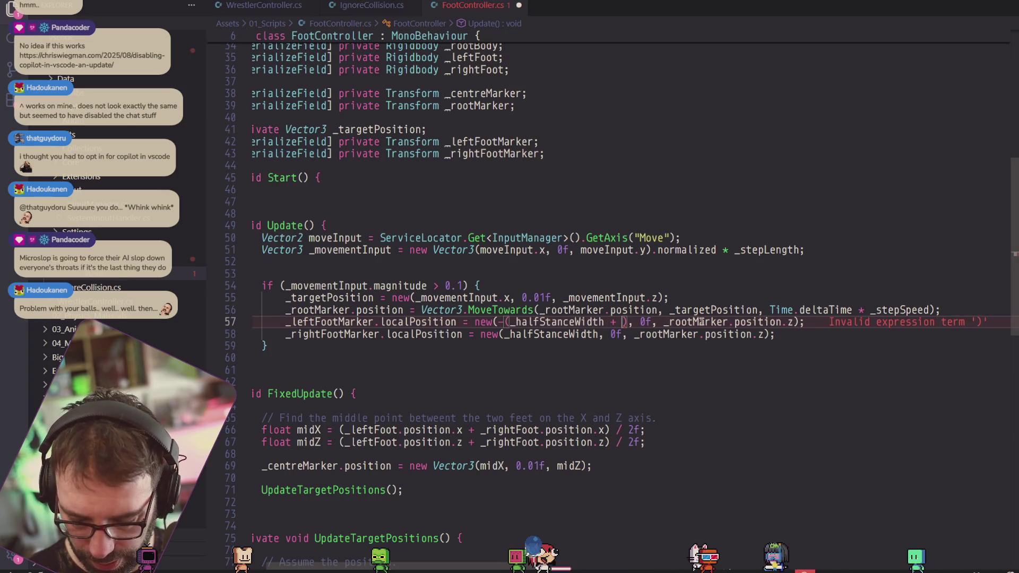
key(shift+alt+Down)
key(ctrl+z)
key(ctrl+y)
key(ctrl+z)
Complete the bracket with _rootMarker.localPosition.x, copied from line 56, and save the script.
click(540, 310)
drag(539, 310, 657, 310)
key(ctrl+c)
click(622, 322)
key(ctrl+v)
click(694, 322)
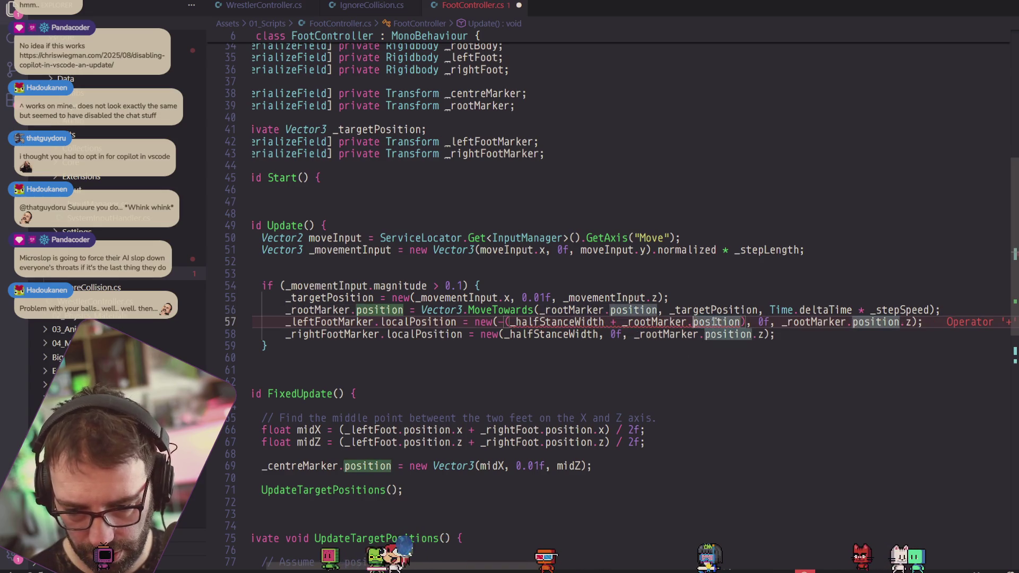
text(local)
key(BackSpace)
key(BackSpace)
key(BackSpace)
text(Position)
key(Tab)
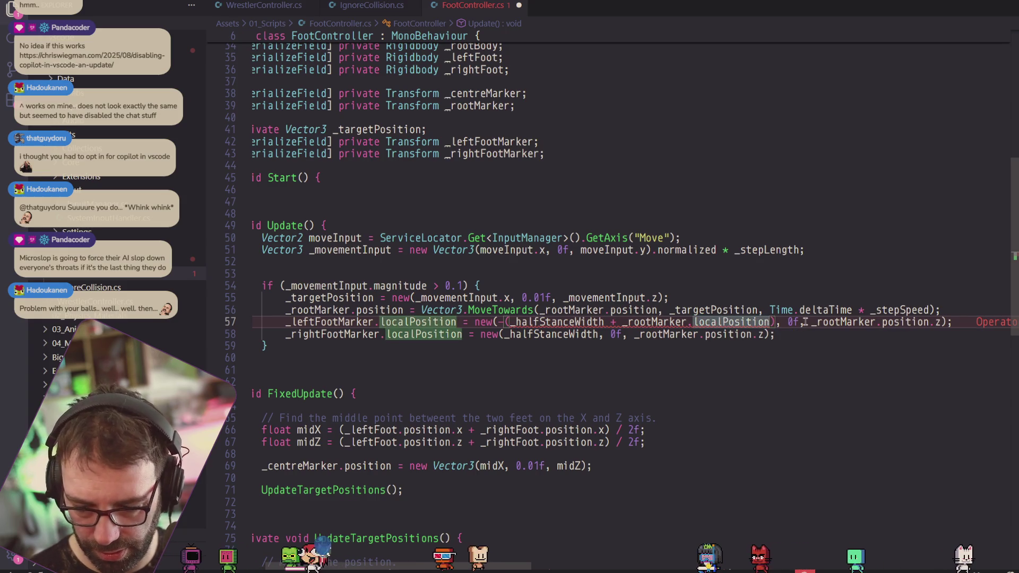
text(.x))
key(ctrl+s)
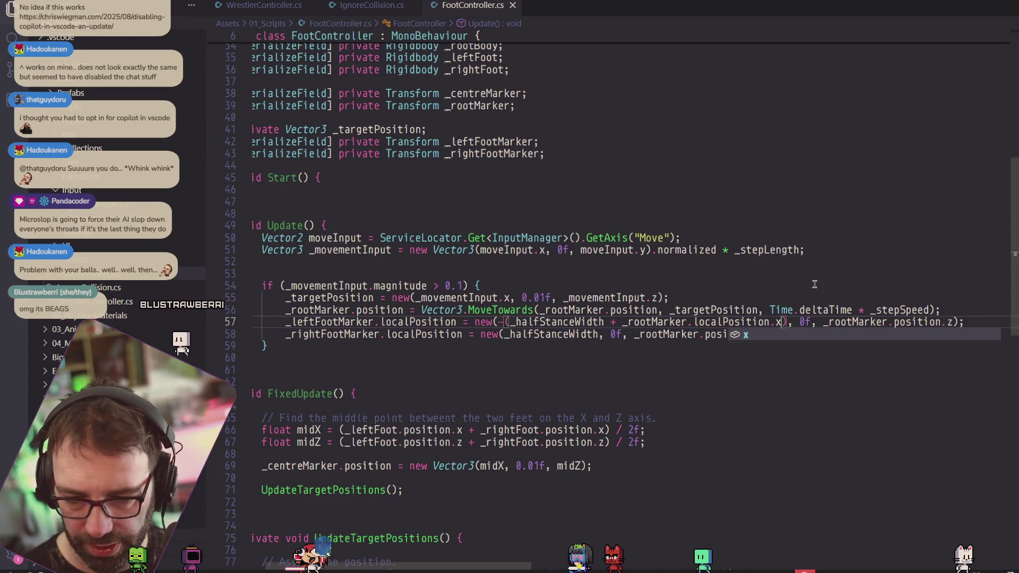
key(alt+Tab)
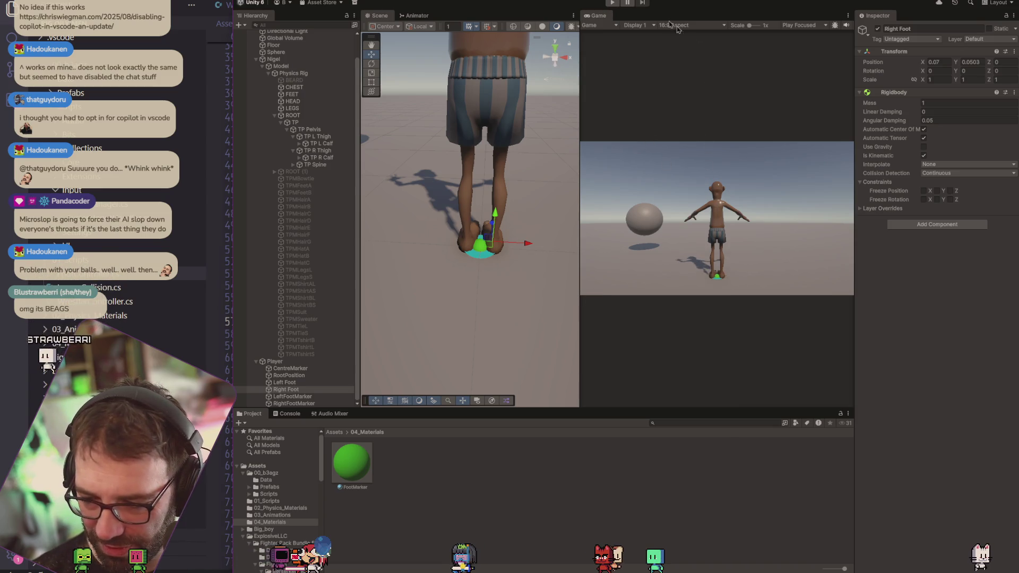
Run a short Play-mode test to check that the green markers sit beside both feet.
key(ctrl+p)
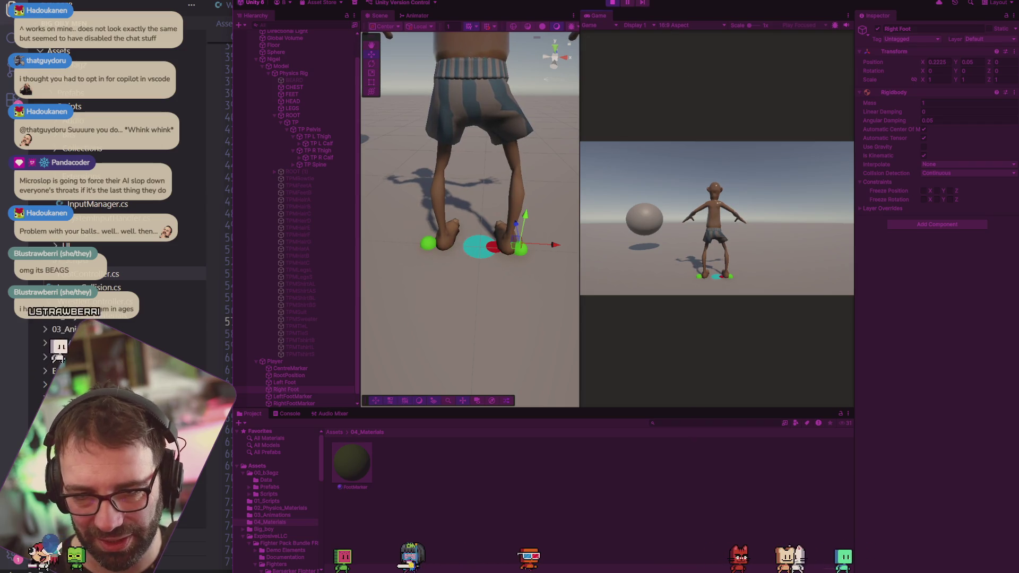
click(614, 3)
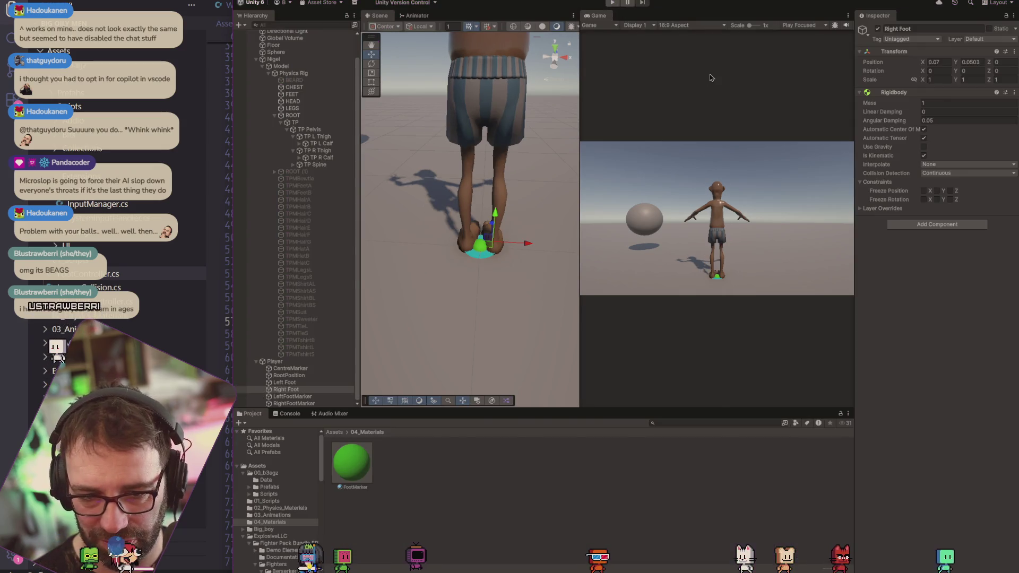
key(super+Tab)
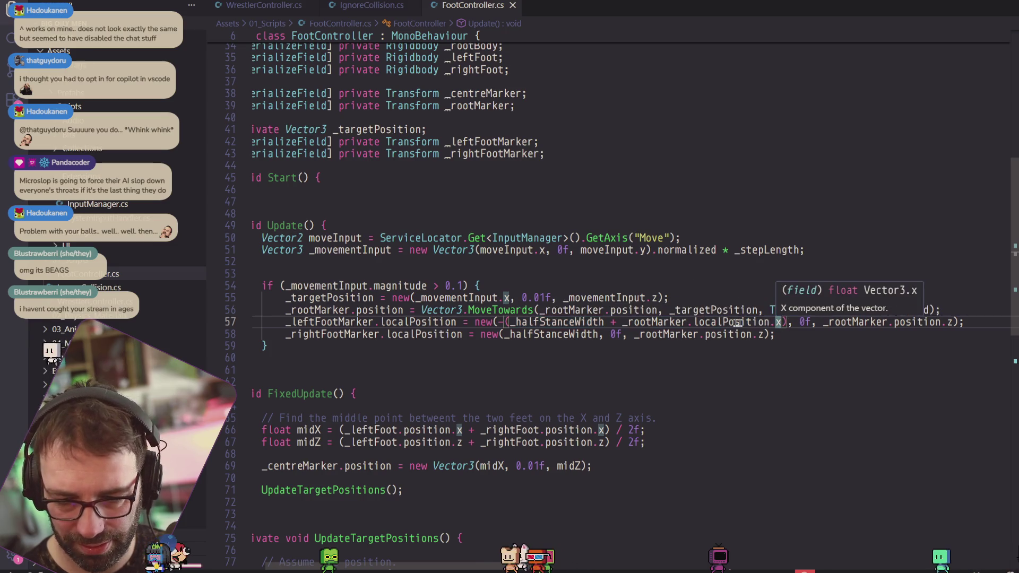
Change the '+' before _rootMarker on line 57 to '-', then save so Unity recompiles.
key(BackSpace)
key(BackSpace)
text(-)
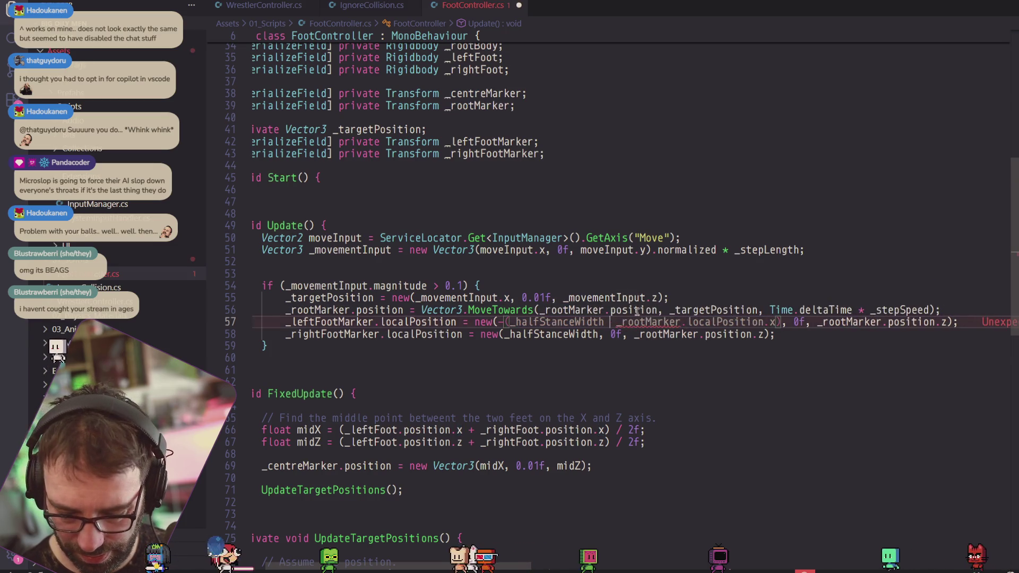
key(ctrl+s)
key(alt+Tab)
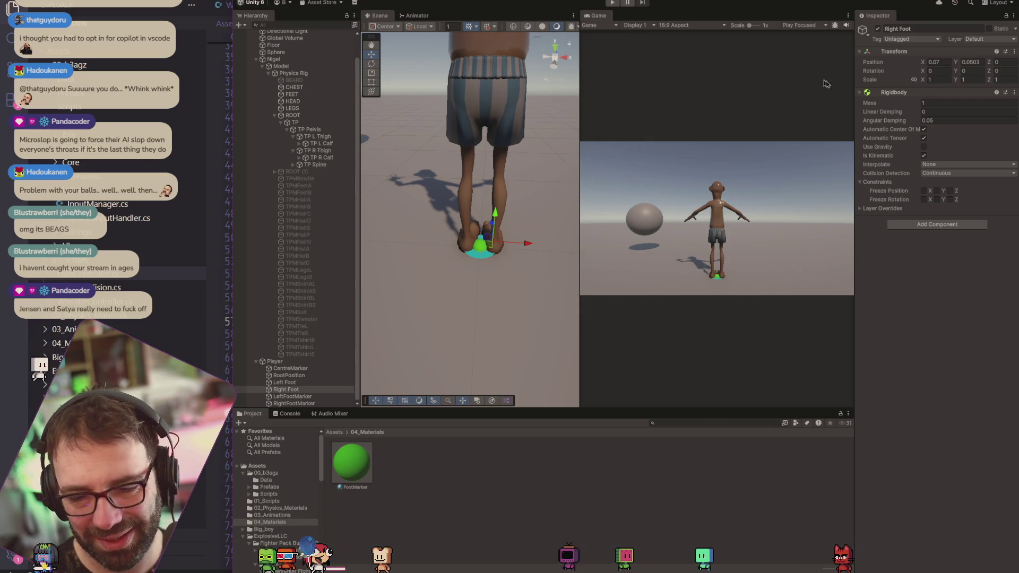
Play the scene to see where the foot markers land with the subtracted root offset.
click(613, 3)
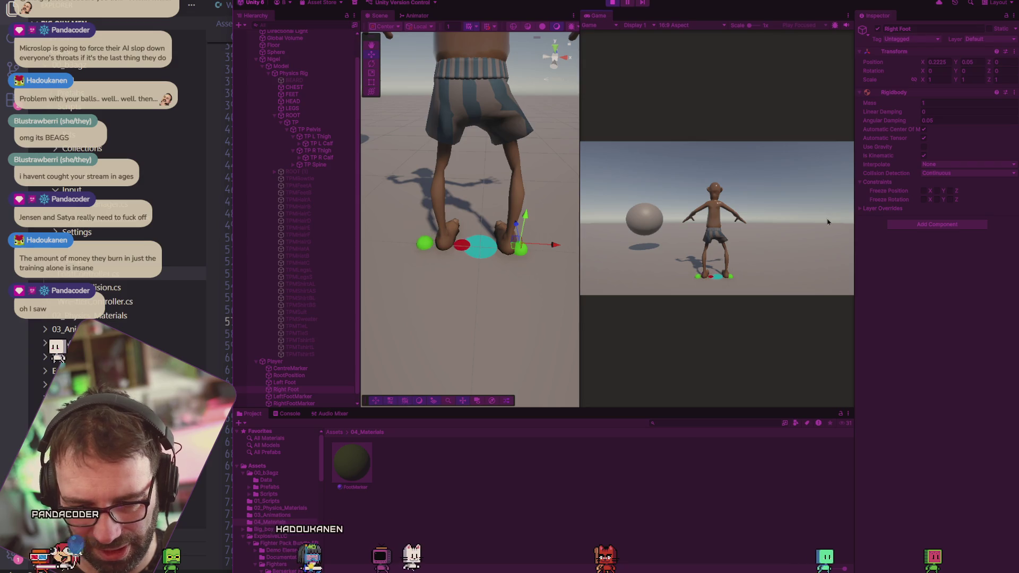
click(613, 3)
key(alt+Tab)
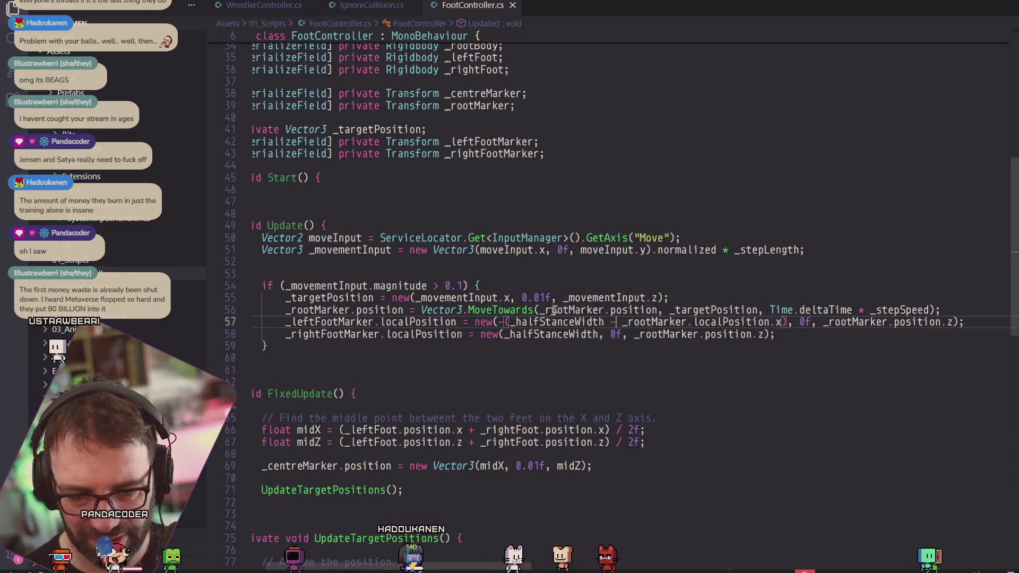
Set line 58's right foot x to (_halfStanceWidth + _rootMarker.position.x) and let Unity recompile.
click(599, 335)
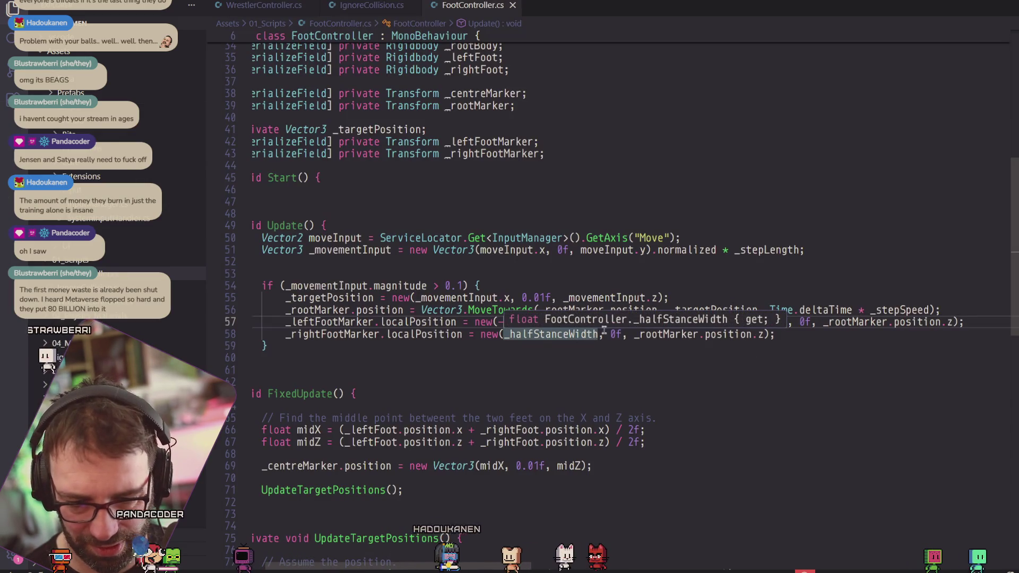
key(ctrl+Left)
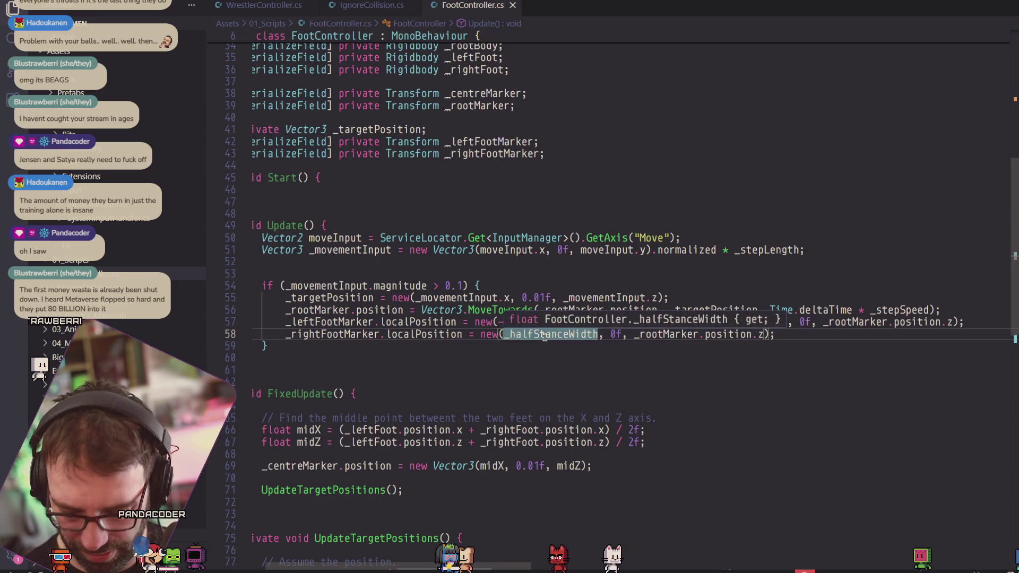
text(()
text( ))
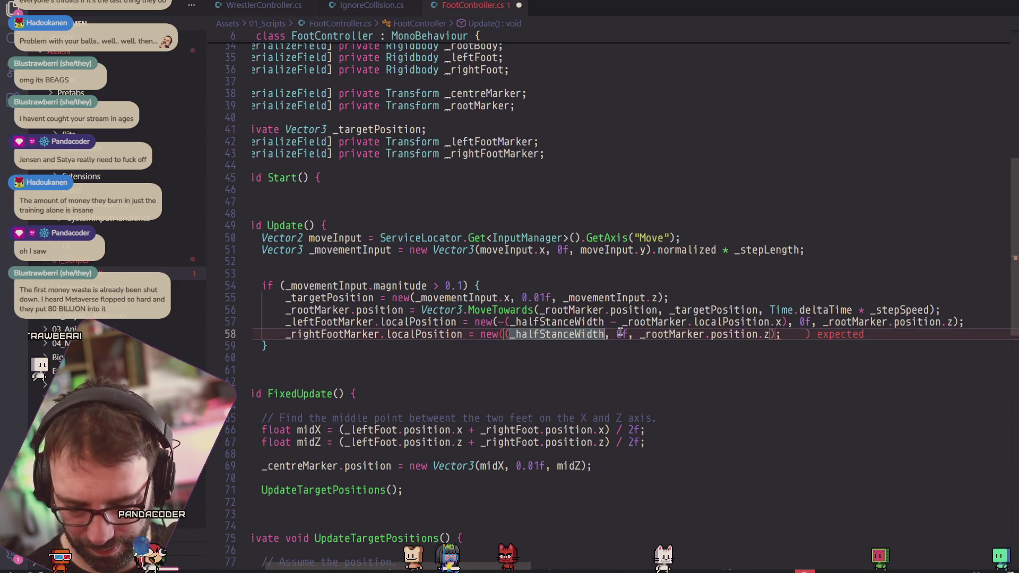
key(Left)
text(+ _rootMarker.position)
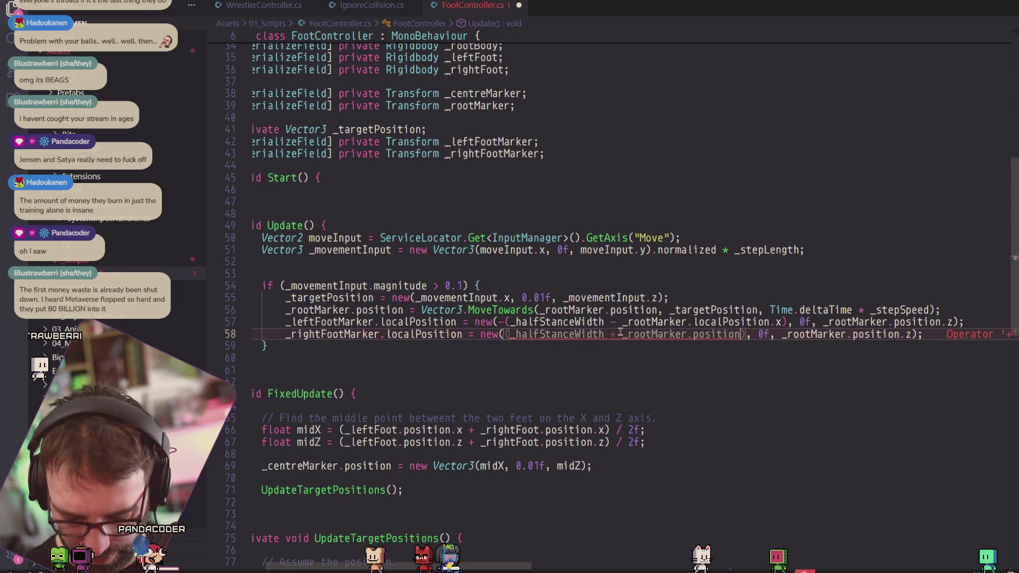
text(.x)
key(alt+Tab)
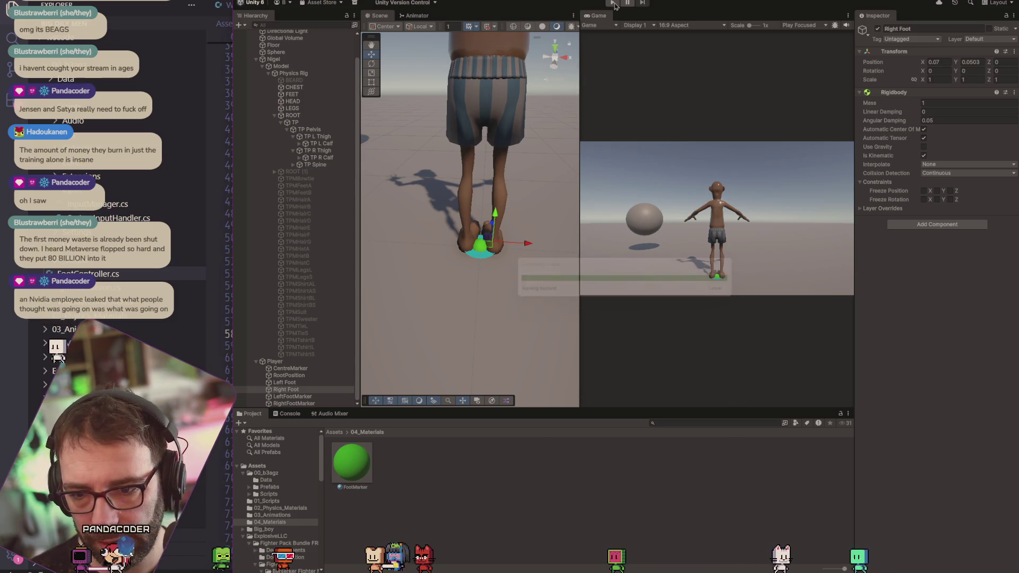
Play-test the new right foot offset, watching the green markers around the red root marker.
click(614, 3)
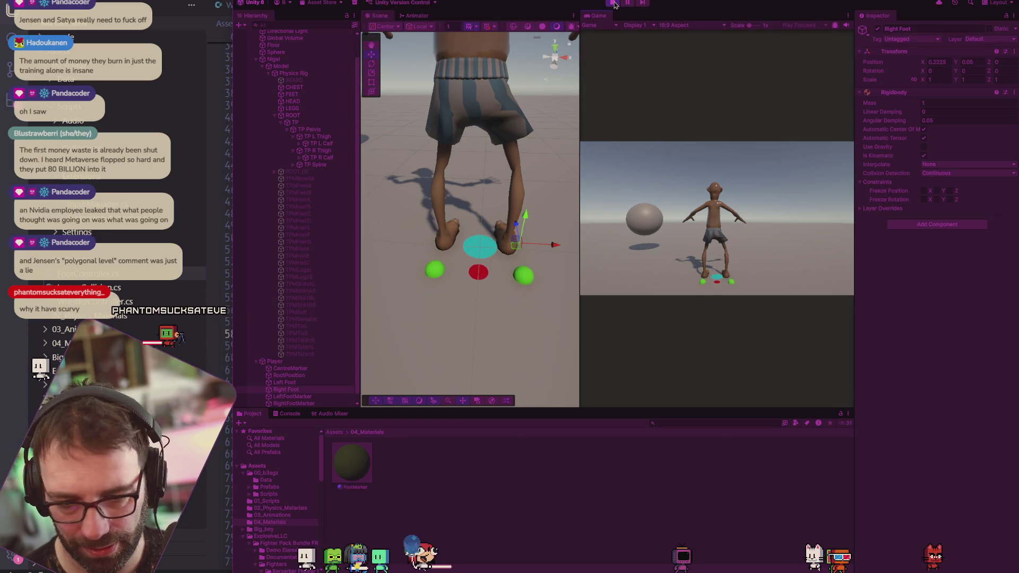
click(612, 4)
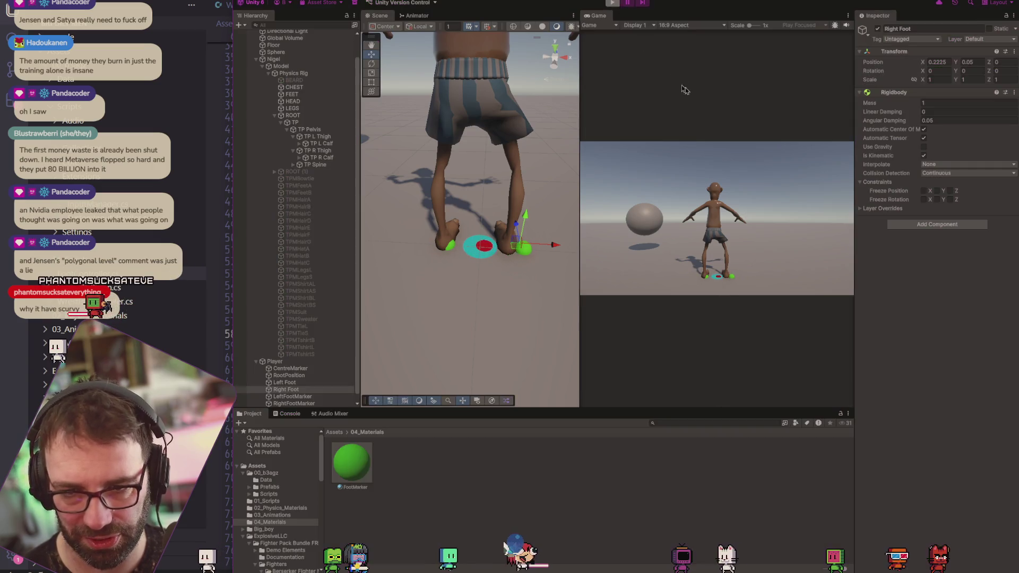
key(alt+Tab)
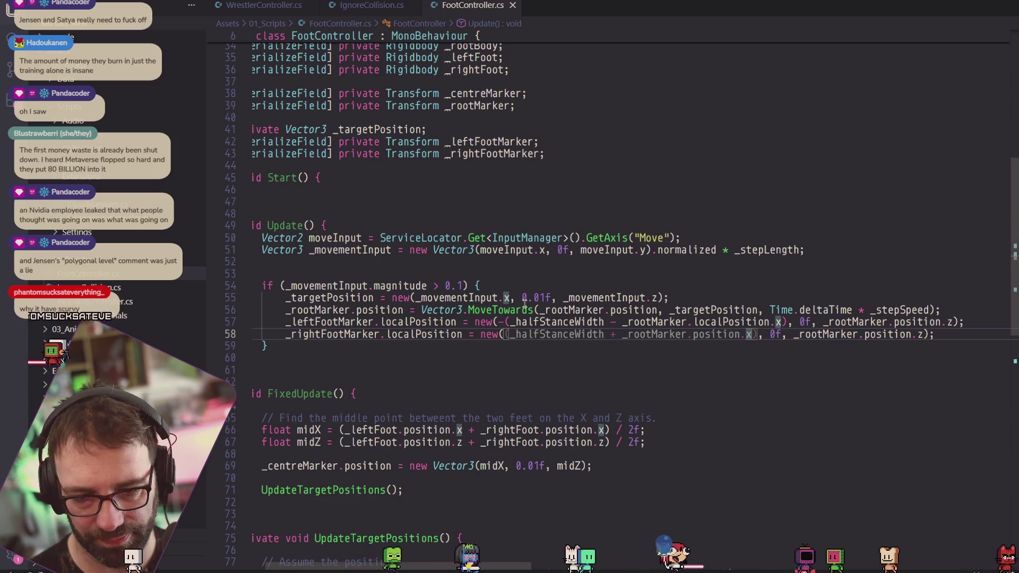
Add blank lines in the movement block and wrap line 60's left foot x in 'Mathf.Clamp('.
drag(538, 322, 621, 322)
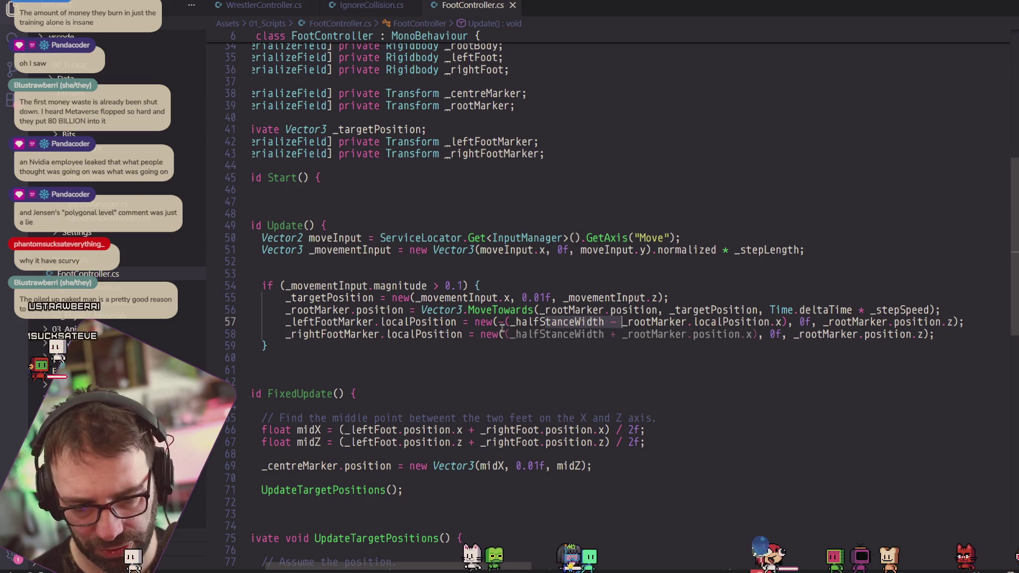
mouse_move(502, 325)
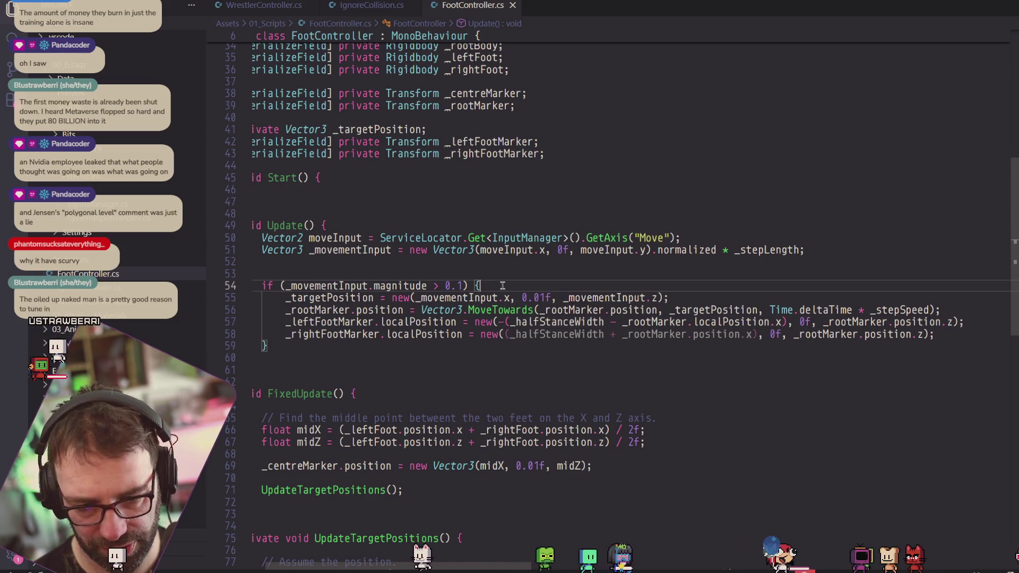
key(Return)
key(Return)
key(Up)
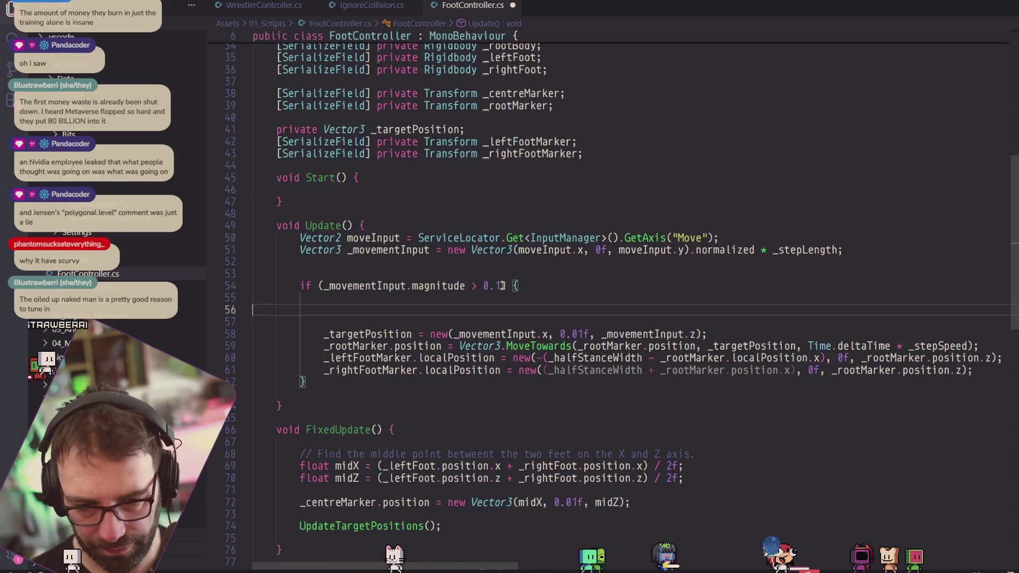
text(float)
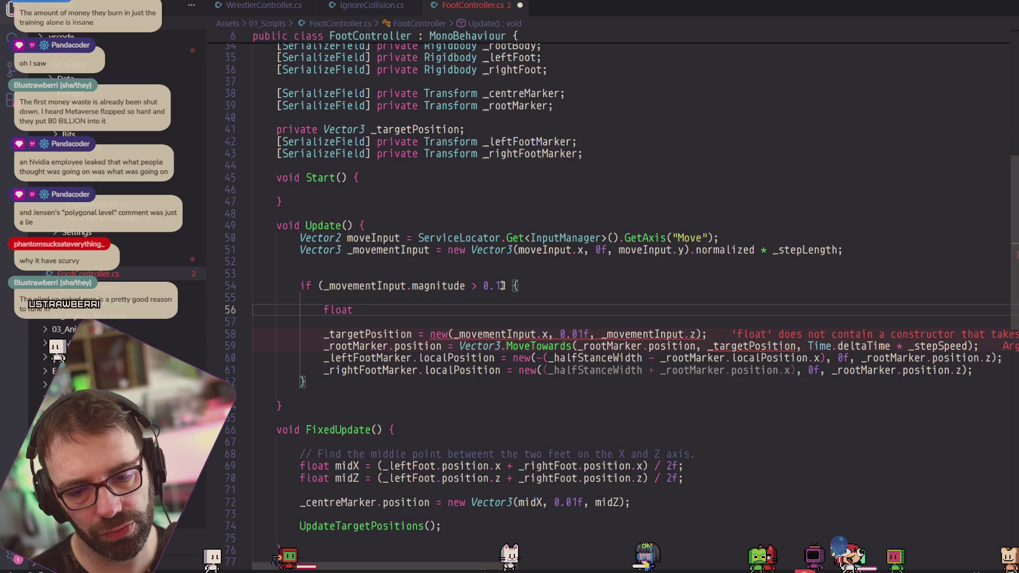
key(BackSpace)
key(BackSpace)
key(BackSpace)
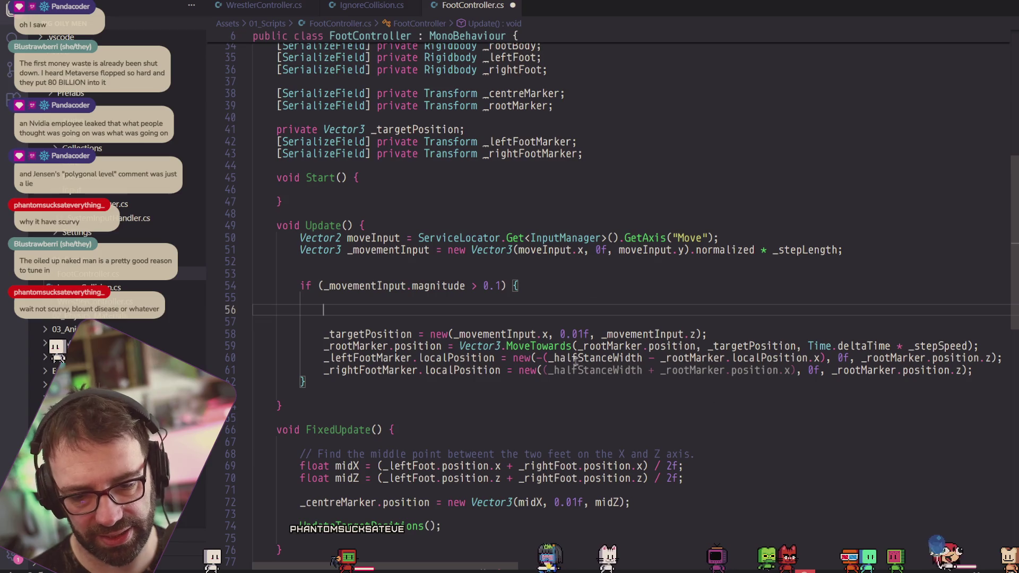
click(538, 358)
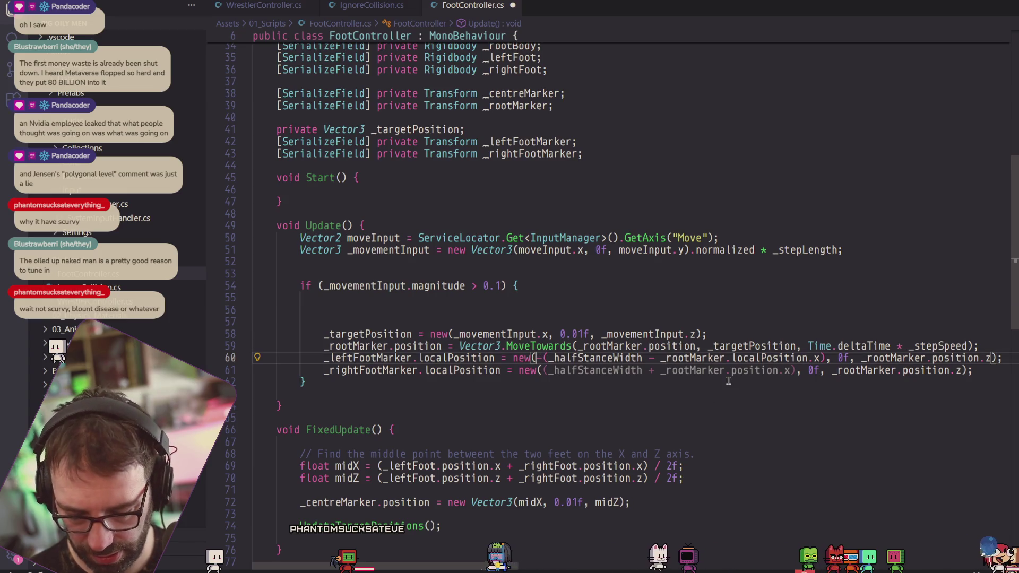
text(Mathf.Cl)
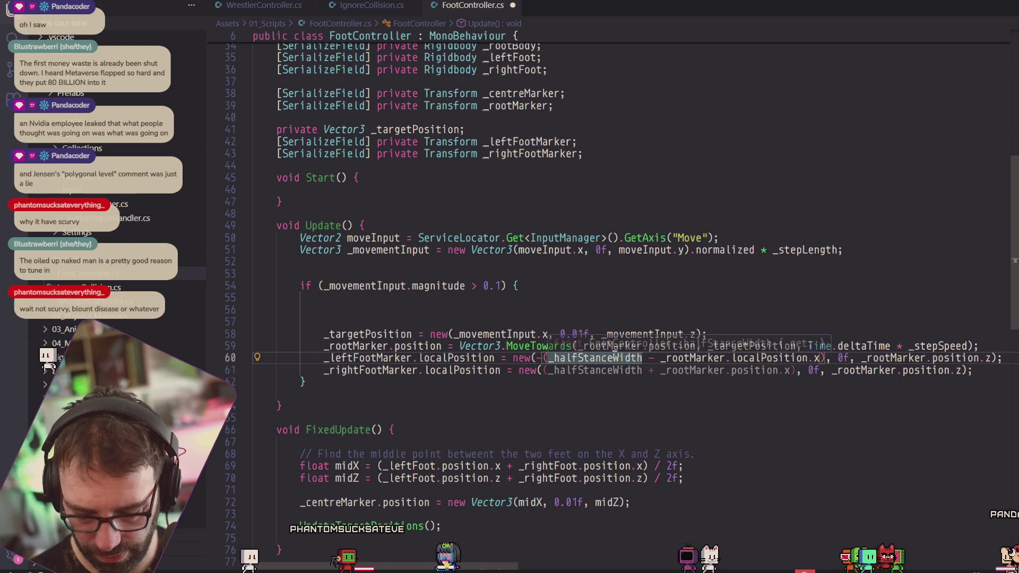
text(amp)
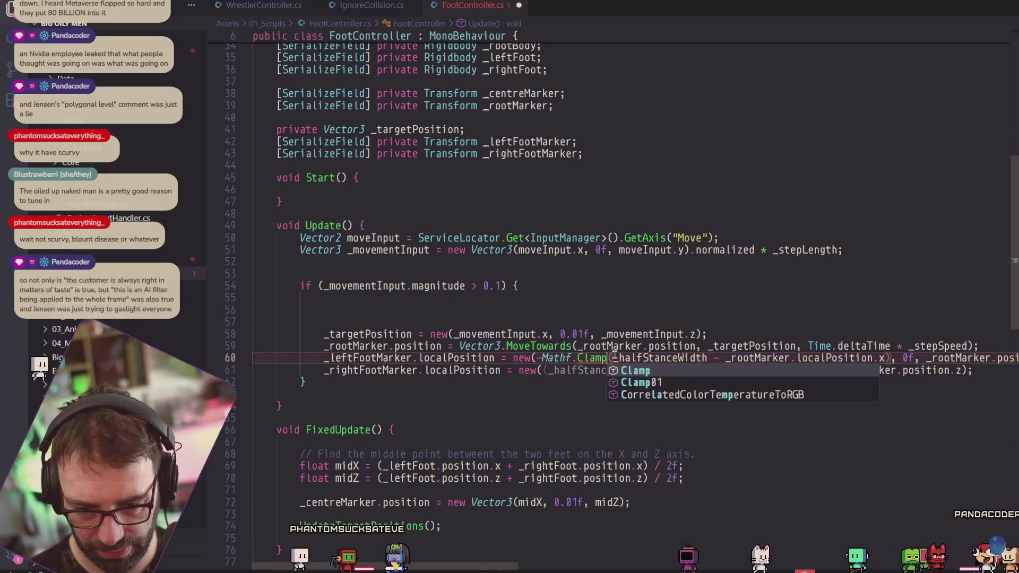
text(()
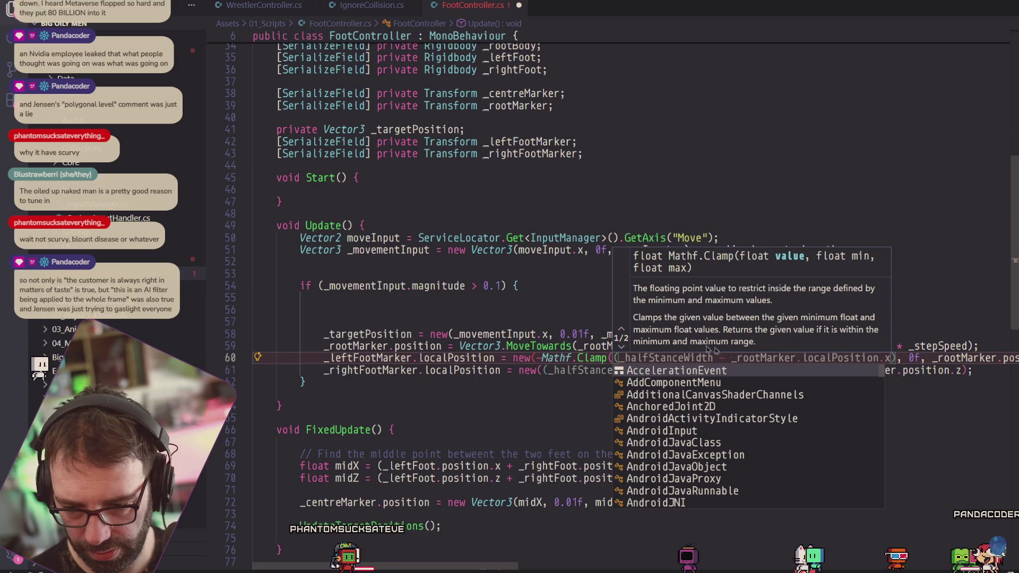
key(Escape)
text())
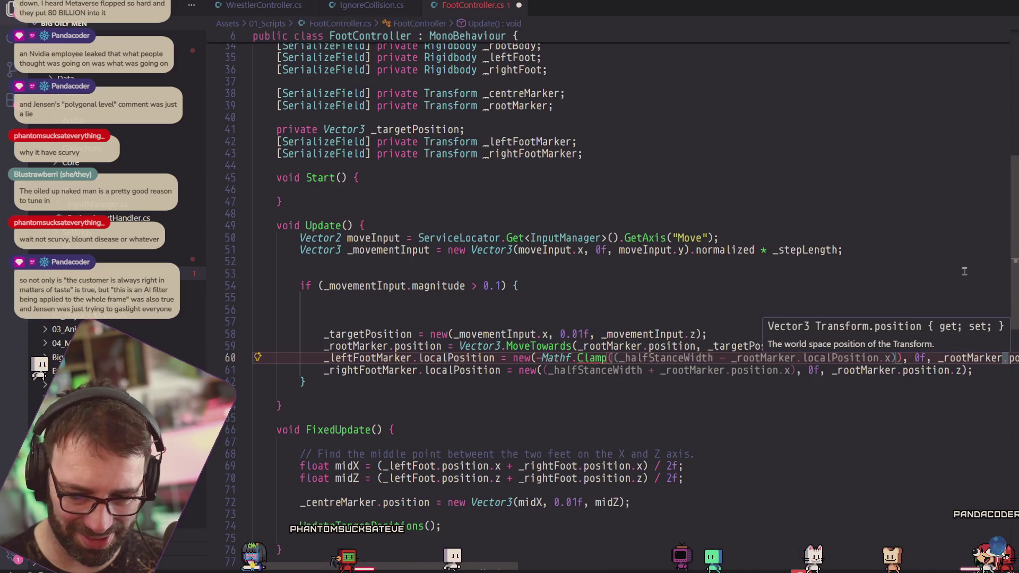
text(,)
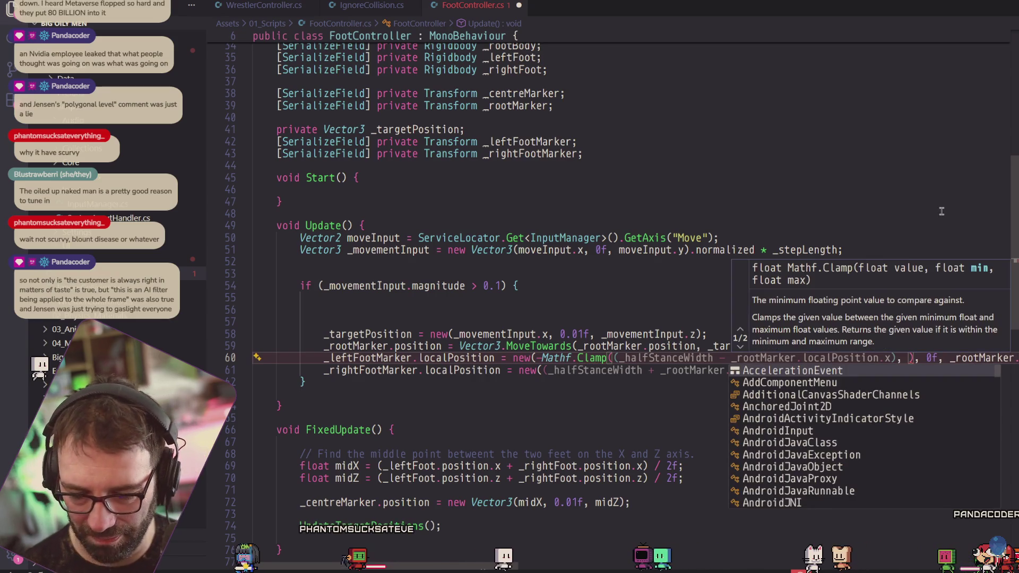
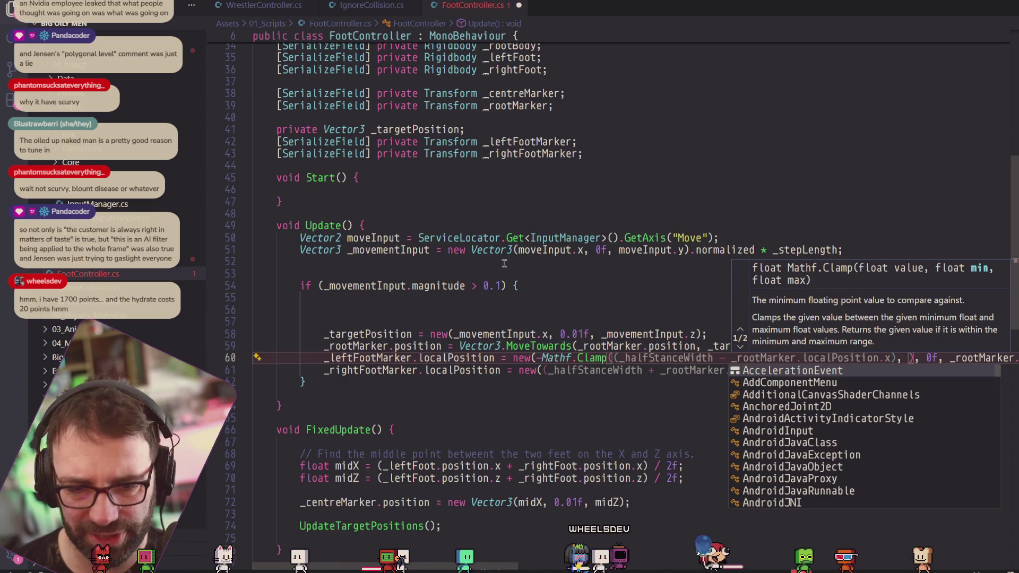
Fill the empty Clamp argument on line 60 with _halfStanceWidth using autocomplete.
scroll(448, 307, up, 2)
scroll(448, 307, down, 2)
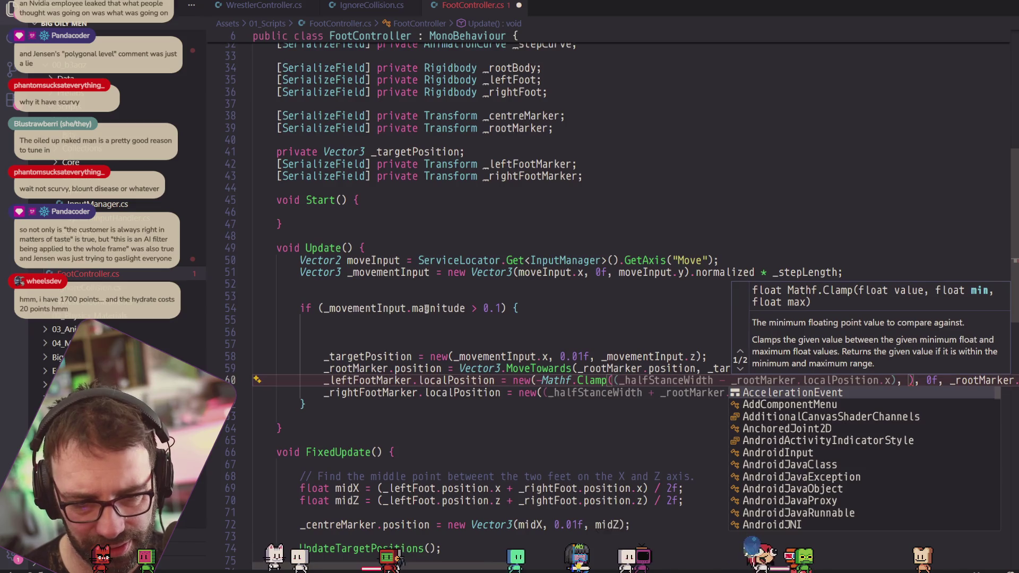
scroll(400, 310, down, 5)
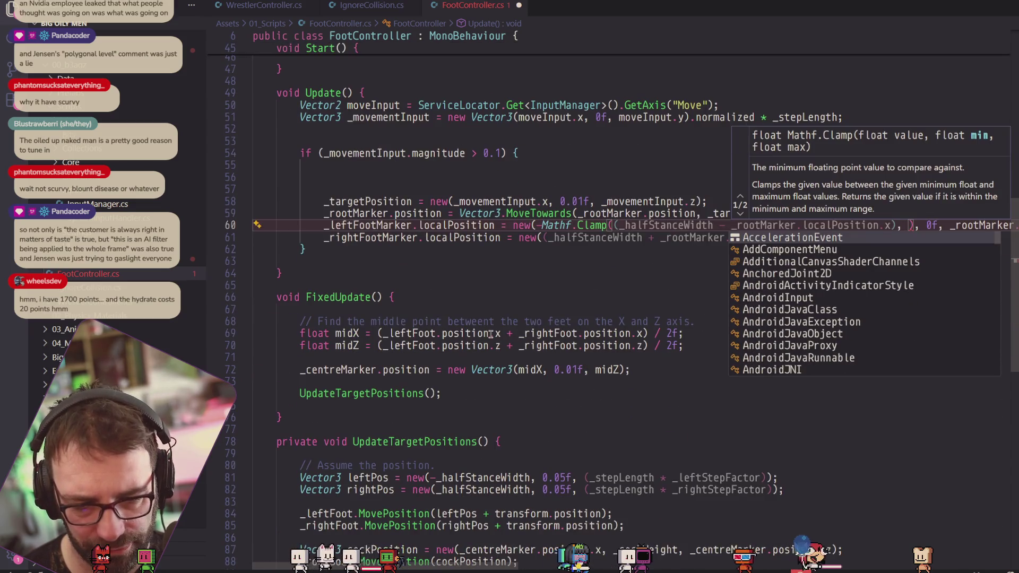
scroll(504, 378, down, 3)
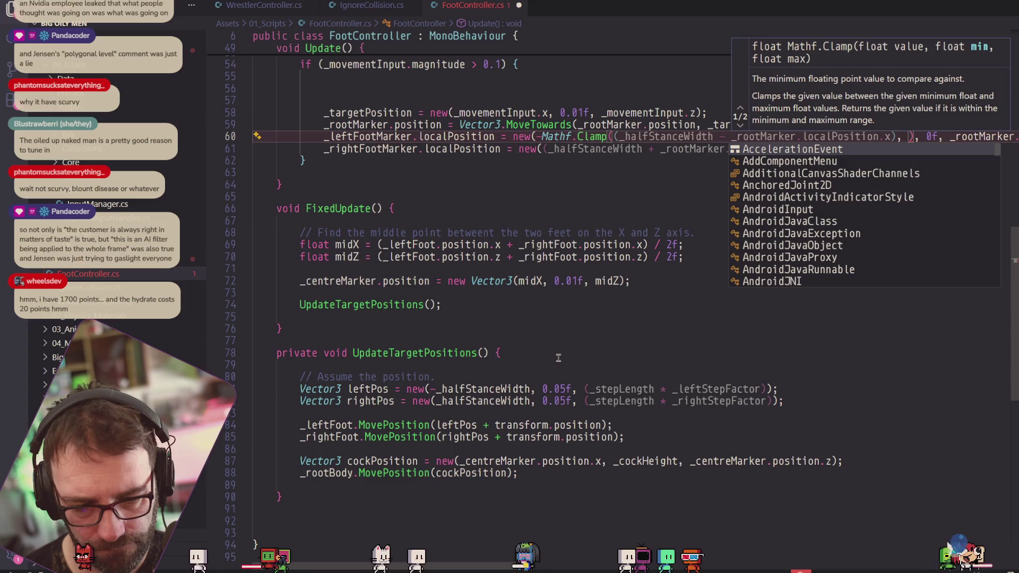
scroll(558, 357, up, 1)
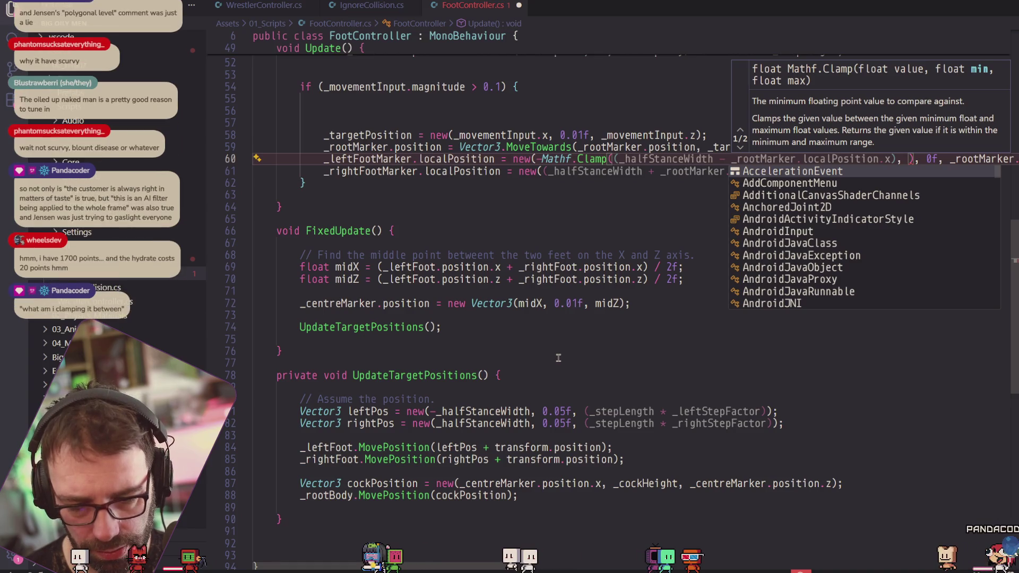
scroll(558, 357, up, 3)
click(641, 258)
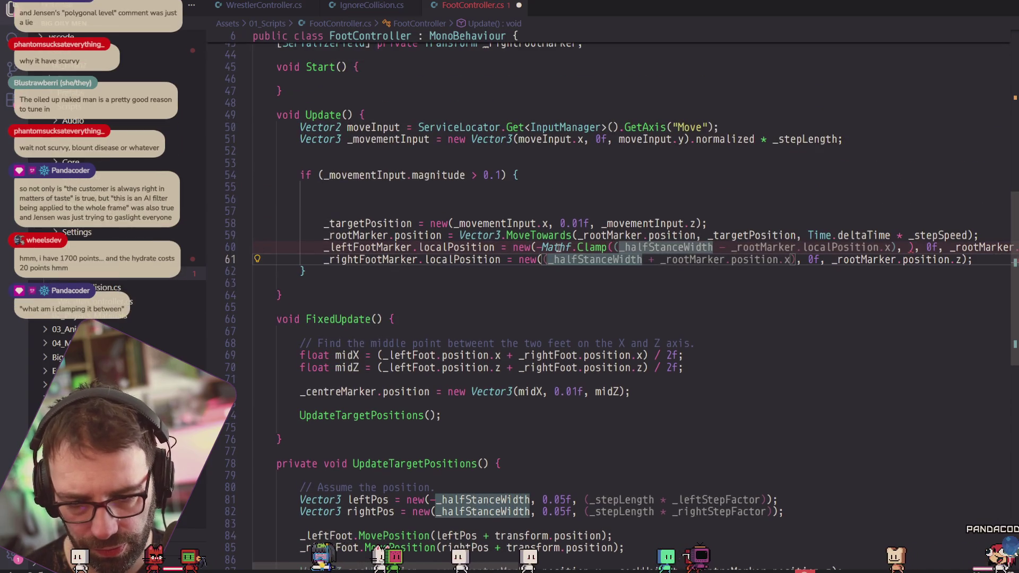
mouse_move(801, 249)
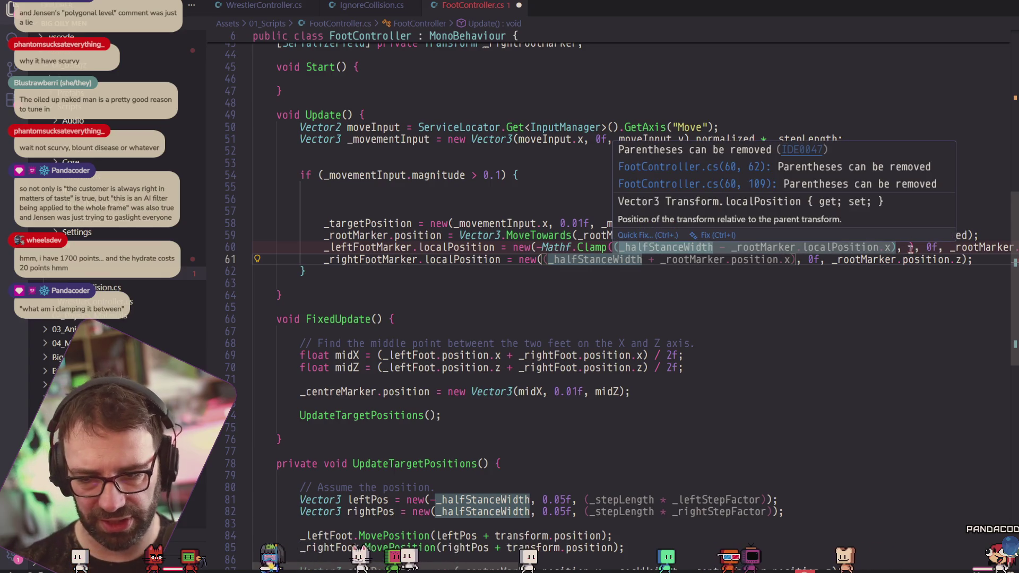
mouse_move(910, 248)
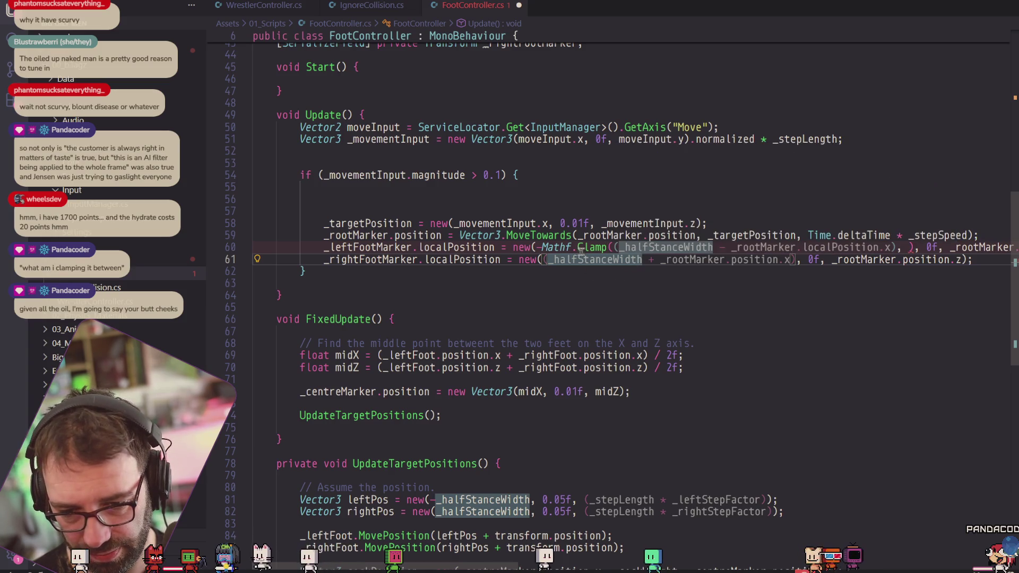
click(912, 248)
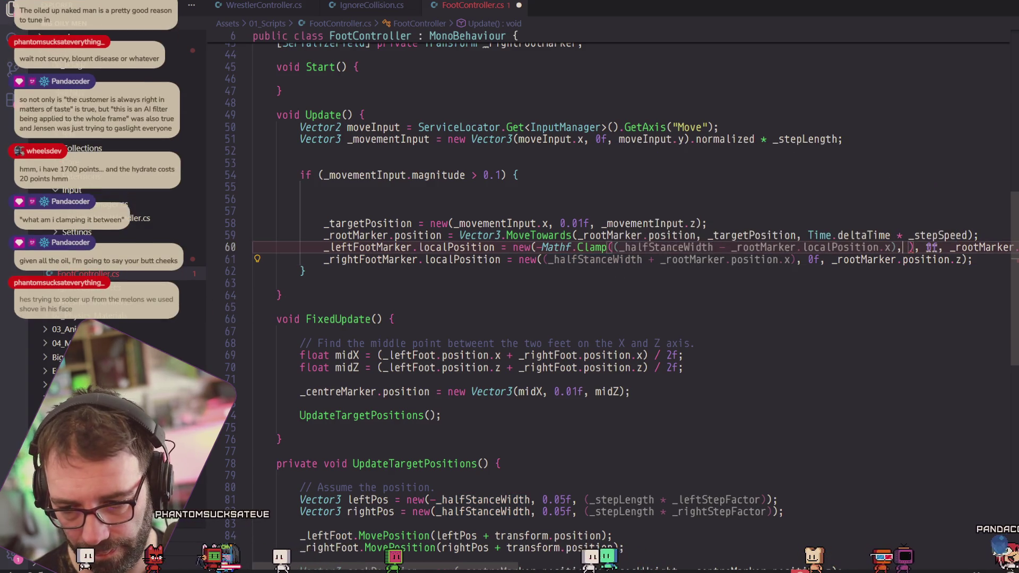
key(ctrl+space)
text(-ha;e)
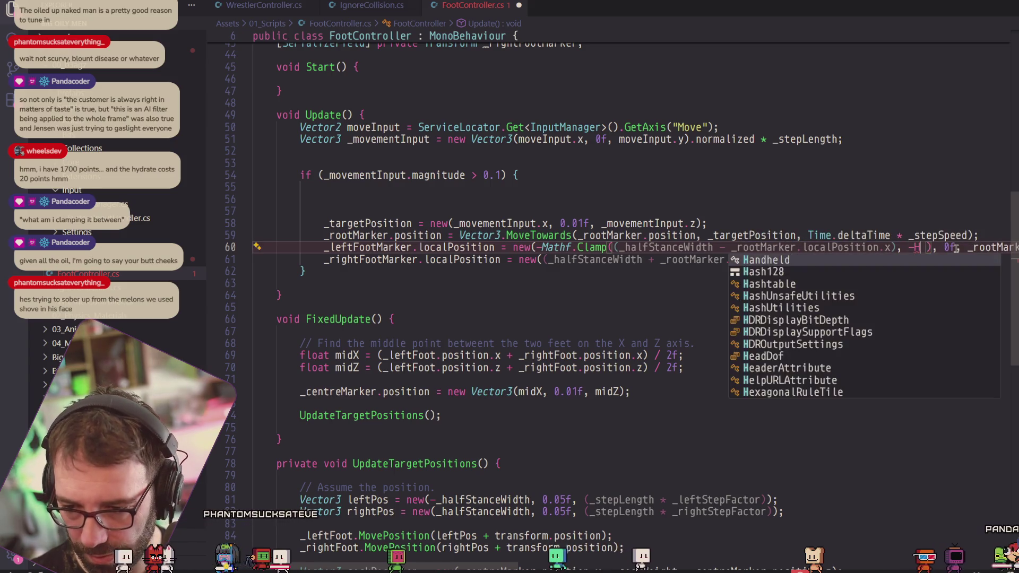
key(BackSpace)
key(BackSpace)
text(lf)
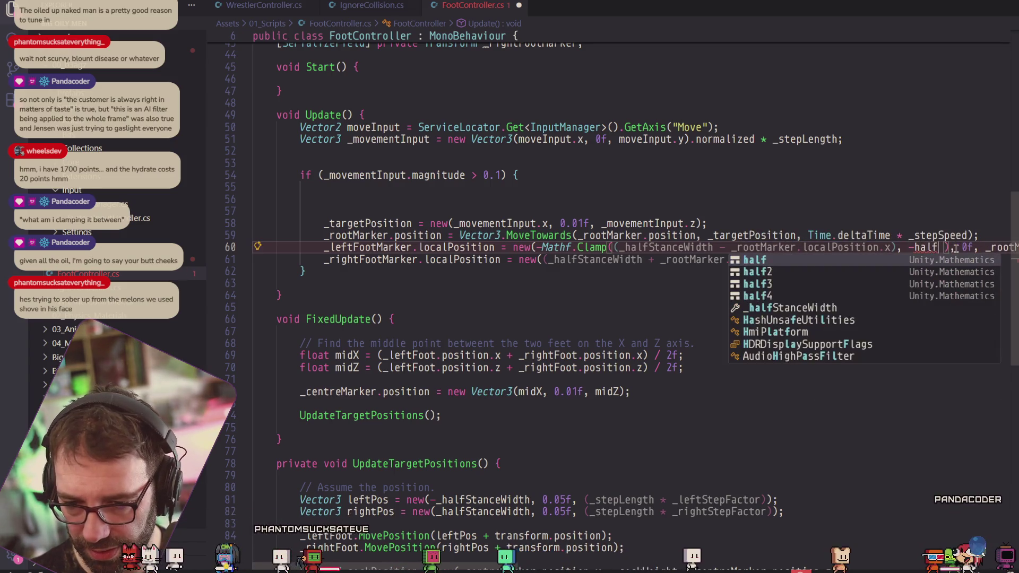
text(Stance)
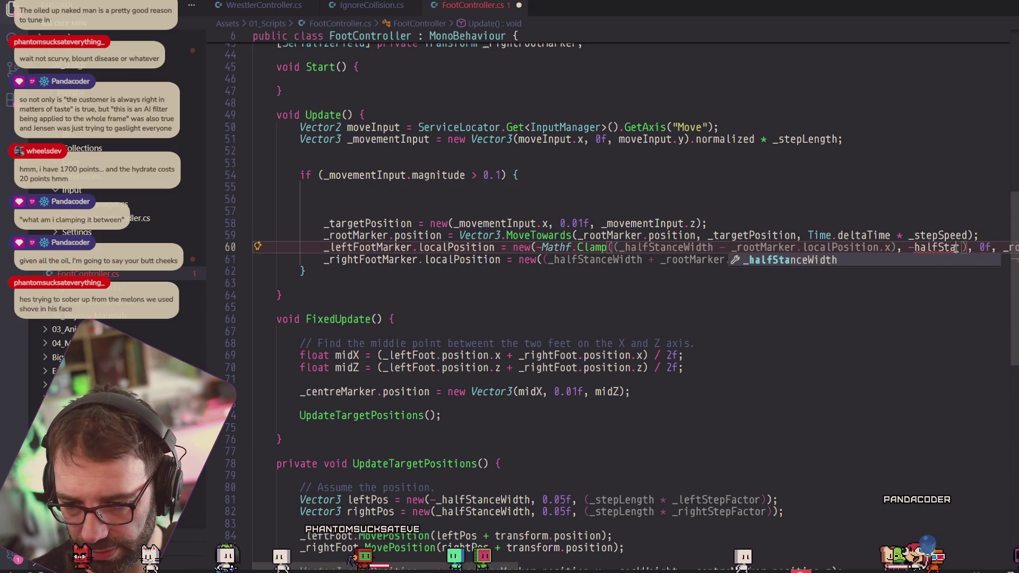
key(Tab)
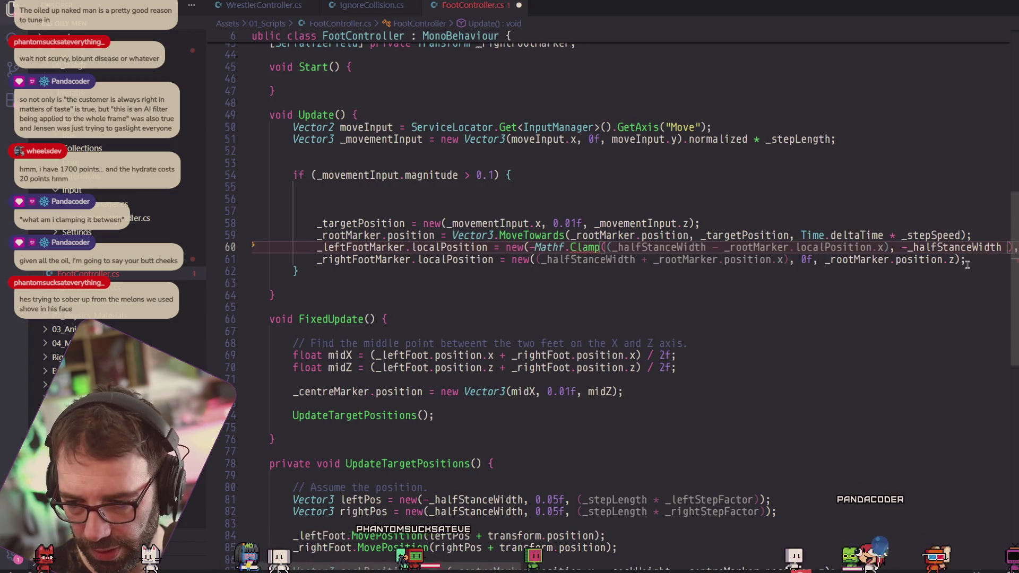
text(.)
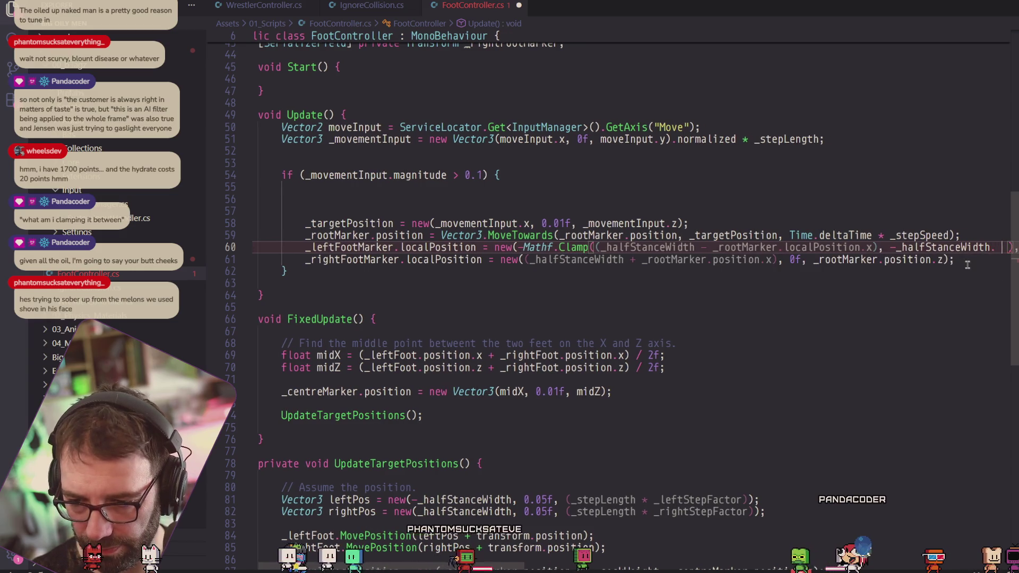
key(BackSpace)
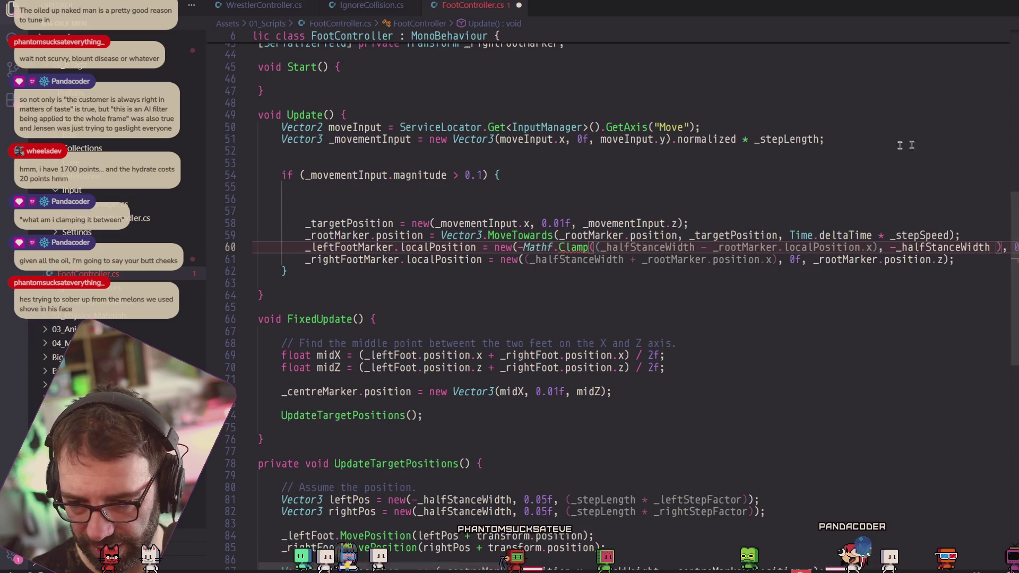
Move the minus sign from before Mathf.Clamp to before _halfStanceWidth.
click(522, 247)
key(BackSpace)
click(594, 248)
text(-)
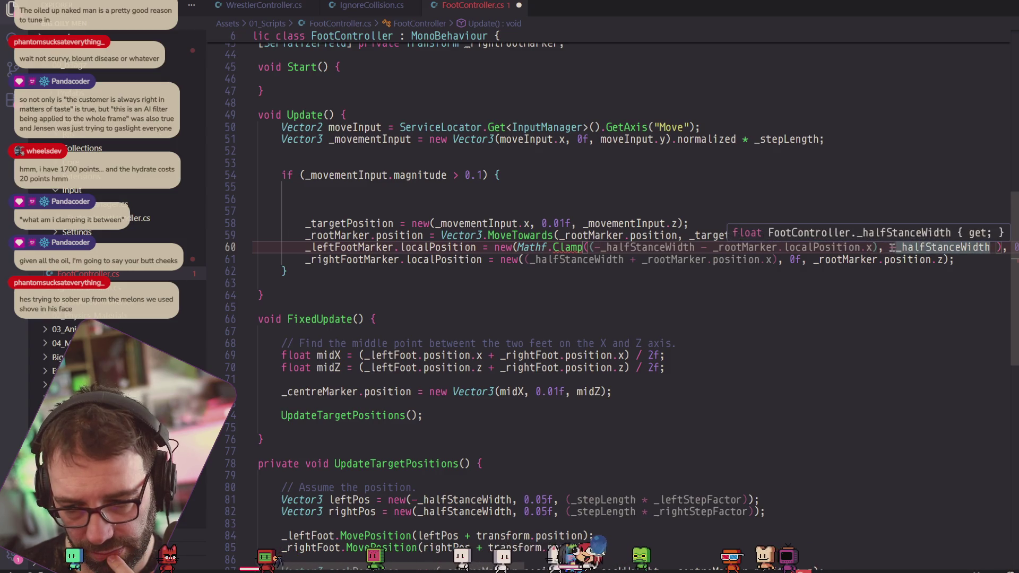
Add -_stanceWidth as the other Clamp bound, save, and return to Unity.
click(893, 247)
text(-)
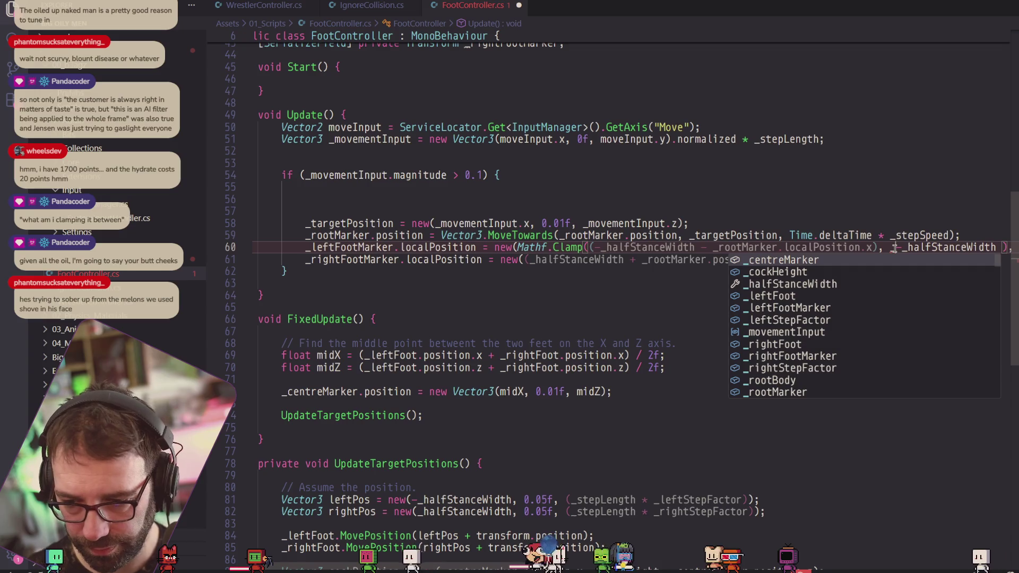
text(stanceWidth)
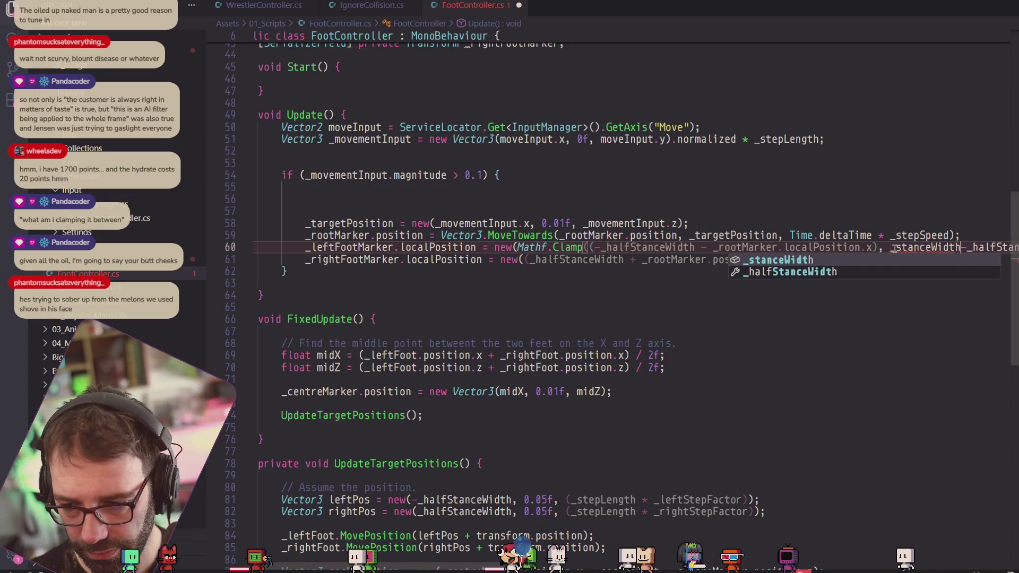
key(Tab)
text(,)
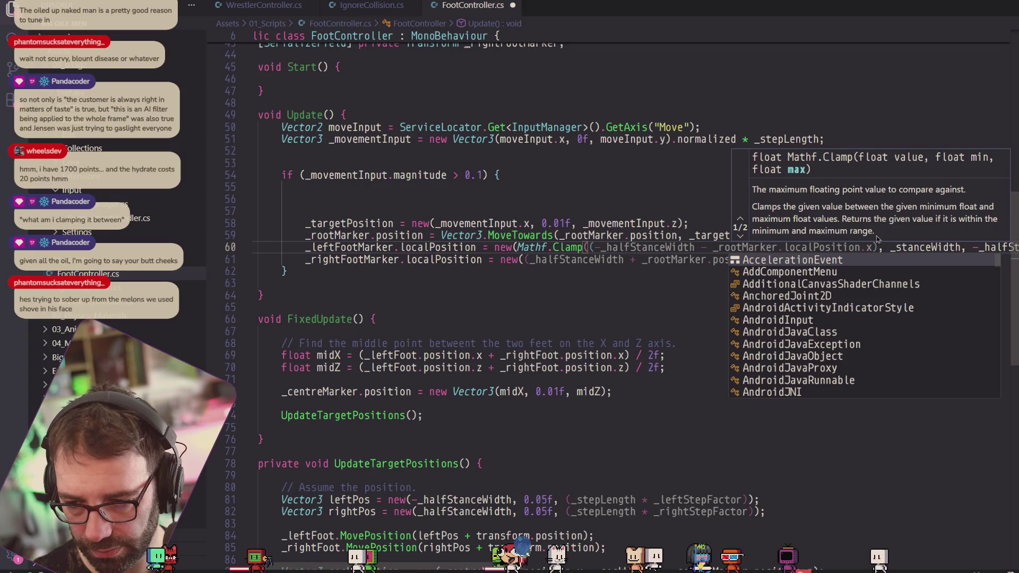
double_click(897, 247)
key(Left)
text(-)
key(alt+Tab)
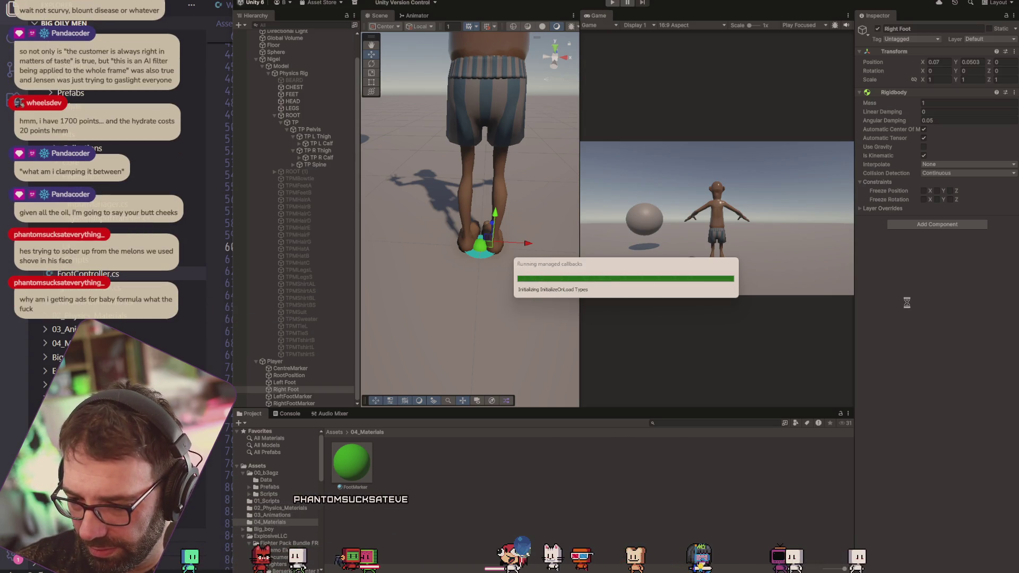
Play the Unity scene to test the foot markers, then return to FootController.cs.
click(612, 3)
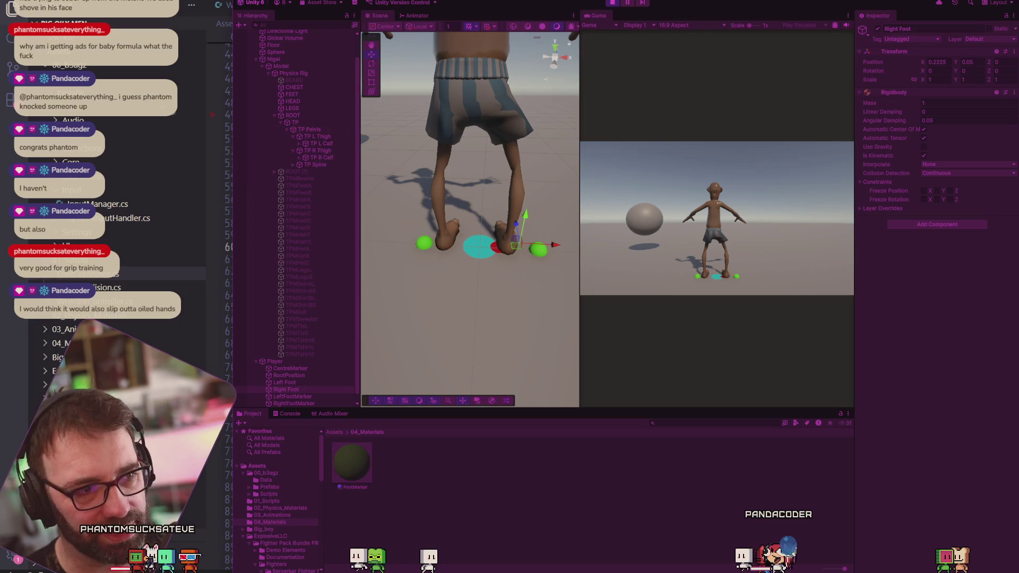
click(182, 112)
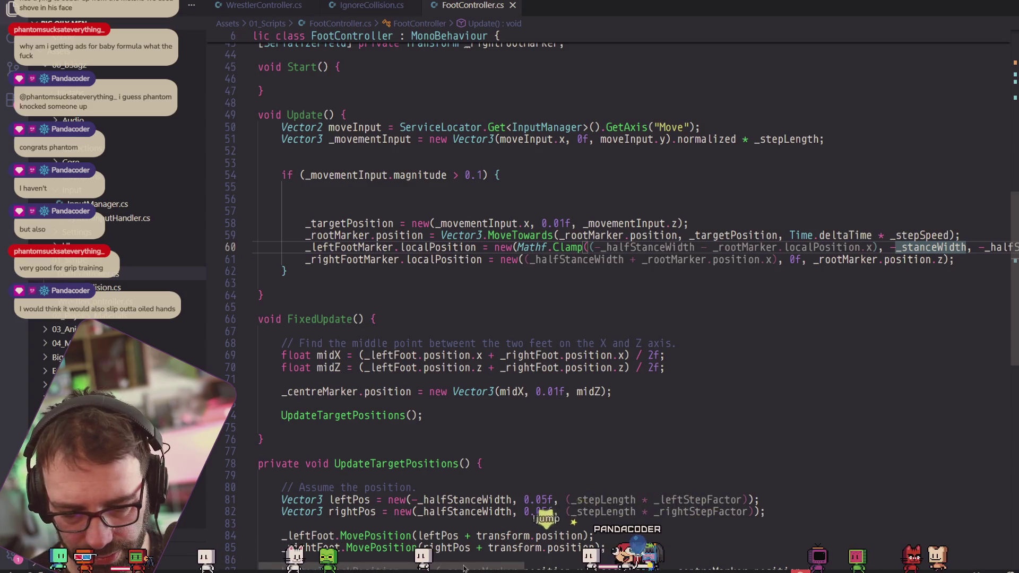
Make line 60 read -(_halfStanceWidth - _rootMarker.localPosition.x), save, and return to Unity.
drag(464, 568, 503, 568)
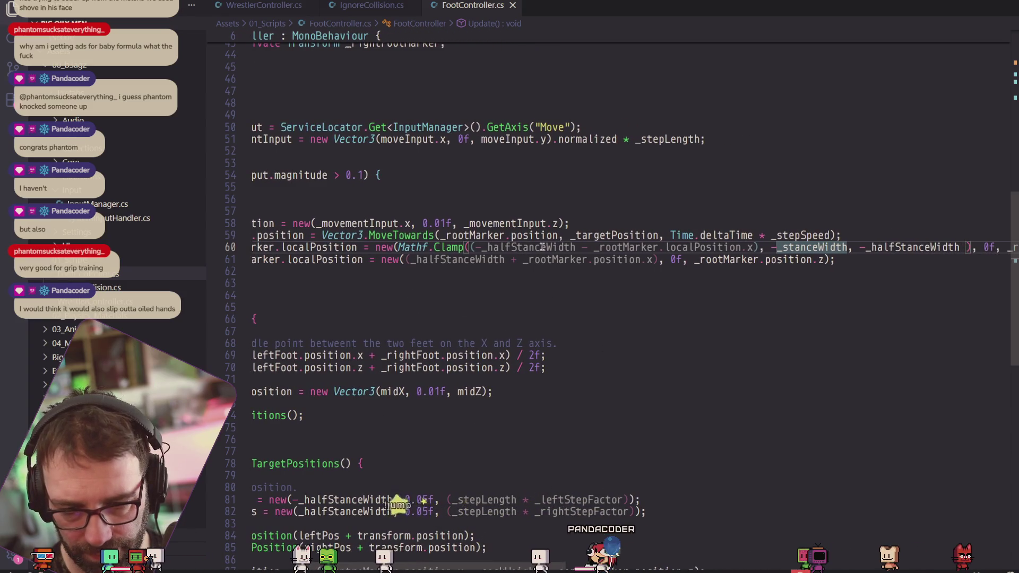
click(482, 248)
key(BackSpace)
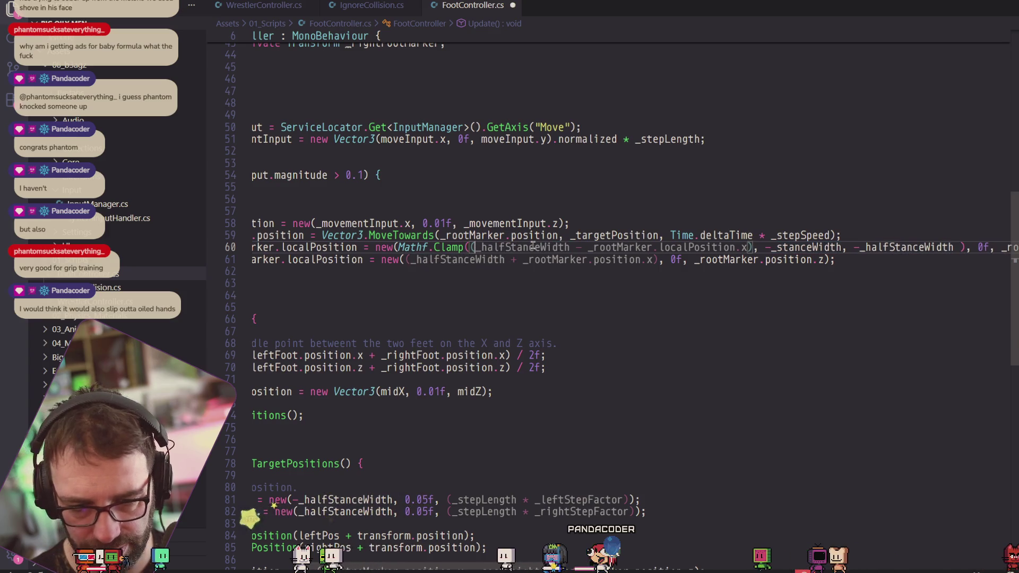
mouse_move(533, 245)
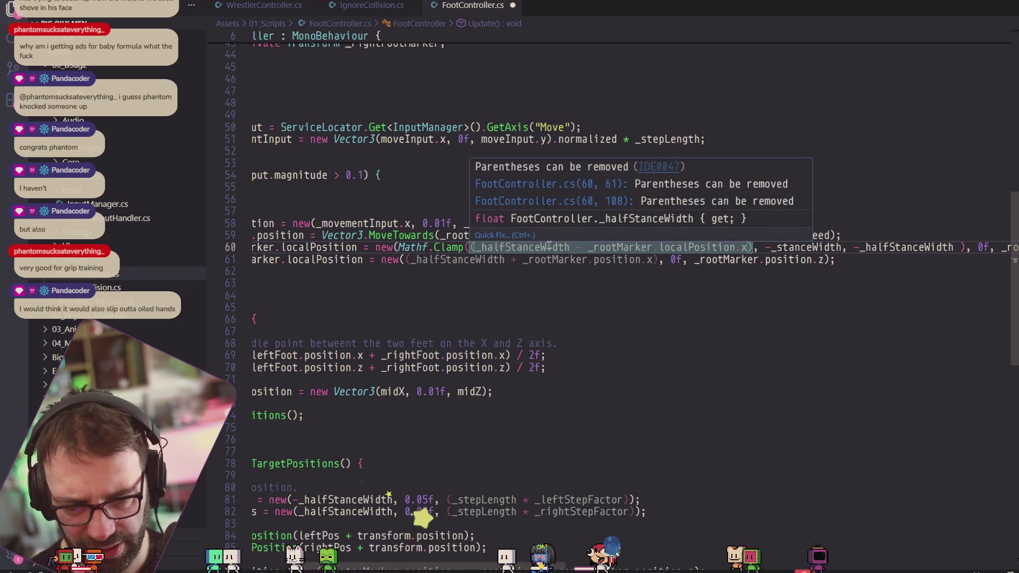
text(-)
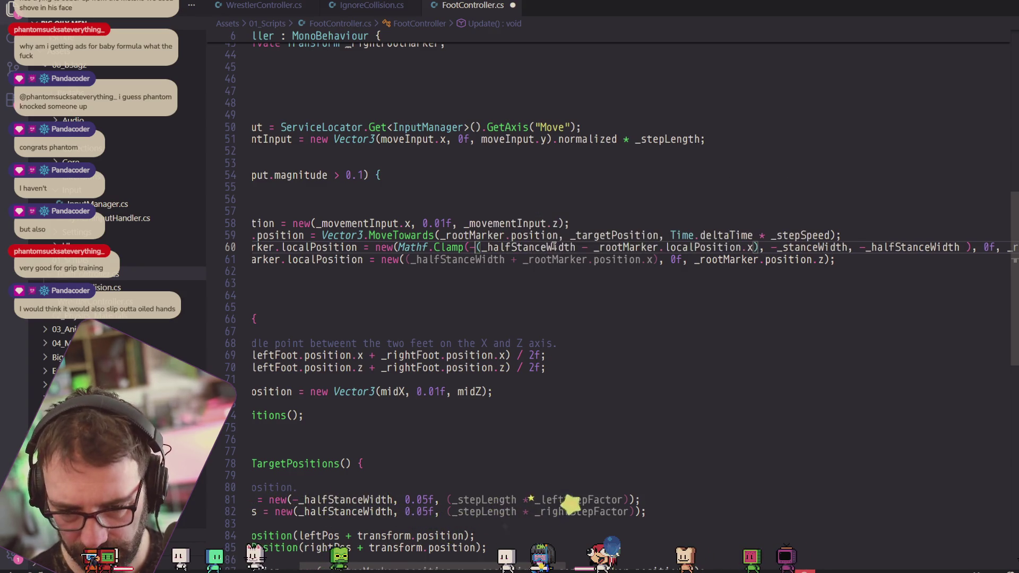
key(alt+Tab)
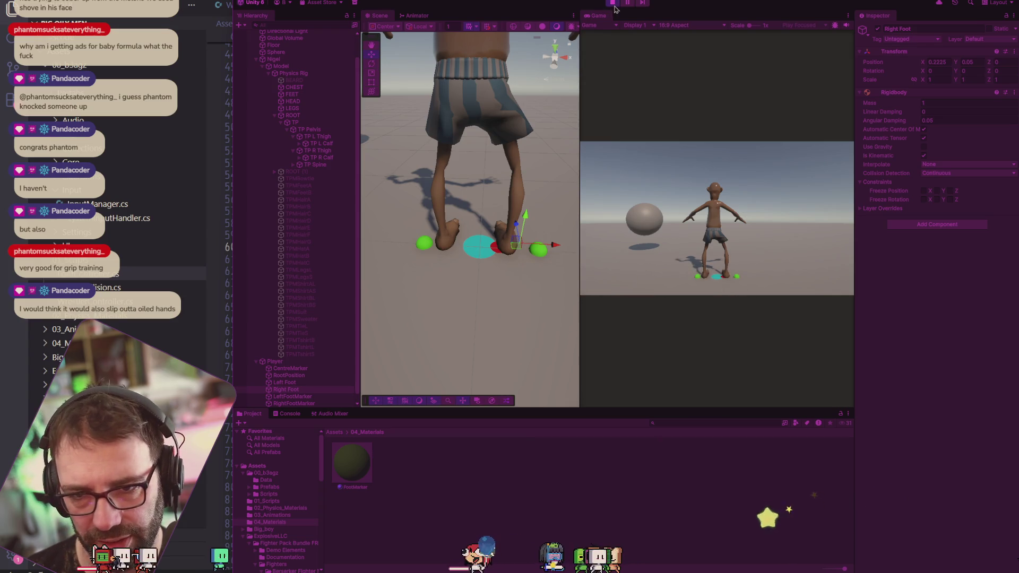
Restart Play mode to test the negated clamp, stop it, and return to VS Code.
click(614, 3)
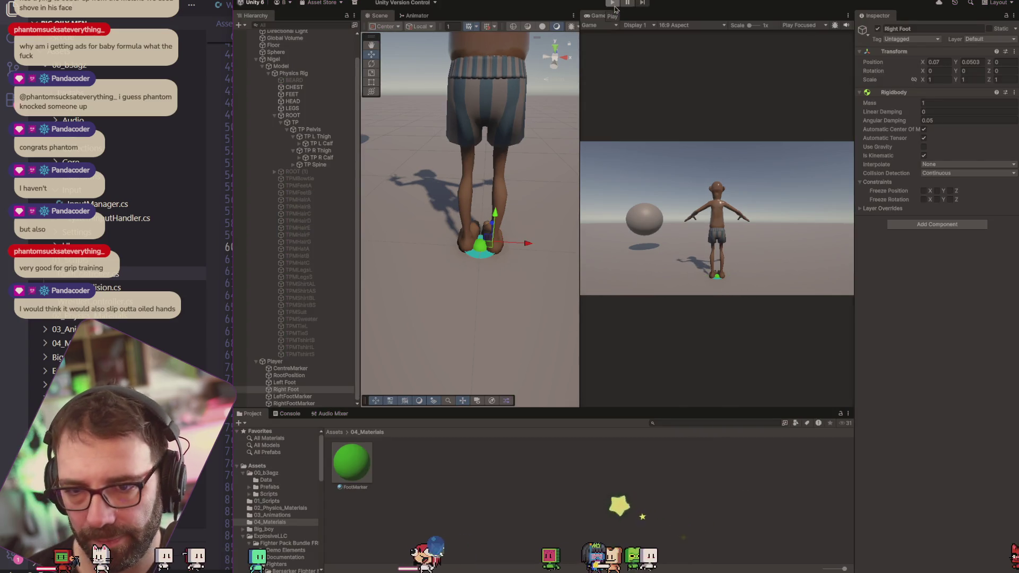
click(614, 4)
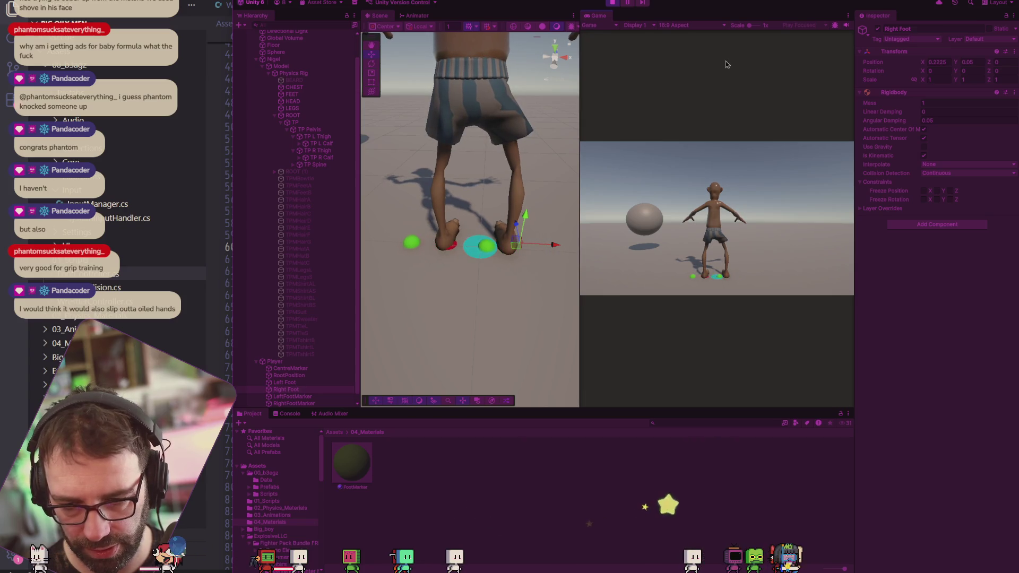
click(610, 3)
key(alt+Tab)
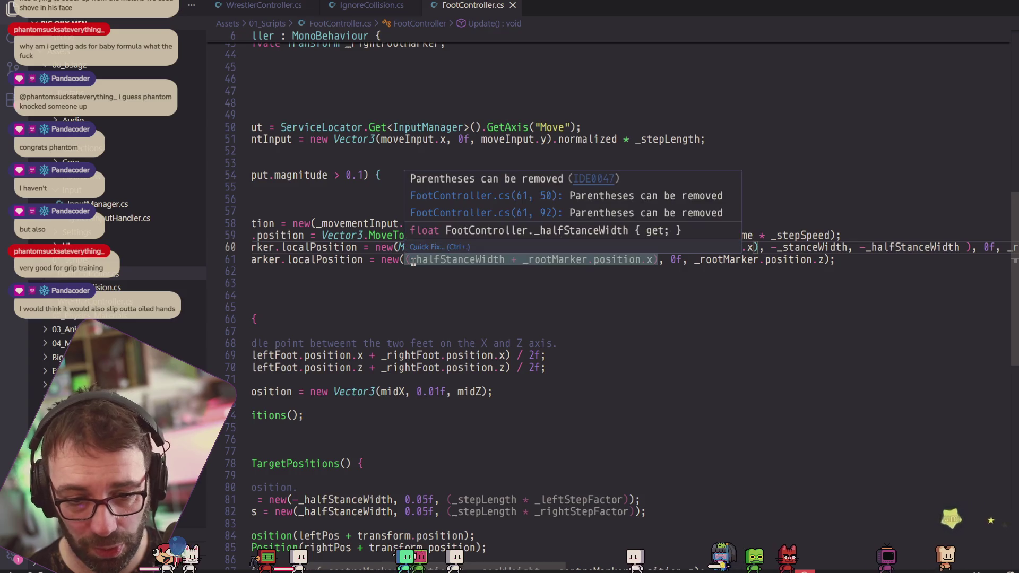
Wrap line 61's x expression in Mathf.Clamp(..., _halfStanceWidth, _stanceWidth), then go back to Unity.
click(413, 260)
text(M)
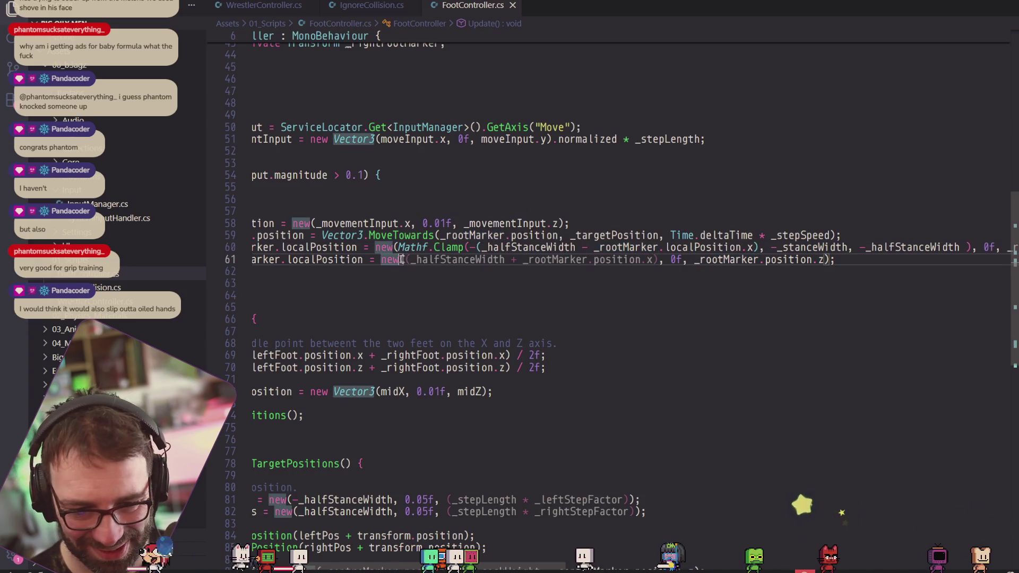
text(athf.Clm)
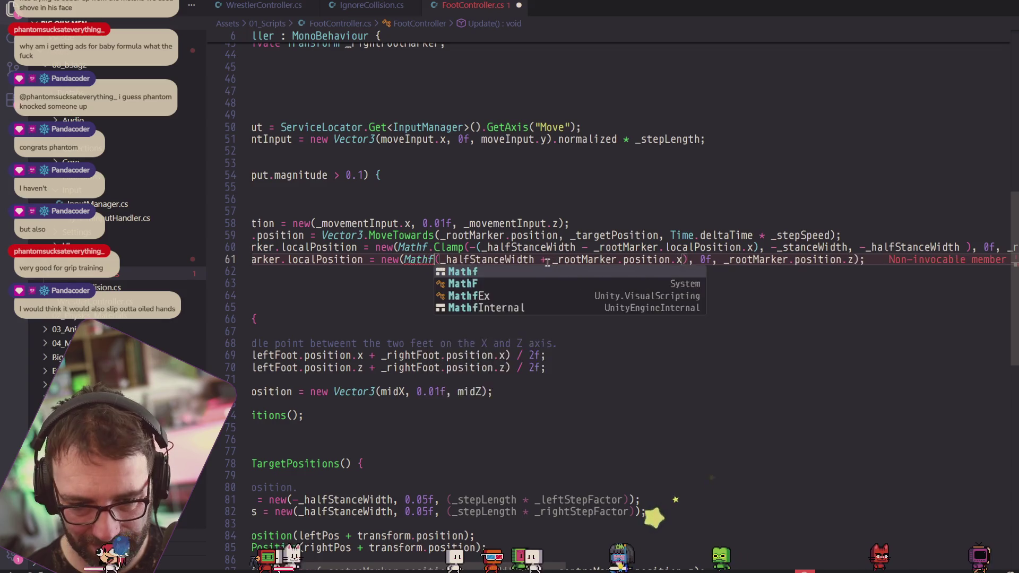
key(BackSpace)
text(amp)
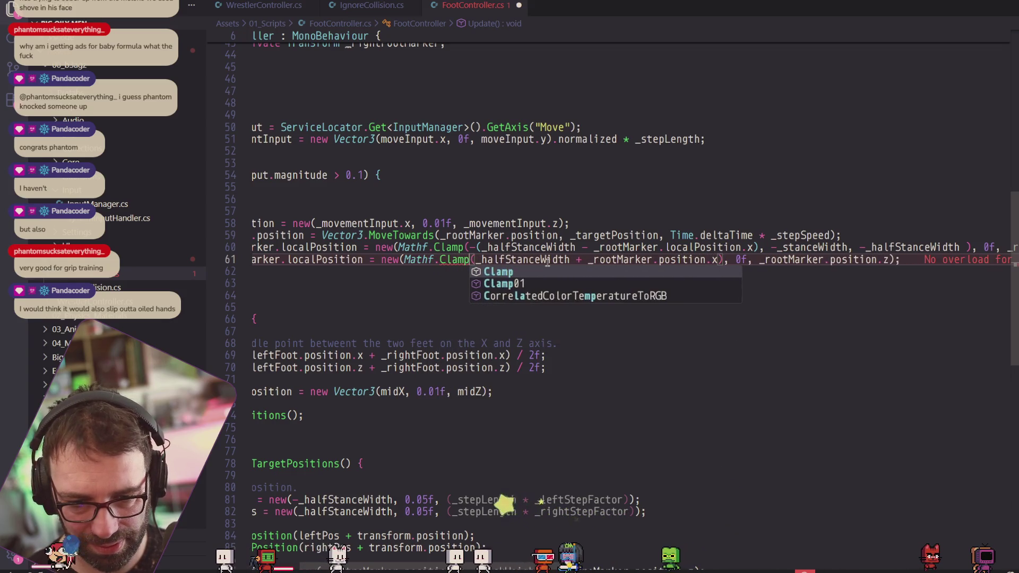
text(()
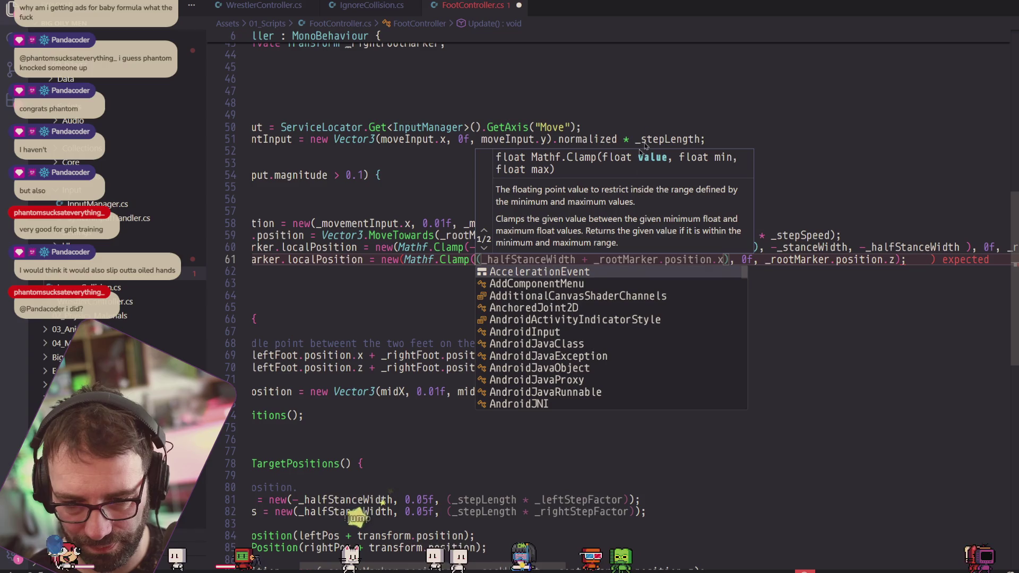
click(728, 260)
text())
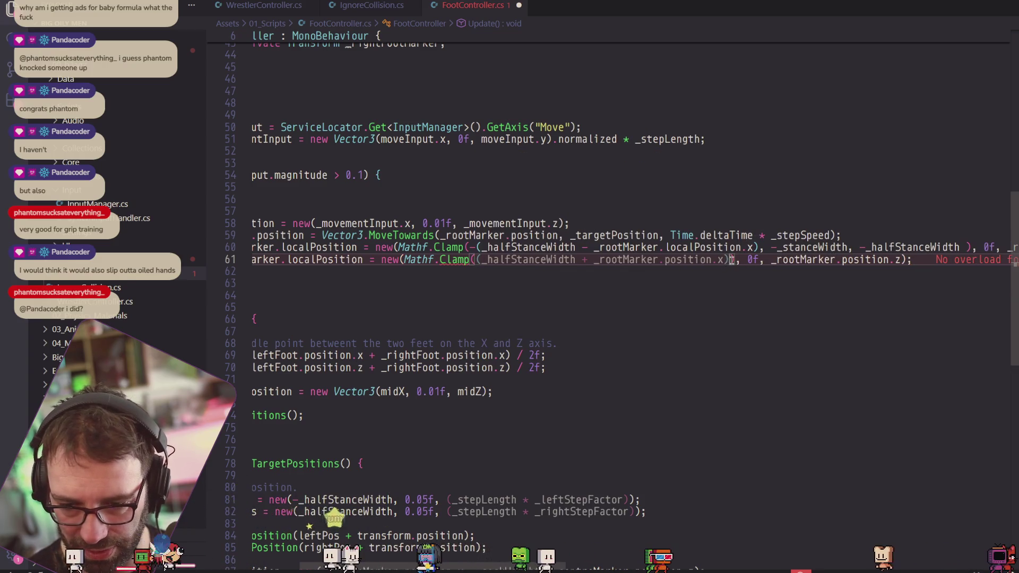
text(, )
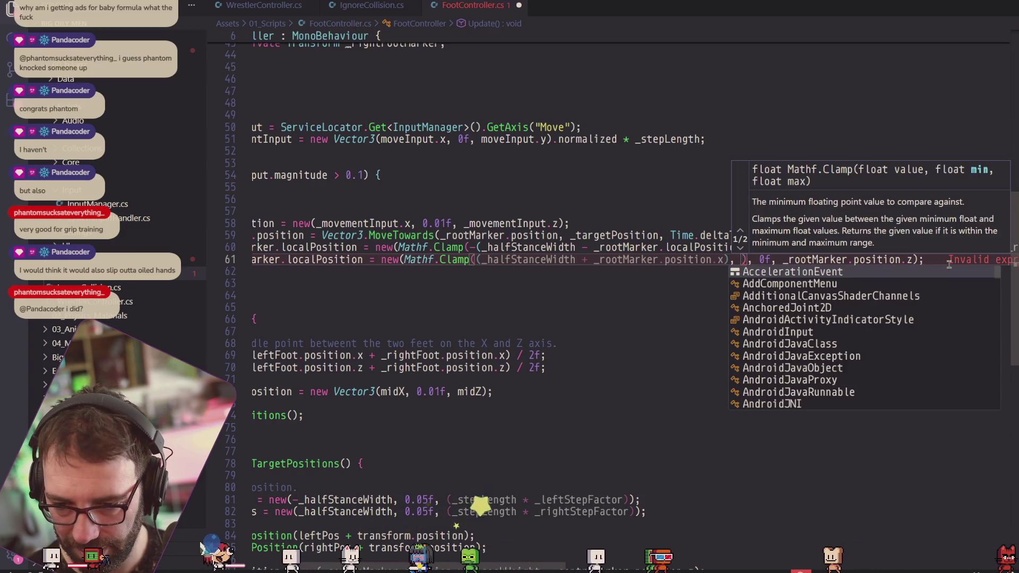
text(_half)
key(Tab)
text(, stanc)
key(BackSpace)
key(BackSpace)
key(BackSpace)
text(_stamce)
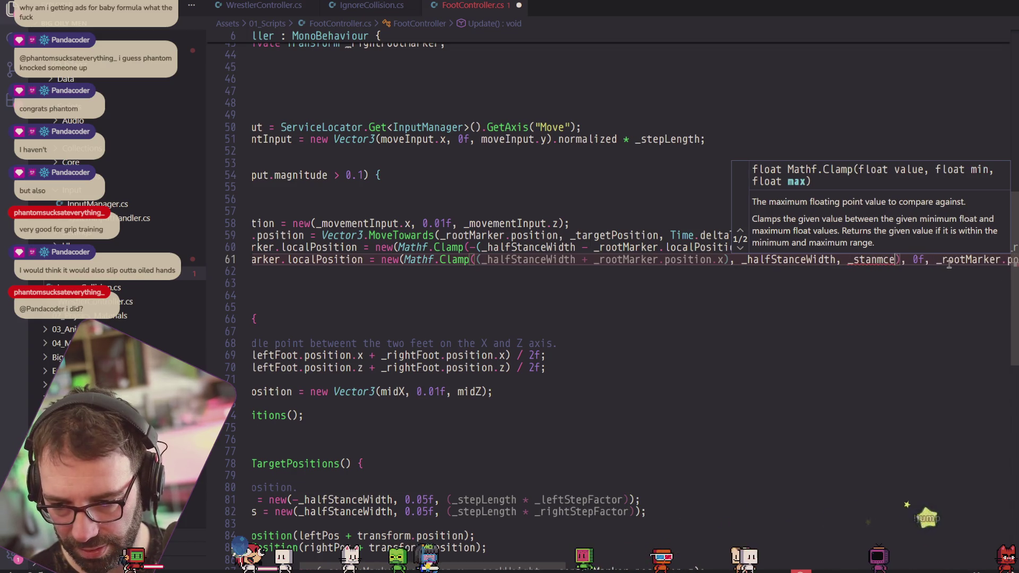
key(BackSpace)
text(ce)
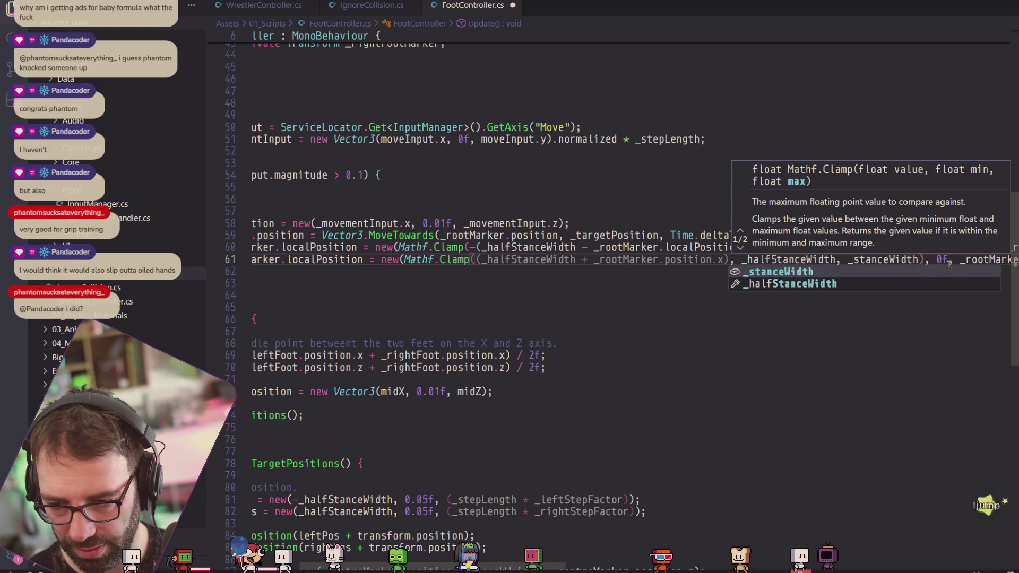
key(alt+Tab)
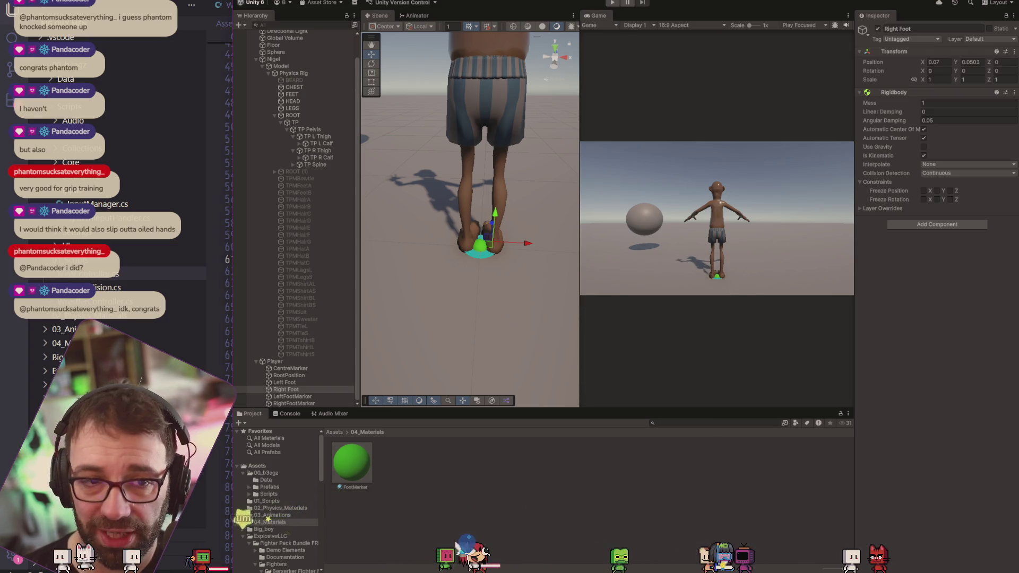
Save the Unity scene through File > Save.
click(256, 1)
click(261, 33)
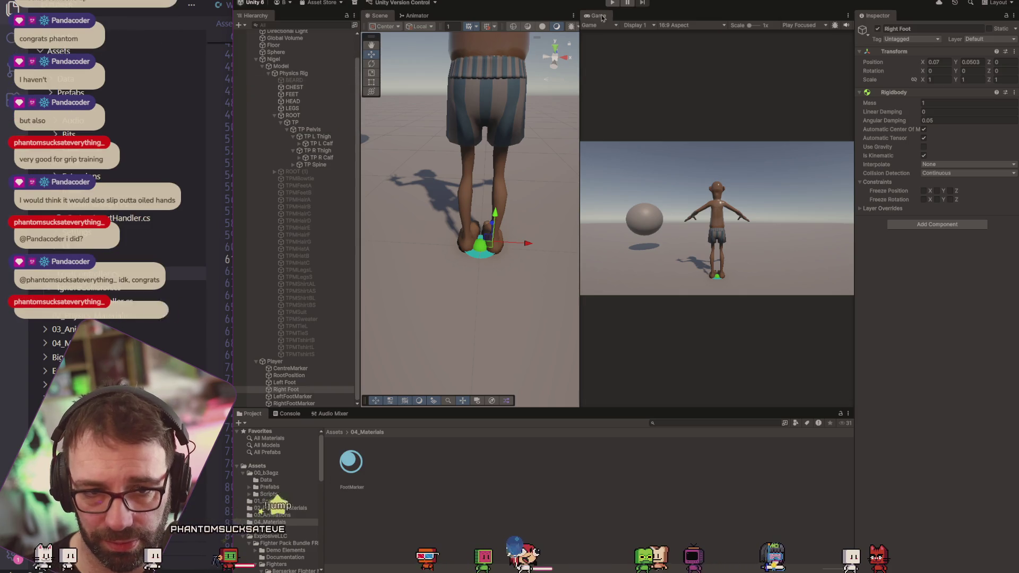
click(287, 3)
click(287, 4)
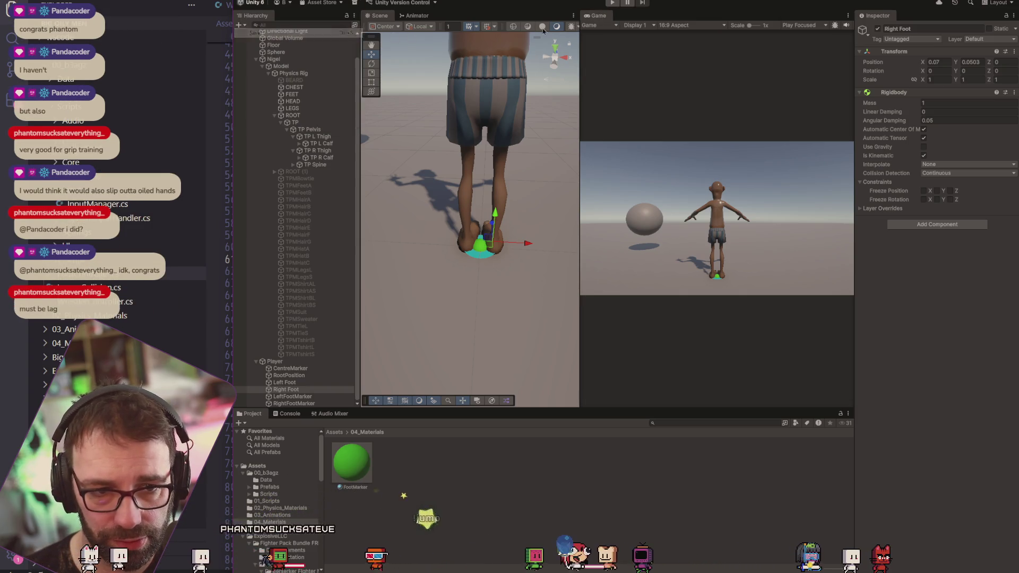
Play-test both clamped foot markers, stop the run, and return to the code.
click(612, 2)
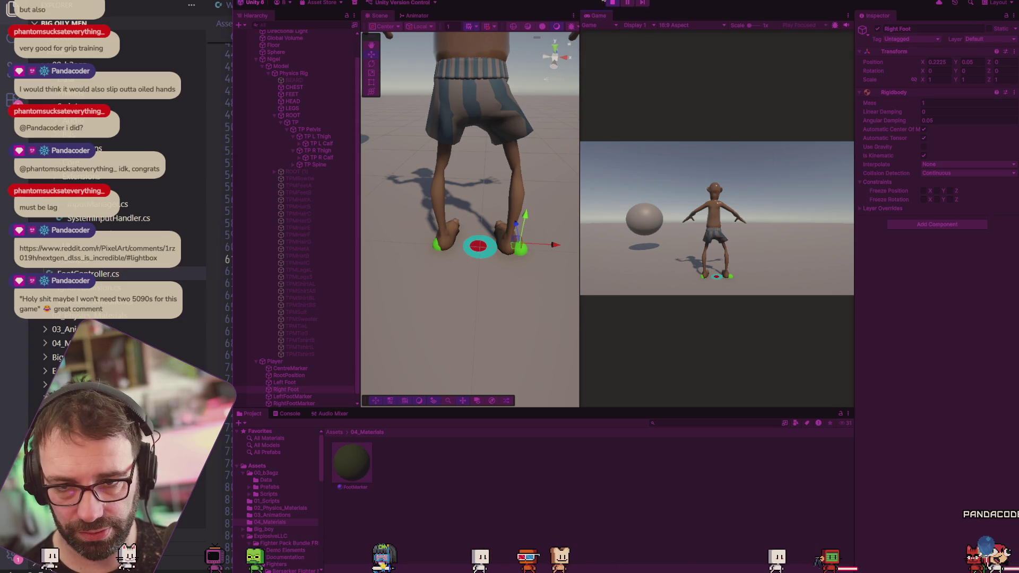
click(611, 3)
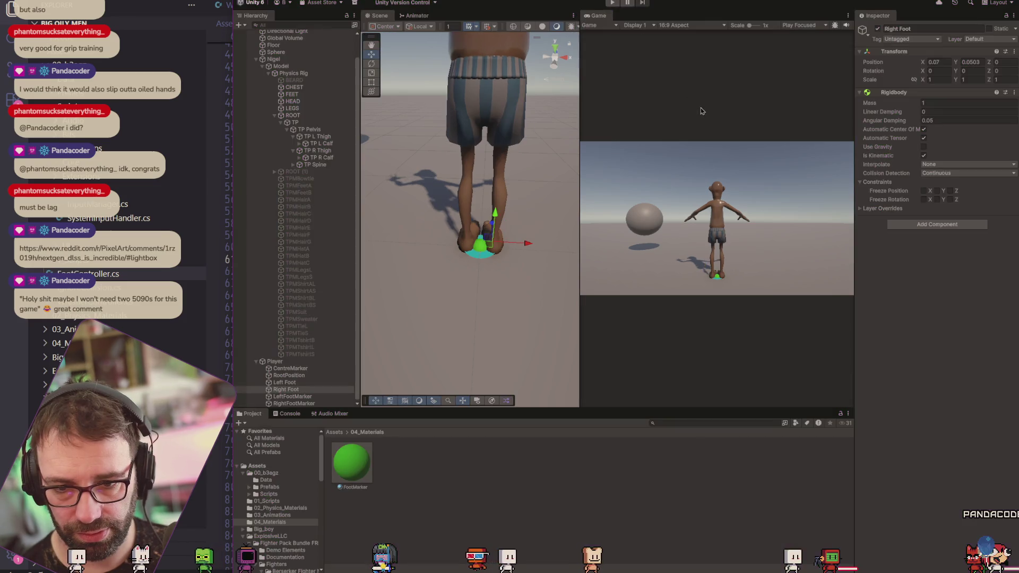
key(alt+Tab)
click(610, 291)
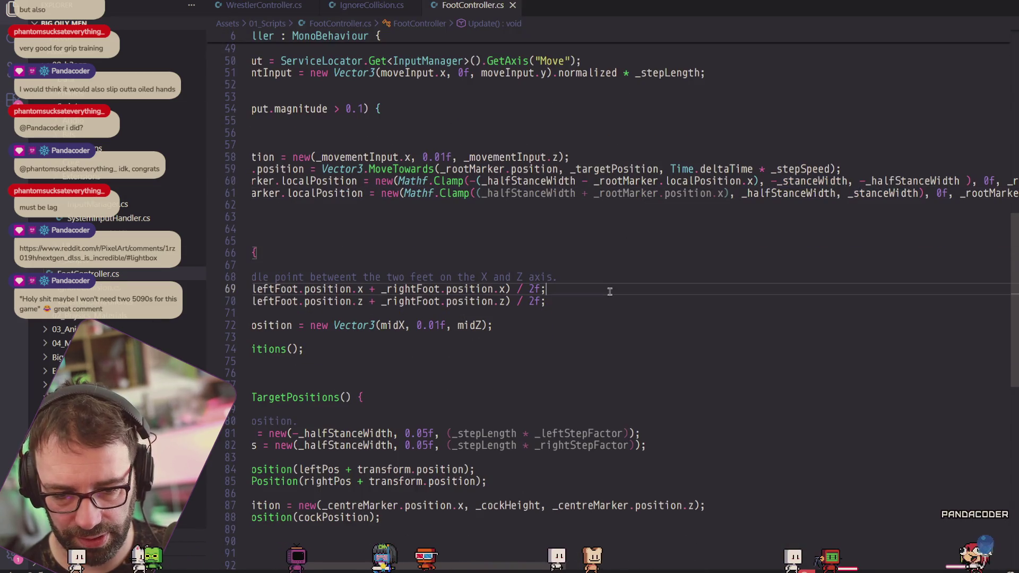
Declare a private Vector3 _movementInput field below the _rightFootMarker field.
scroll(512, 564, left, 5)
scroll(365, 235, up, 3)
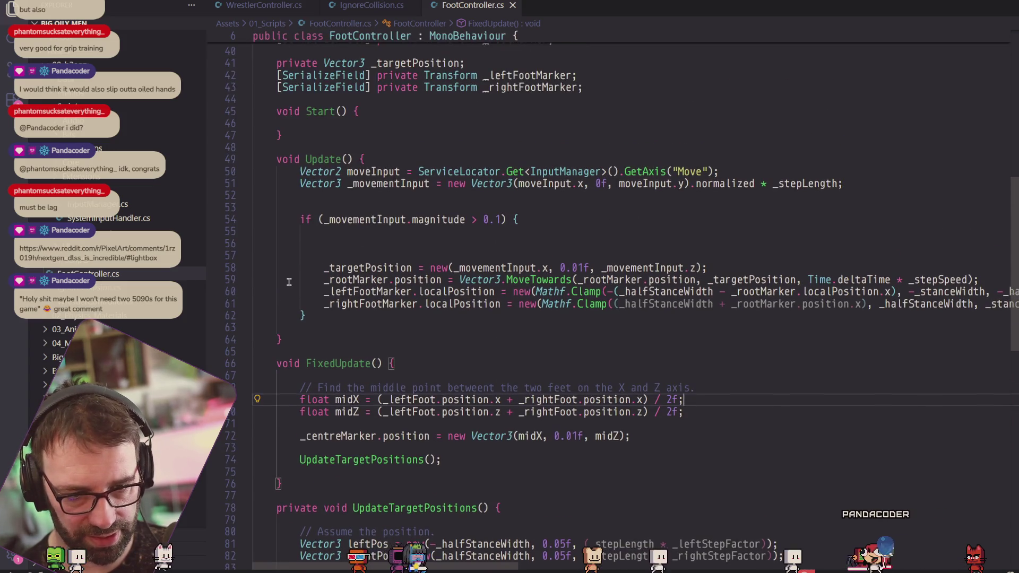
click(371, 159)
key(Return)
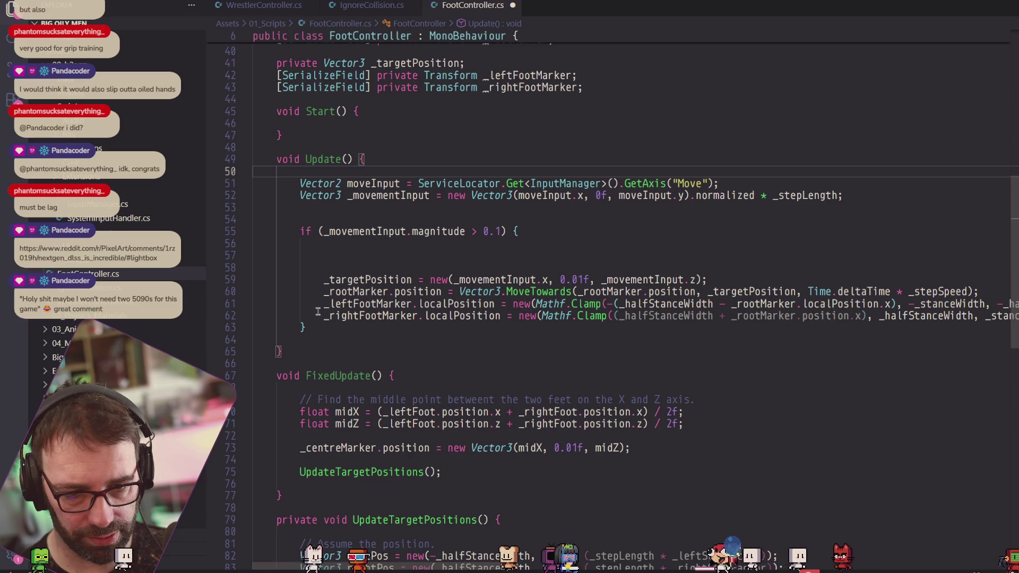
scroll(405, 230, up, 3)
click(594, 176)
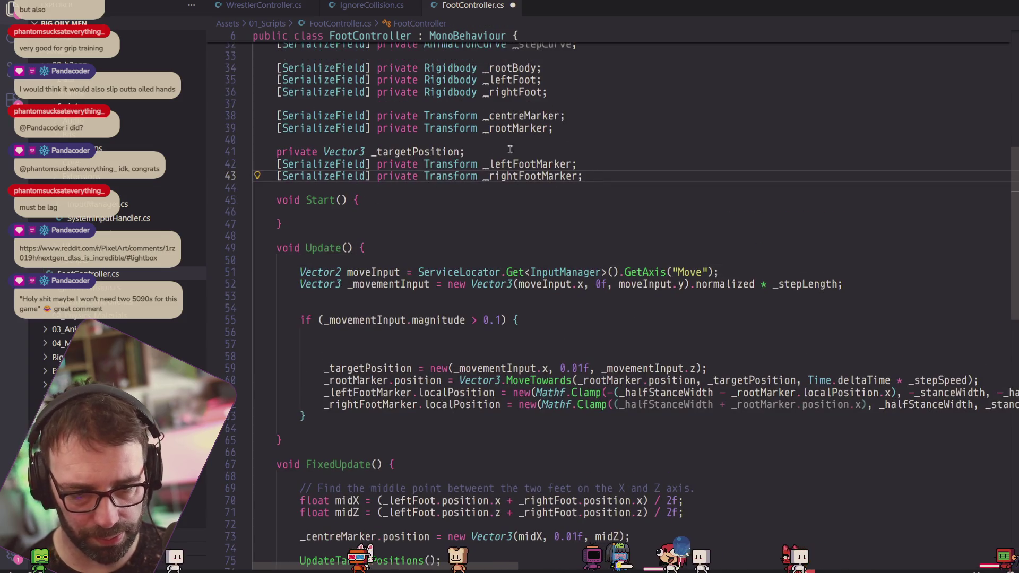
key(Return)
key(Return)
text(priv)
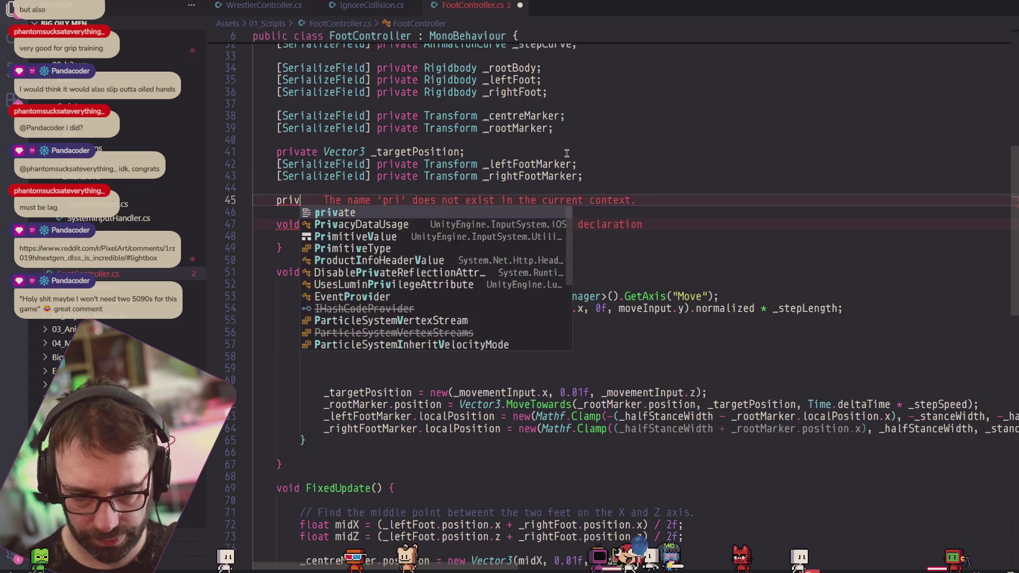
key(Tab)
text(_movementInput;)
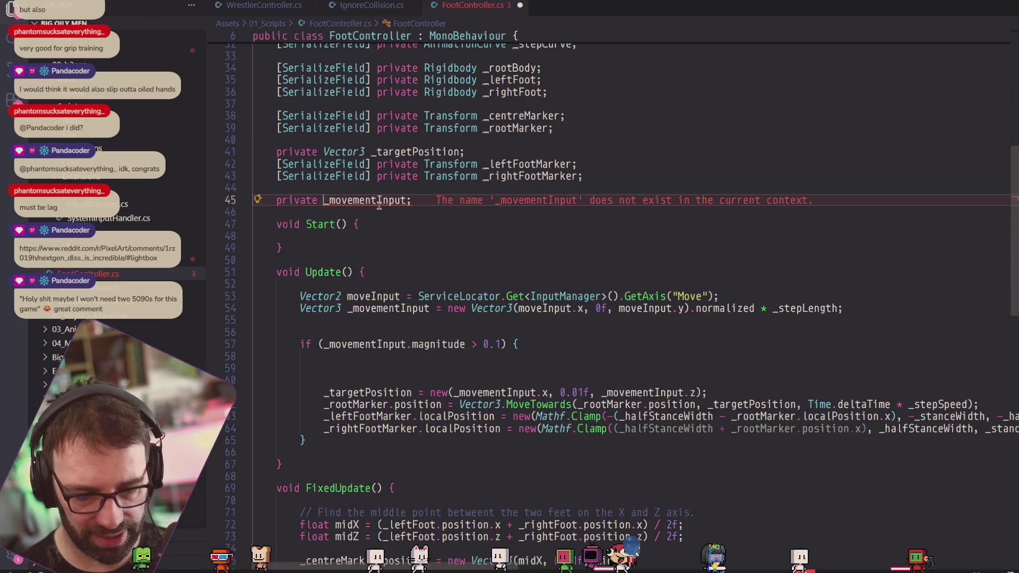
text(Vector3)
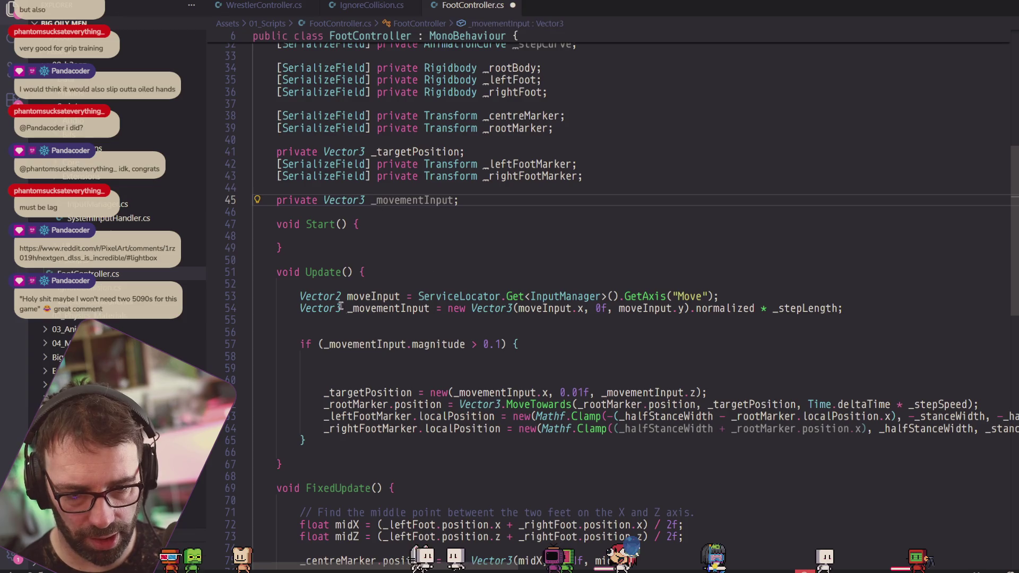
Remove the local Vector3 type on line 54 so Update assigns the field.
click(418, 296)
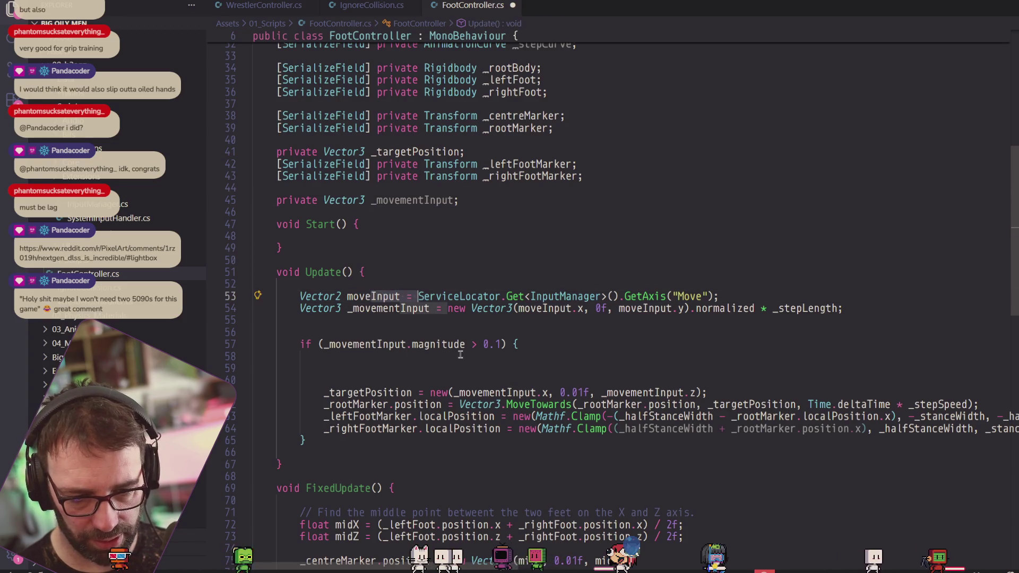
click(312, 380)
key(BackSpace)
key(BackSpace)
key(BackSpace)
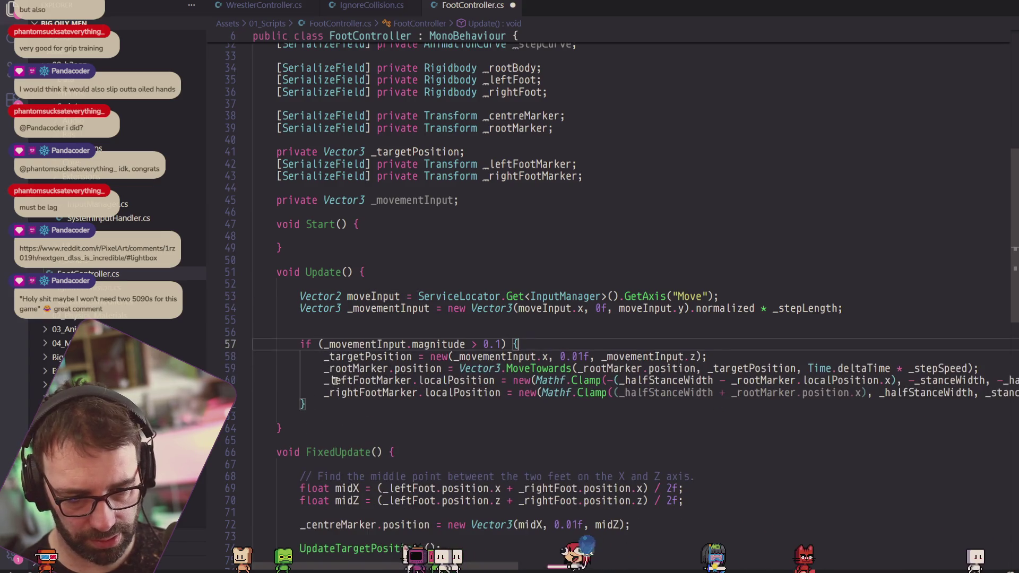
drag(343, 309, 299, 309)
key(BackSpace)
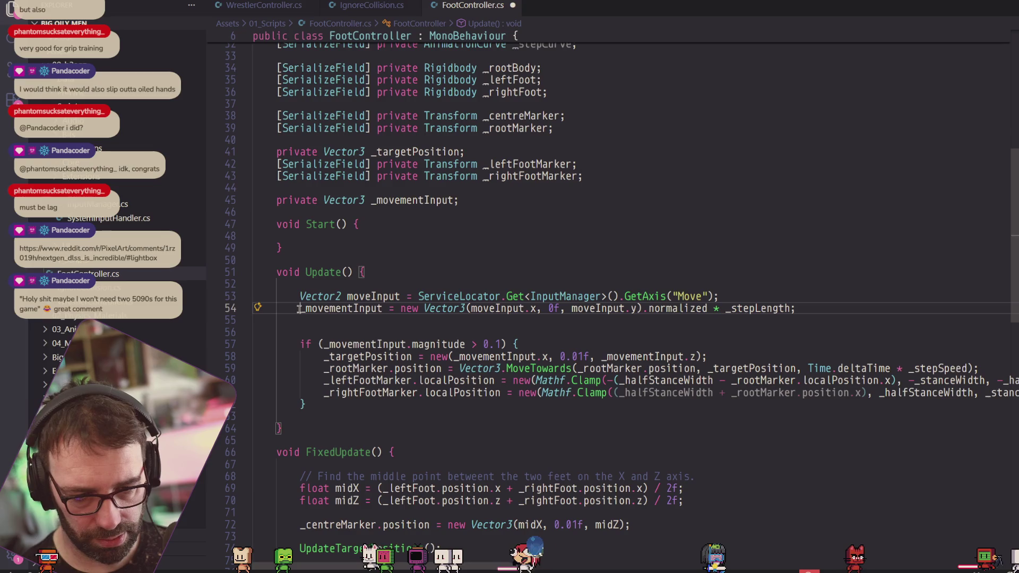
Cut the marker-moving if block from Update and paste it below the centre marker line in FixedUpdate.
mouse_move(364, 414)
mouse_down()
mouse_move(297, 393)
mouse_move(225, 341)
mouse_up()
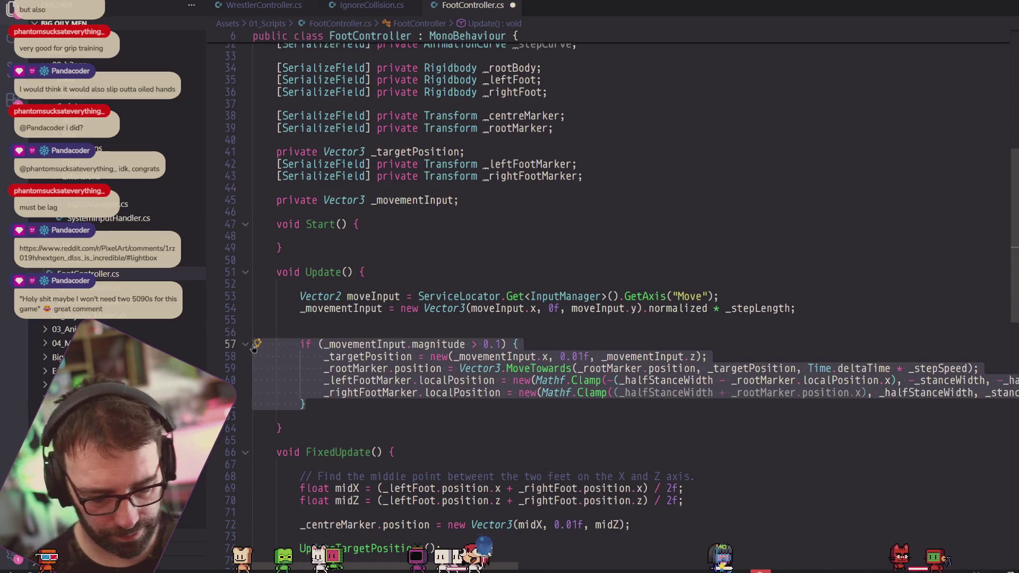
right_click(430, 348)
click(456, 497)
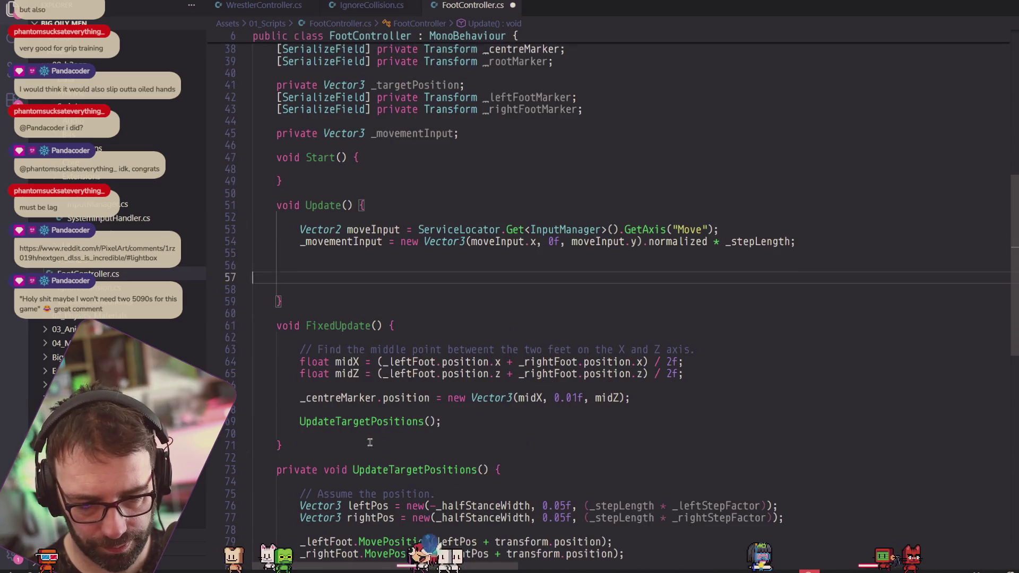
click(657, 400)
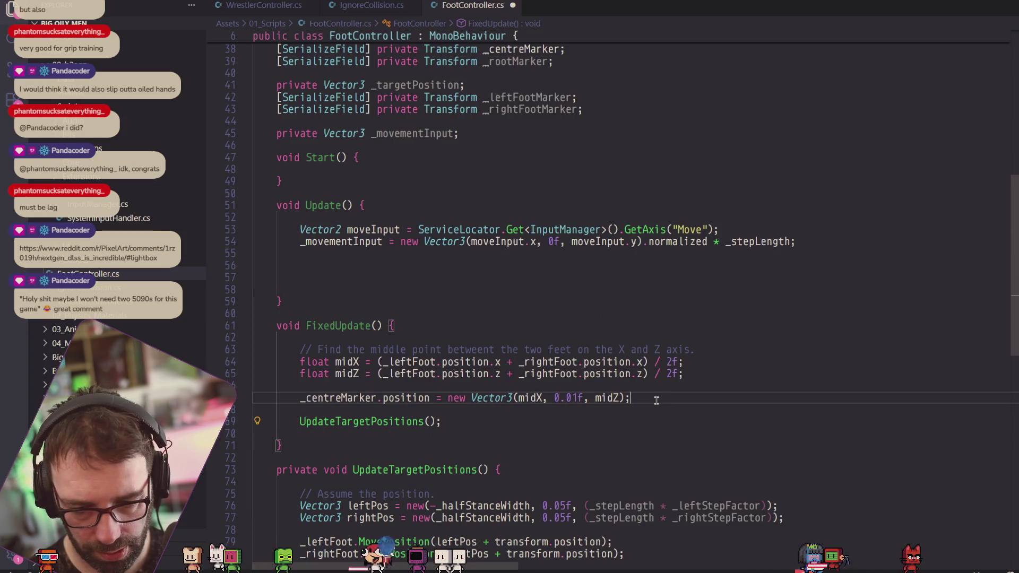
key(Return)
key(ctrl+v)
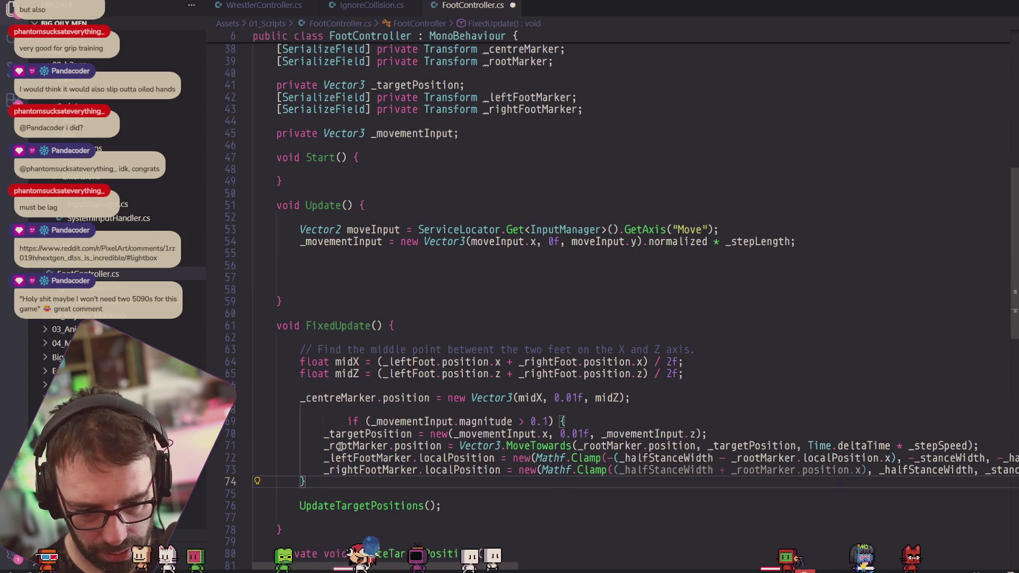
click(344, 421)
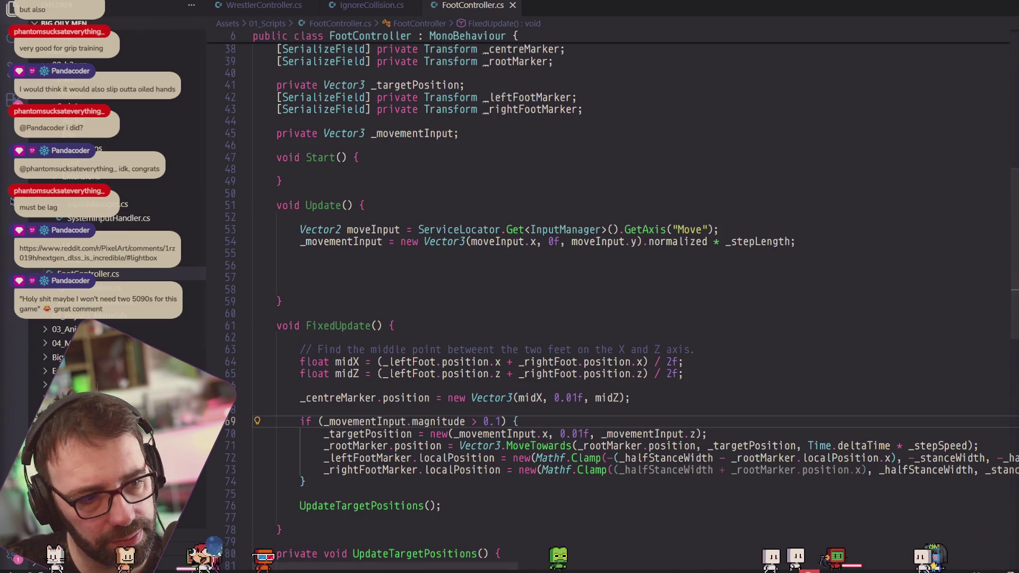
key(alt+Tab)
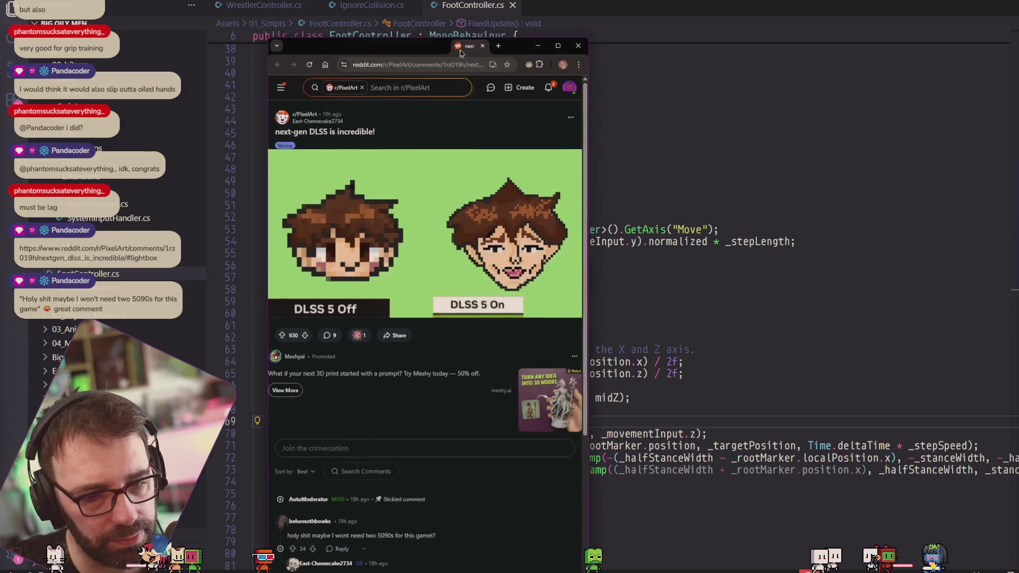
Widen the browser to view the Reddit pixel art post, then return to the code.
drag(603, 120, 933, 120)
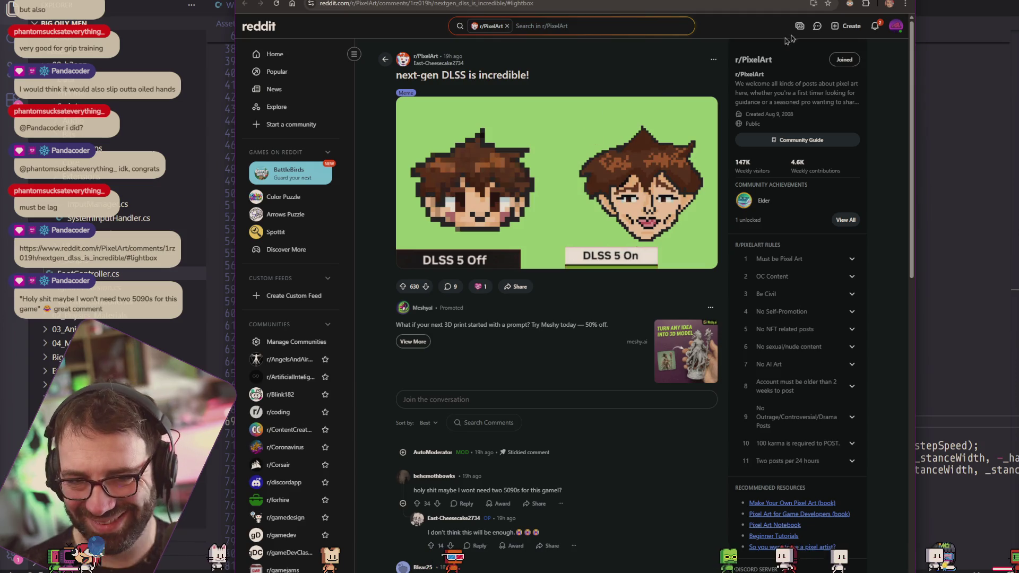
key(alt+Tab)
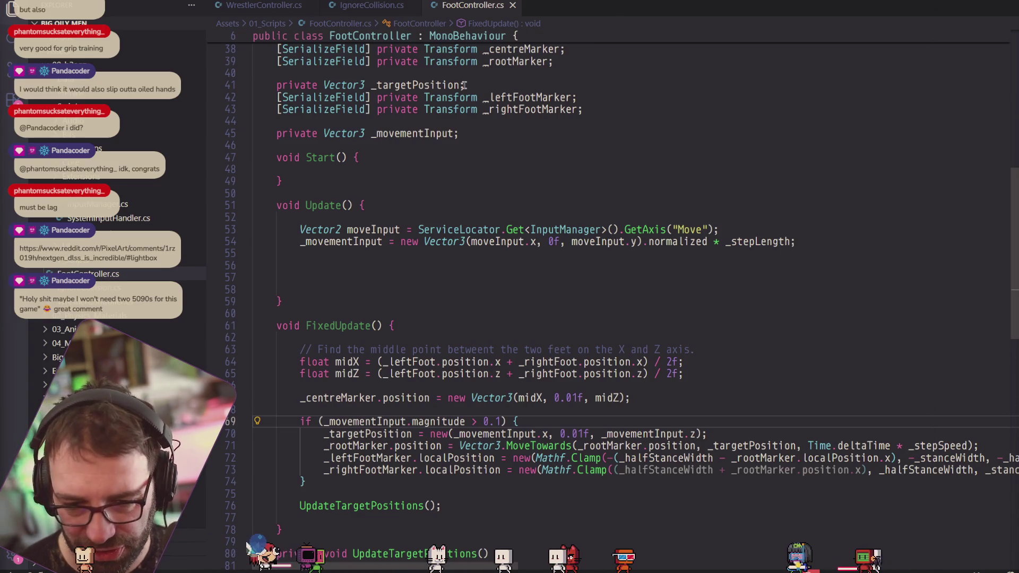
Delete blank lines 56–58 inside Update().
mouse_move(485, 100)
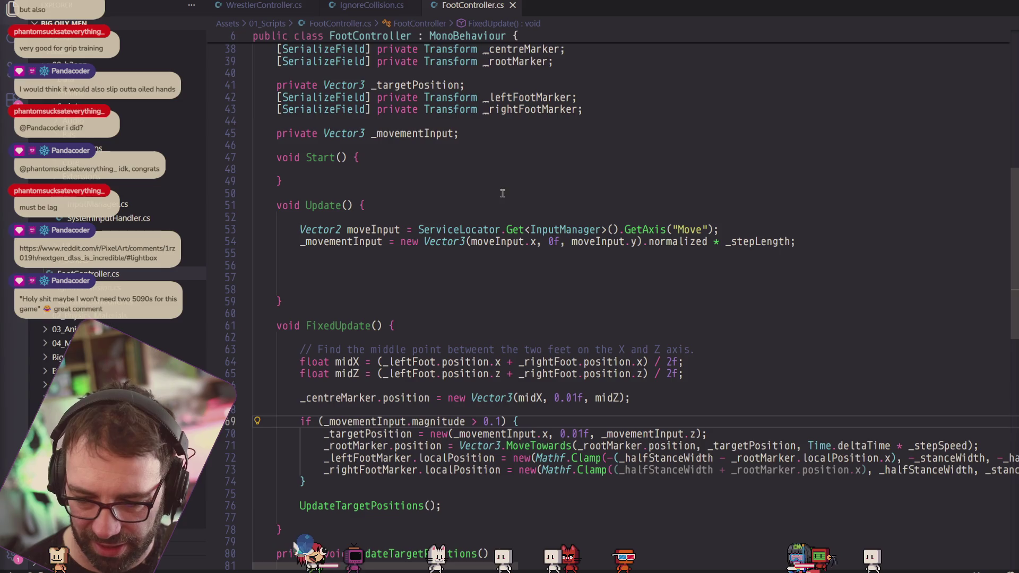
mouse_move(527, 231)
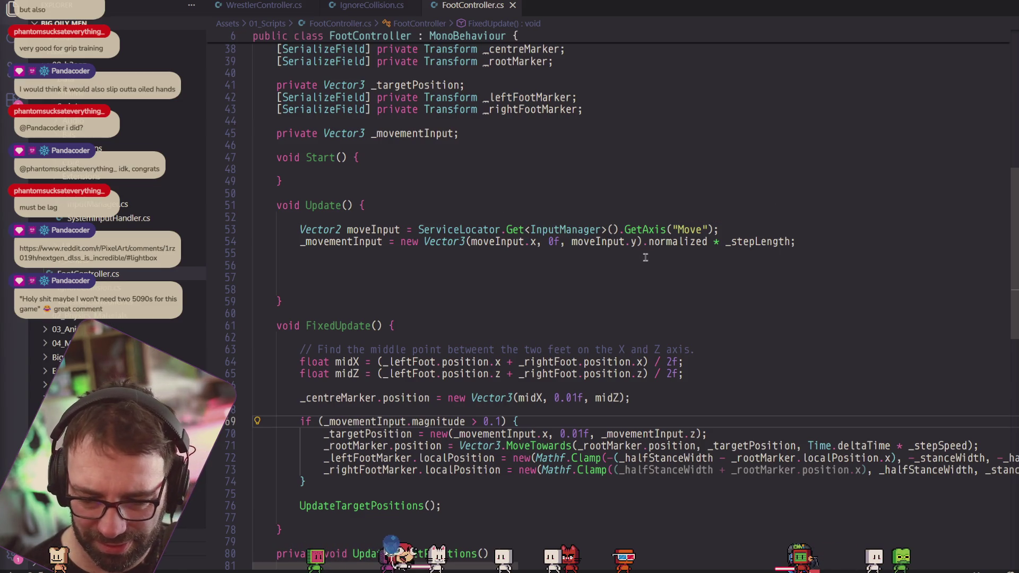
click(373, 289)
key(BackSpace)
key(BackSpace)
key(BackSpace)
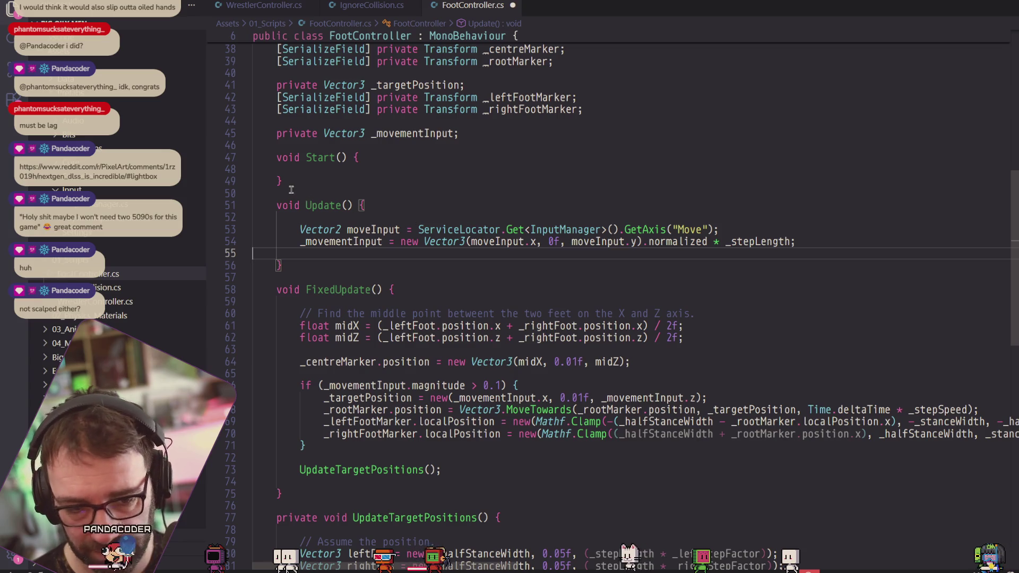
Delete the empty Start() method along with its extra blank line.
drag(290, 190, 232, 165)
key(BackSpace)
key(BackSpace)
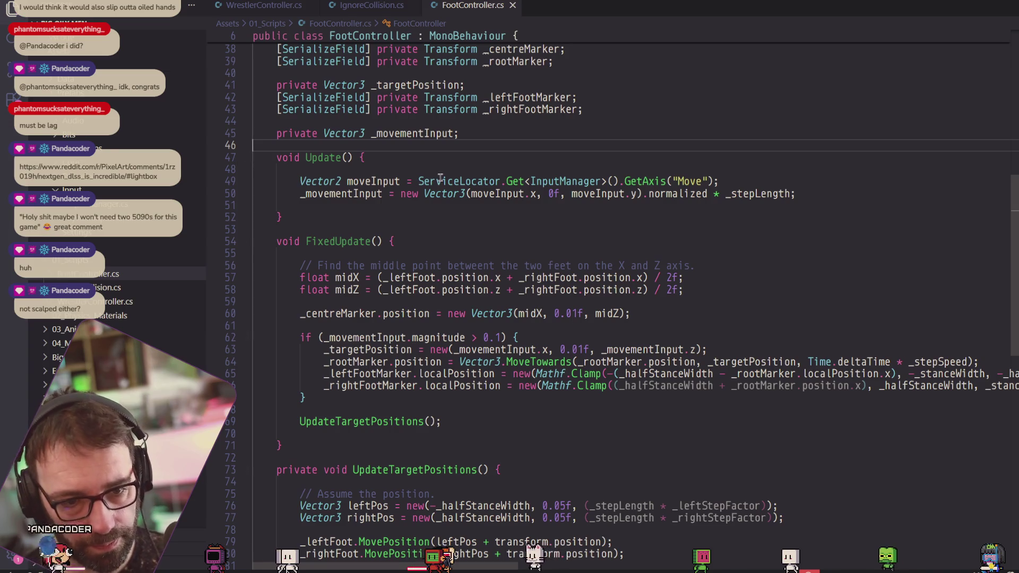
mouse_move(447, 180)
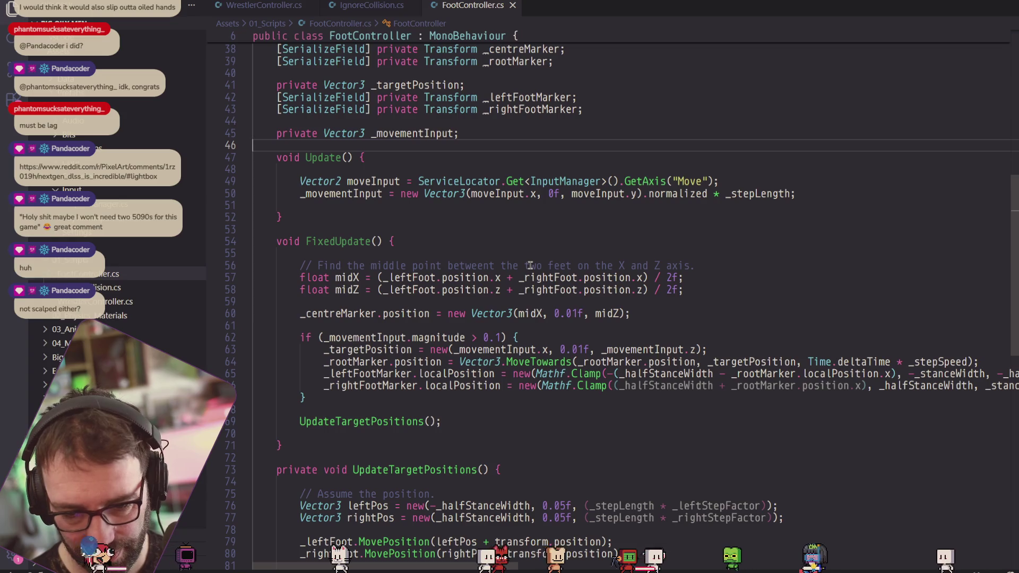
mouse_move(439, 376)
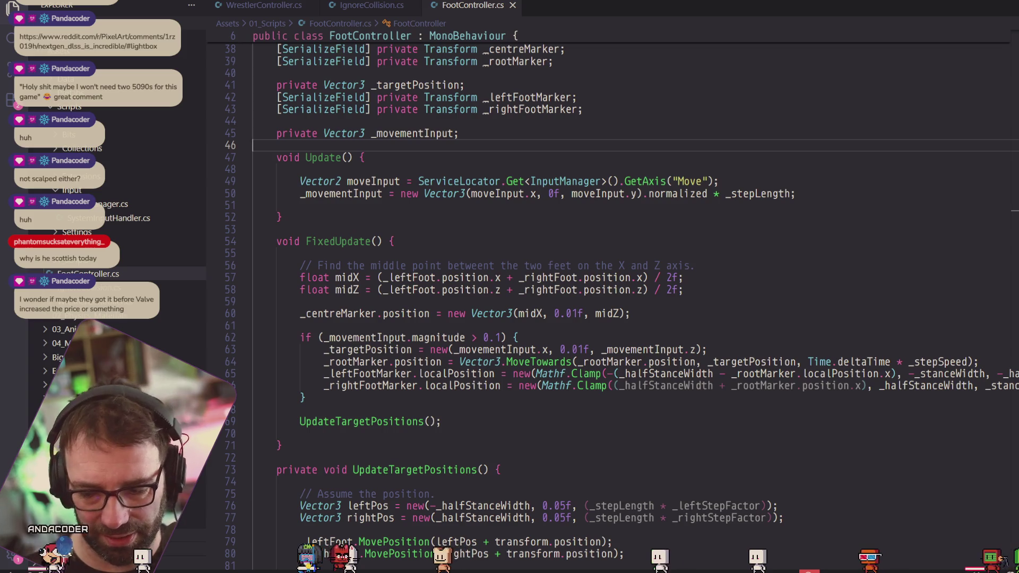
mouse_move(782, 360)
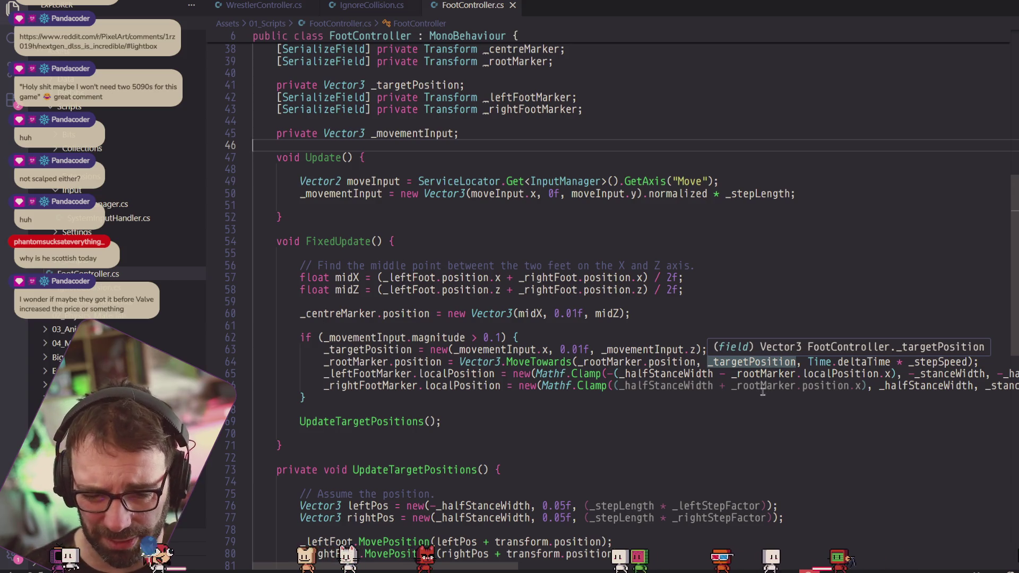
mouse_move(767, 391)
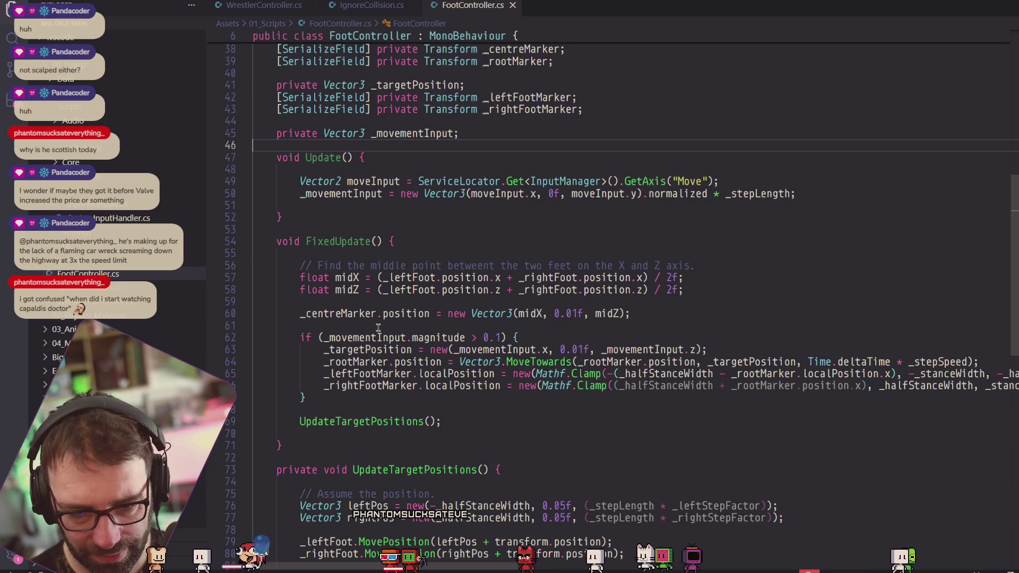
mouse_move(633, 387)
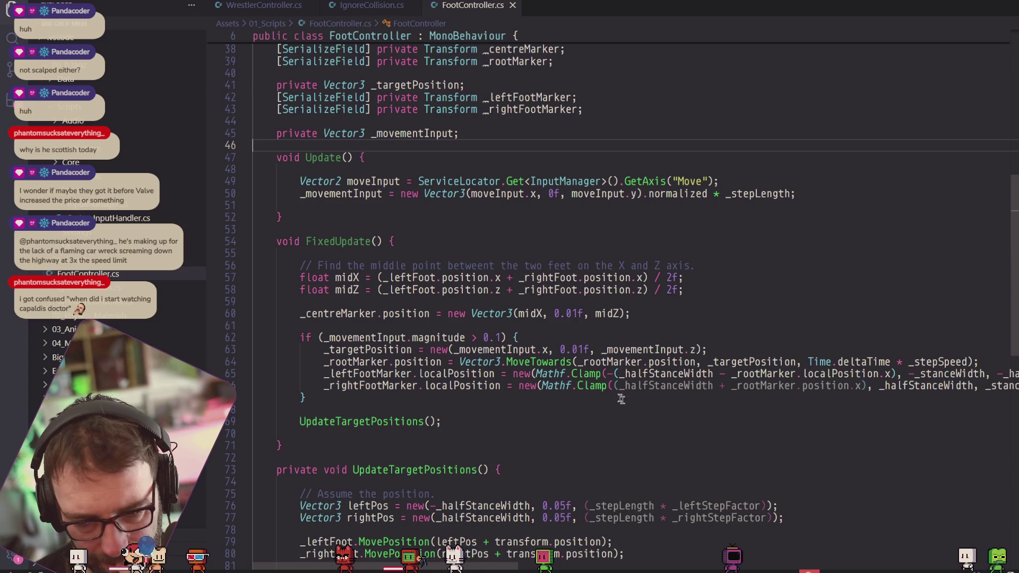
mouse_move(597, 391)
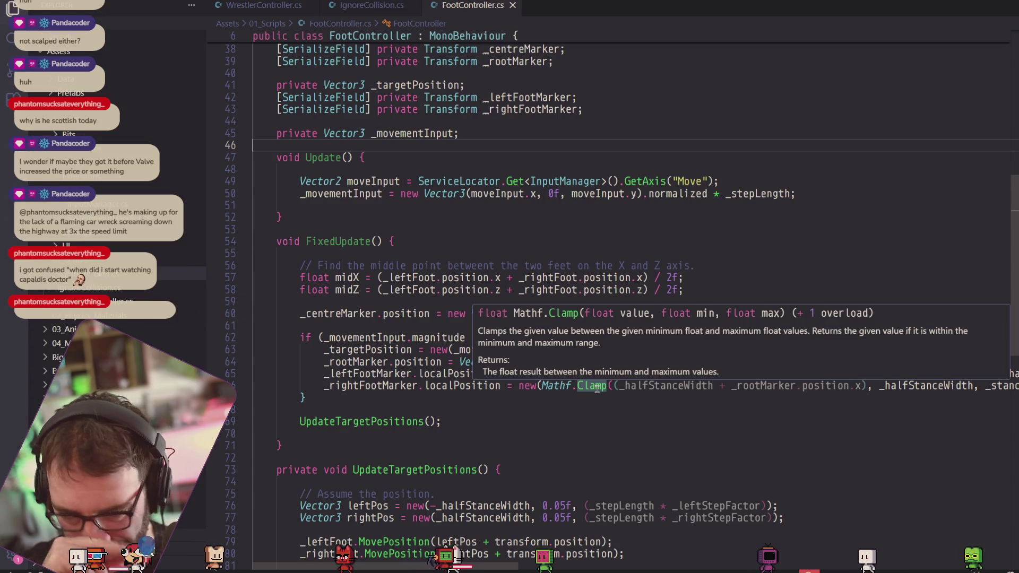
Add a new field 'private bool _isLeftStep = true;' below the _movementInput line.
click(484, 136)
key(Return)
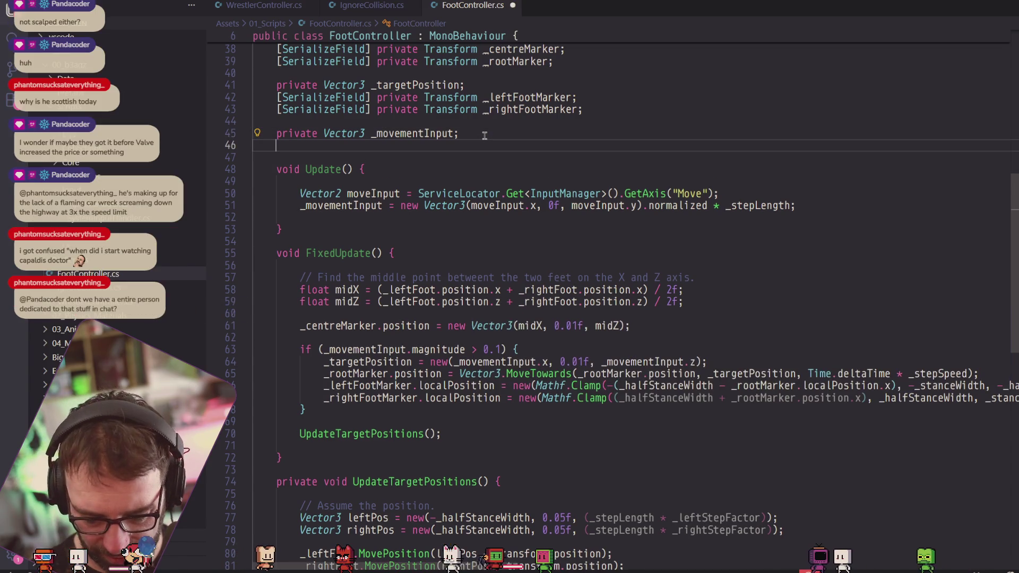
text(private bool )
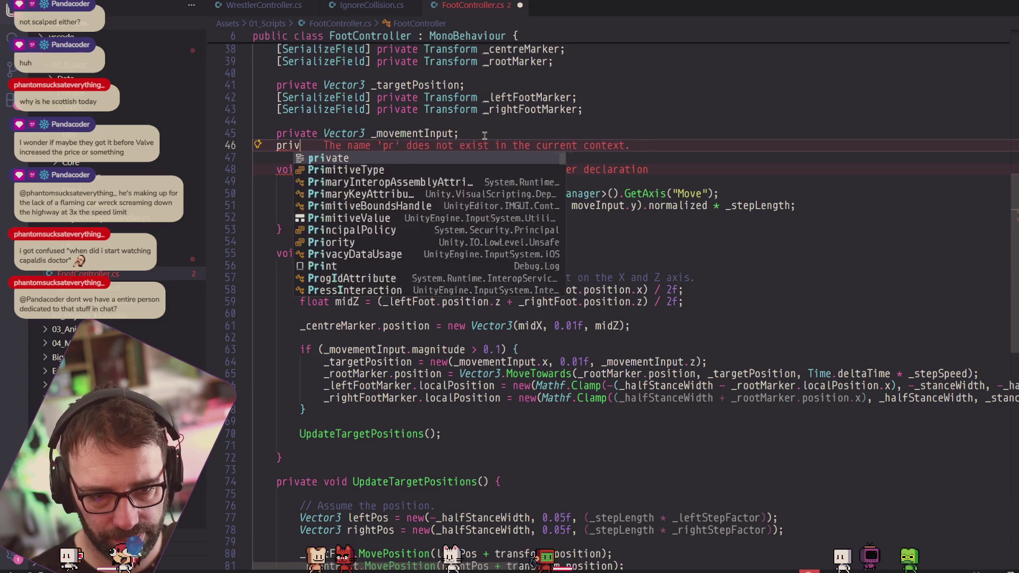
text(_isLeftSte)
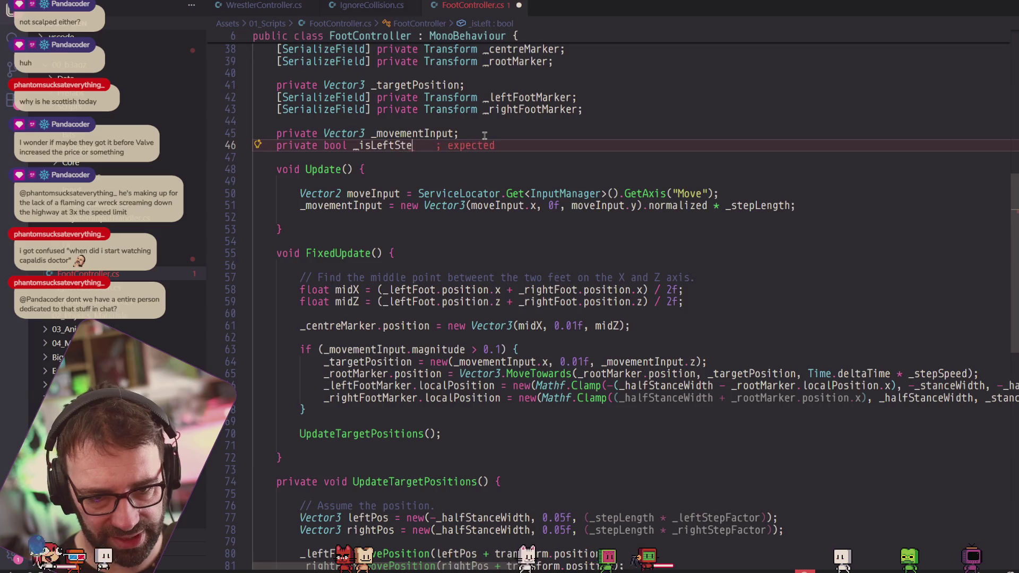
text(p)
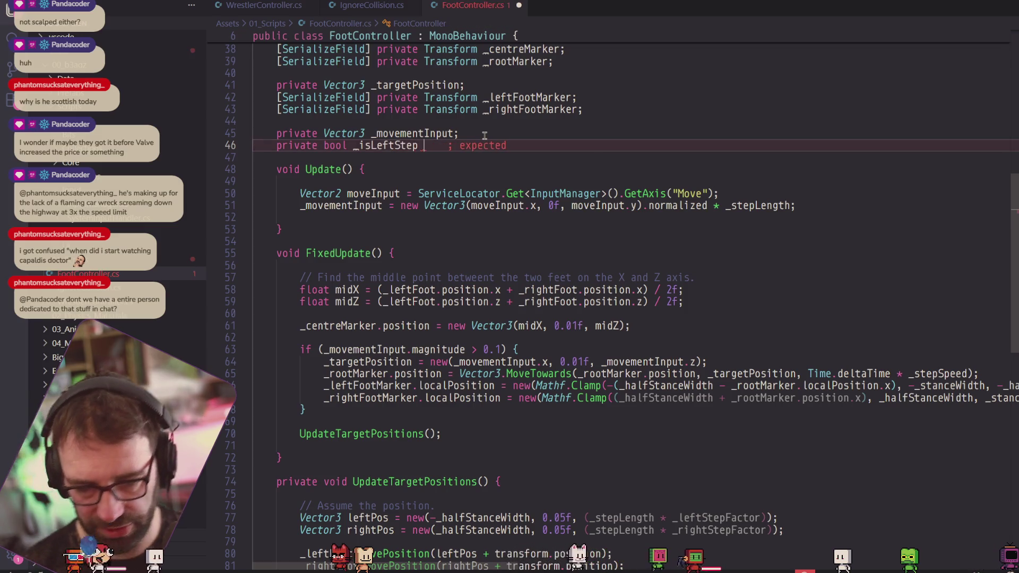
text(; = true;)
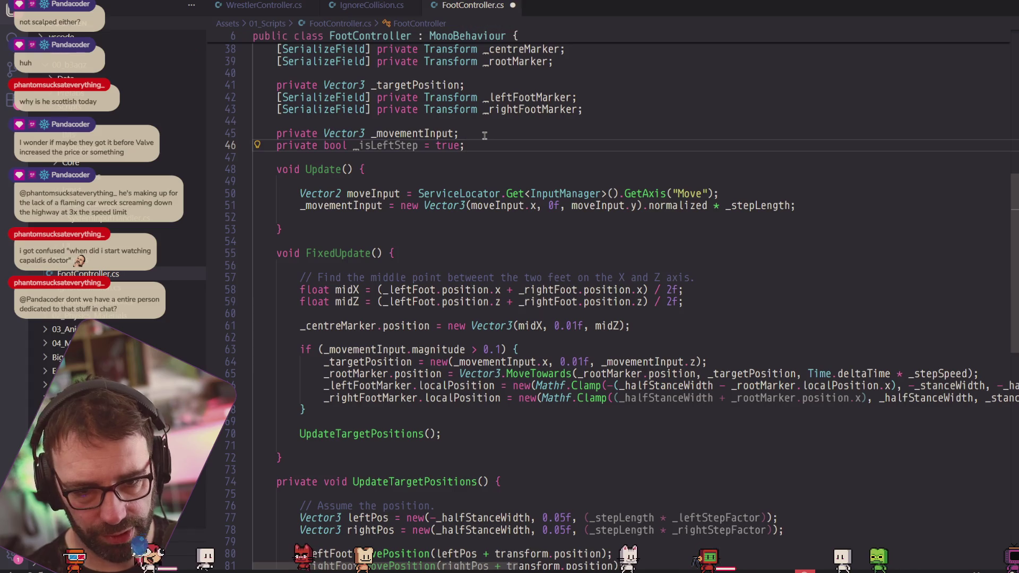
Comment out the UpdateTargetPositions(); call in FixedUpdate with //.
click(331, 411)
scroll(361, 408, down, 2)
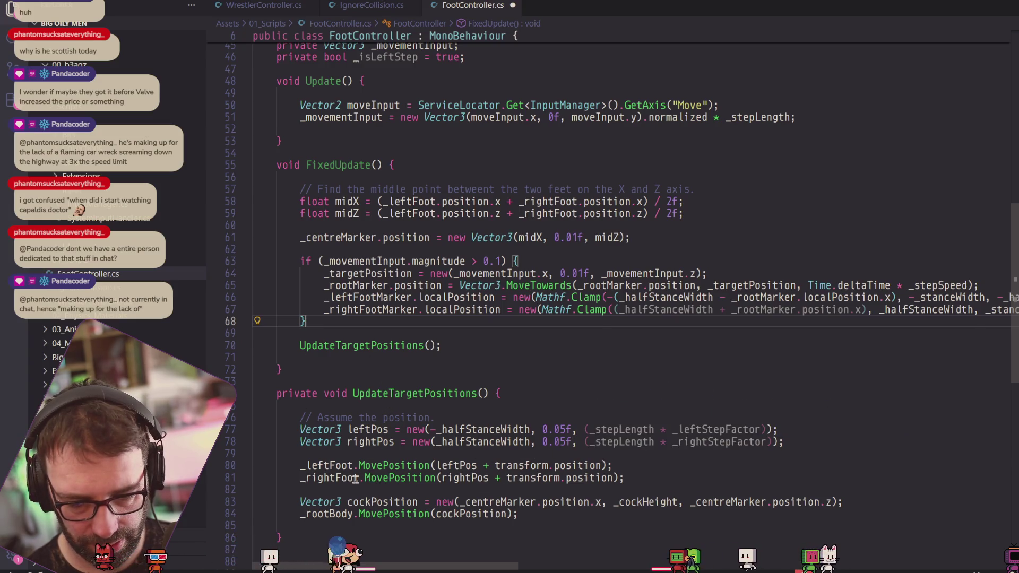
click(400, 477)
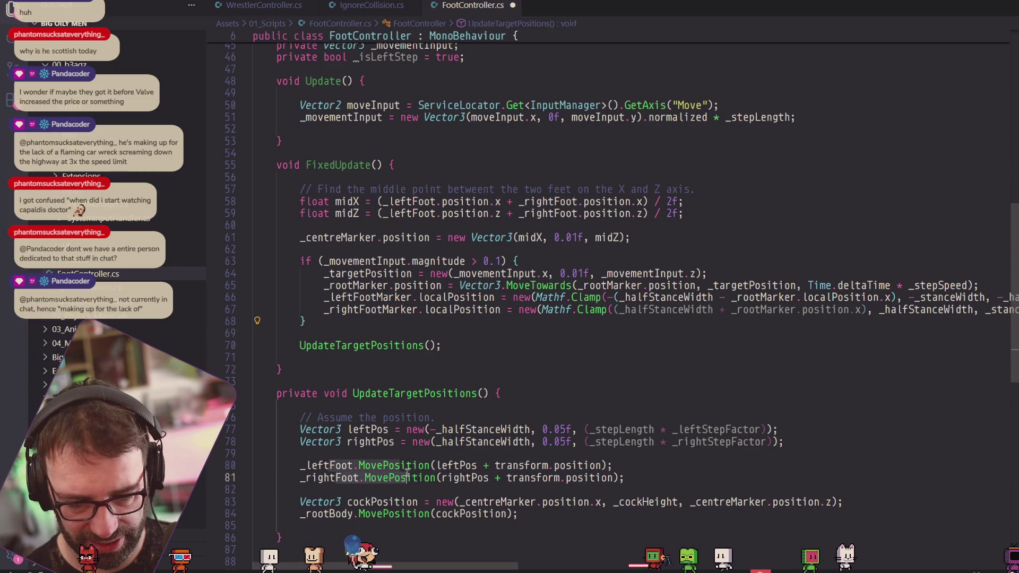
click(375, 345)
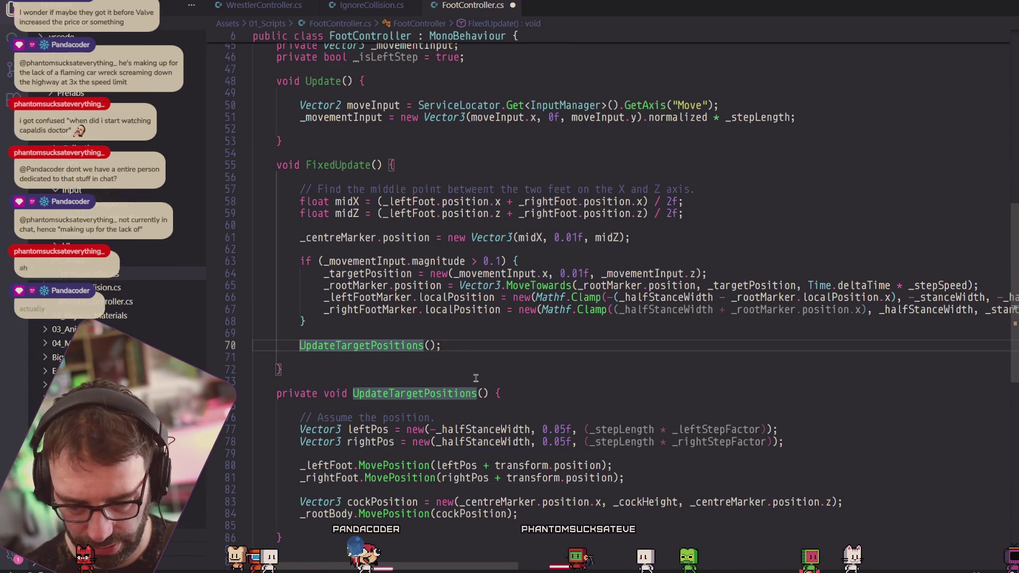
text(//)
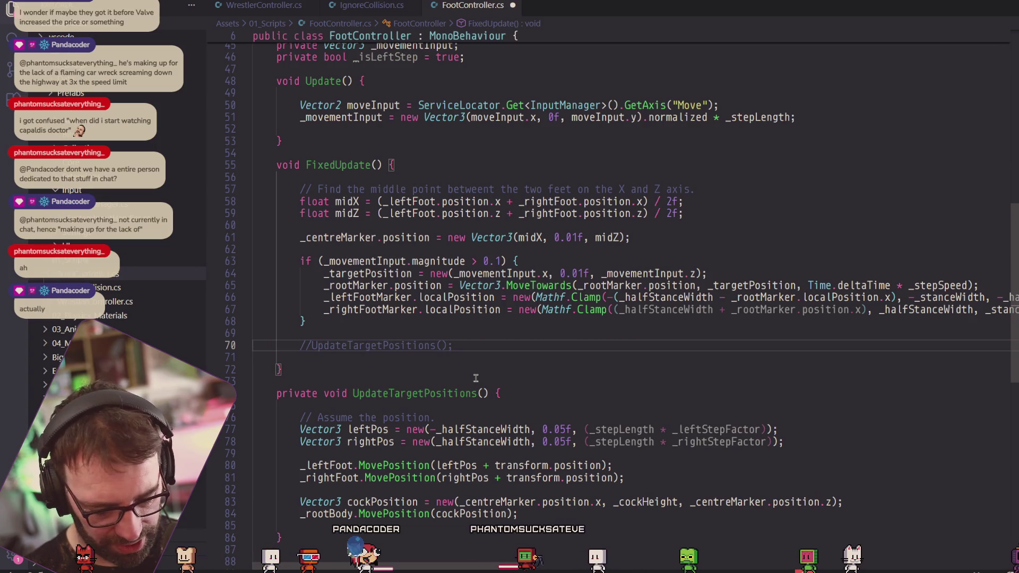
Save FootController.cs, switch to the Unity editor and start play mode.
key(ctrl+s)
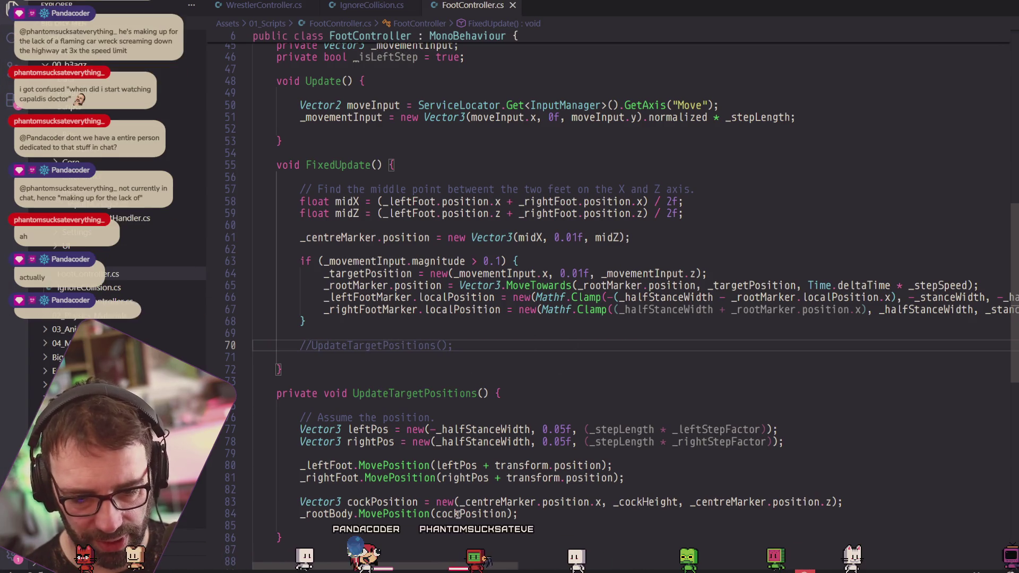
key(ctrl+Up)
click(499, 213)
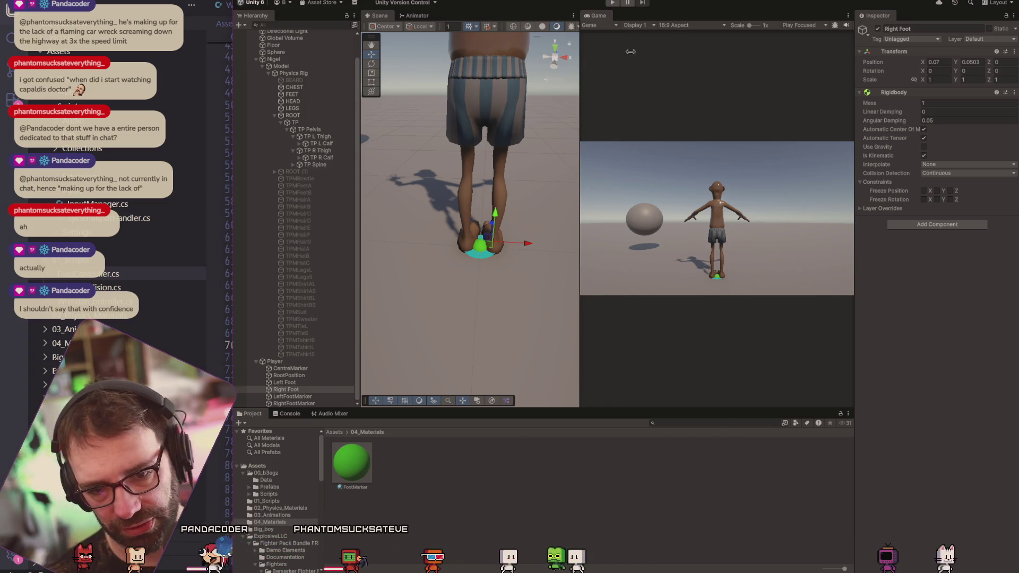
click(614, 3)
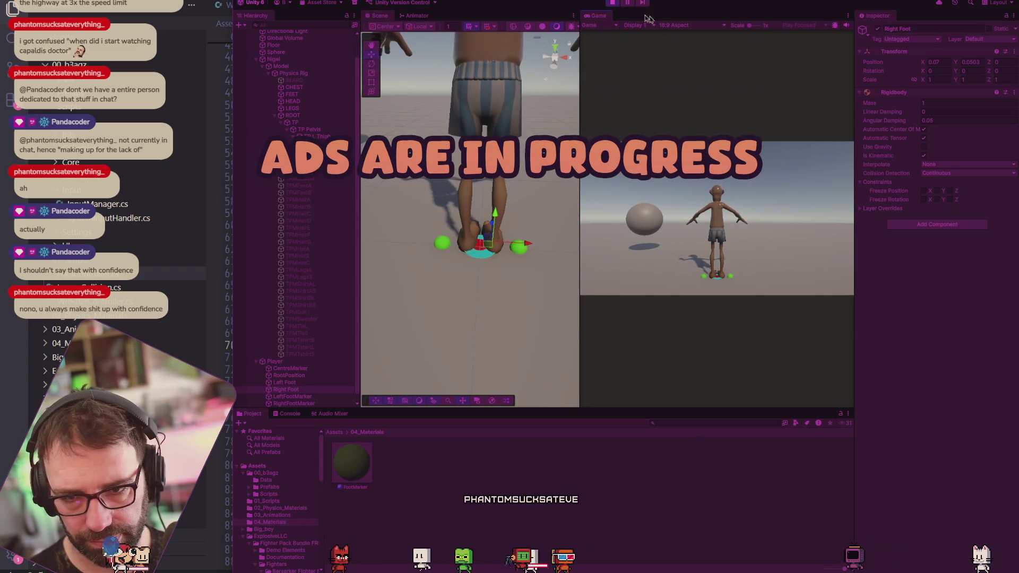
Watch the character topple over in play mode, stop playback, and return to FootController.cs.
key(alt+Tab)
key(alt+Tab)
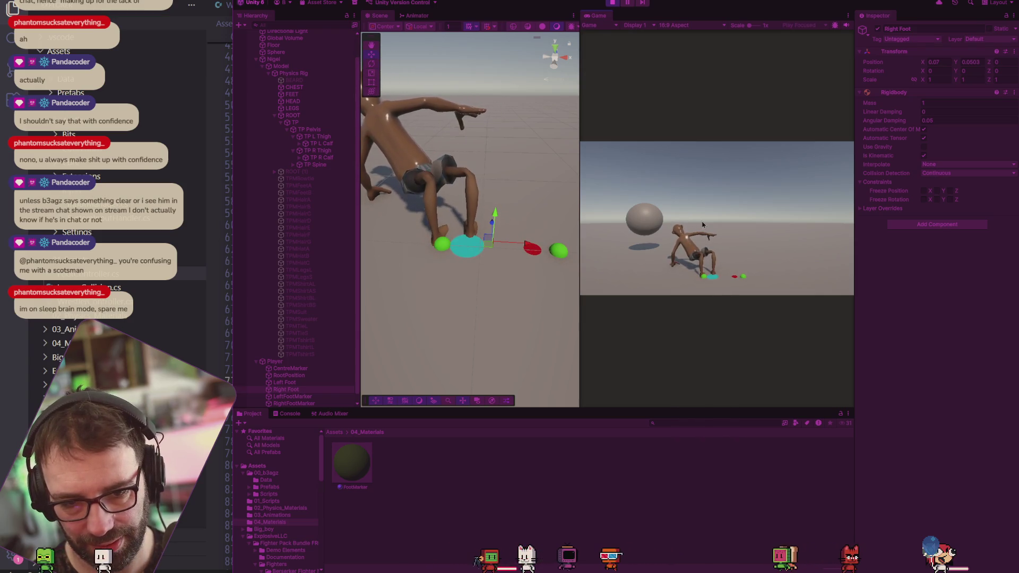
key(ctrl+p)
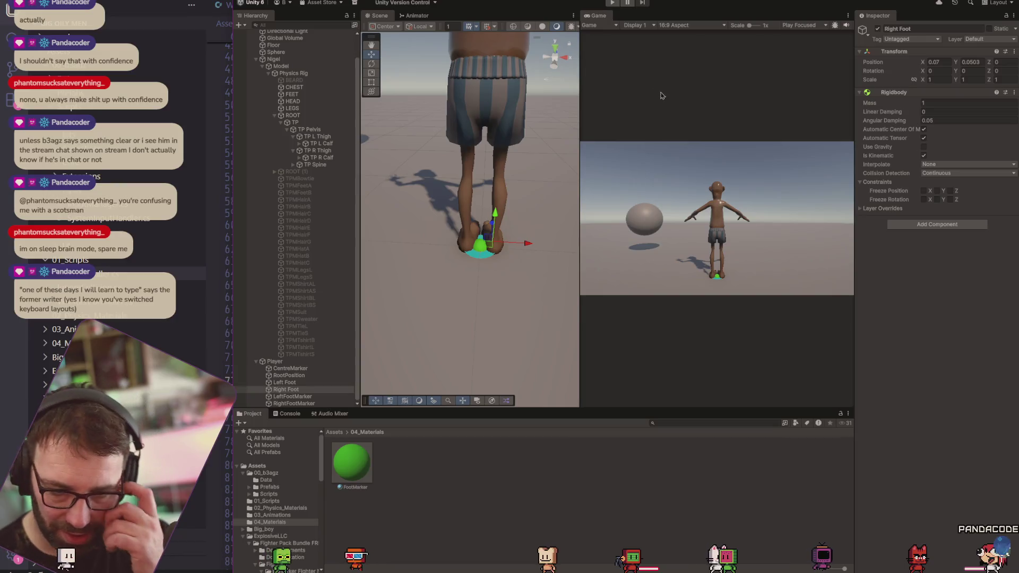
key(alt+Tab)
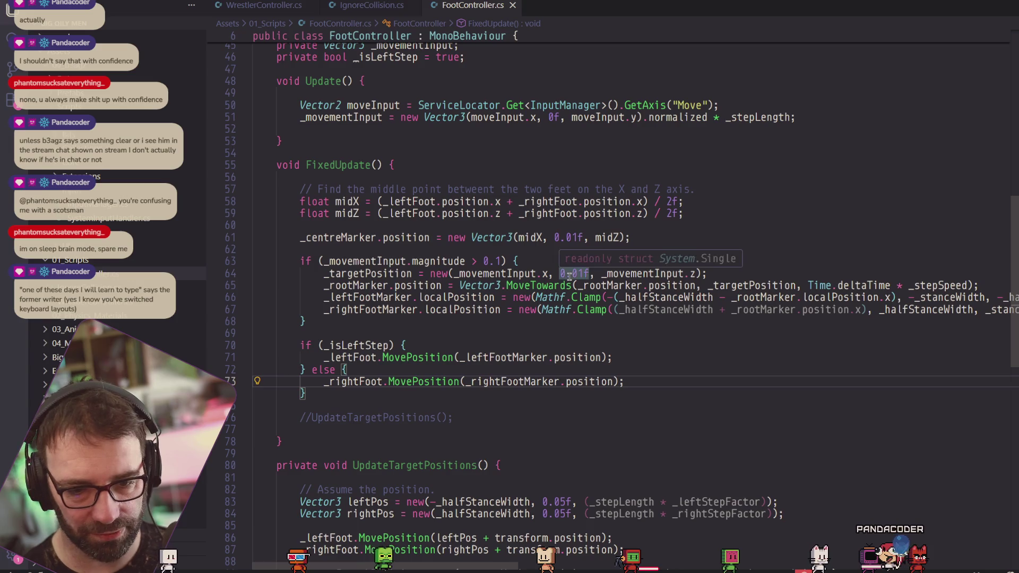
Copy the cockPosition and _rootBody.MovePosition lines in after FixedUpdate's if/else, then return to Unity.
scroll(560, 289, down, 3)
mouse_move(517, 475)
mouse_down()
mouse_move(311, 474)
mouse_move(299, 464)
mouse_up()
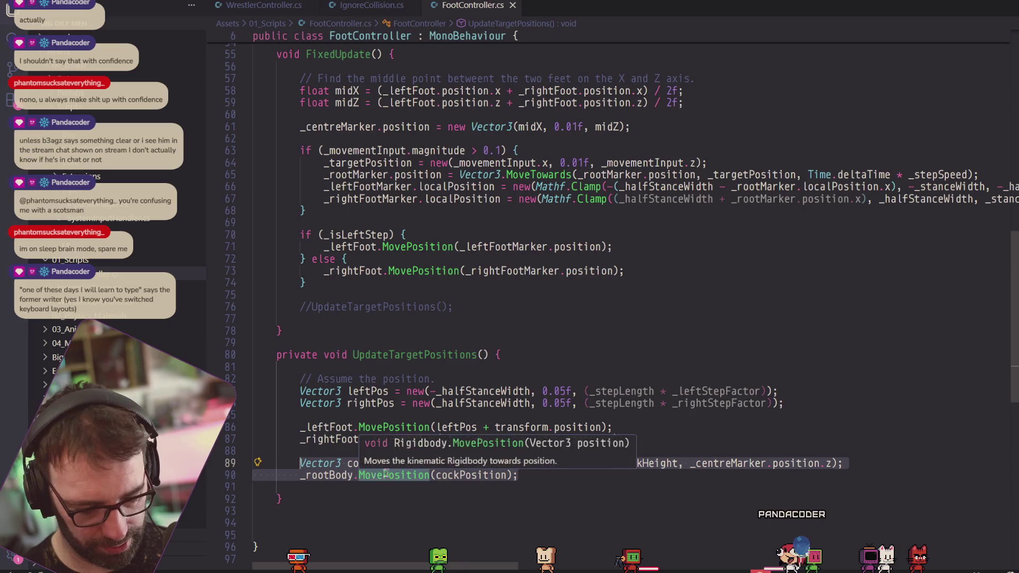
key(ctrl+c)
click(489, 300)
key(ctrl+v)
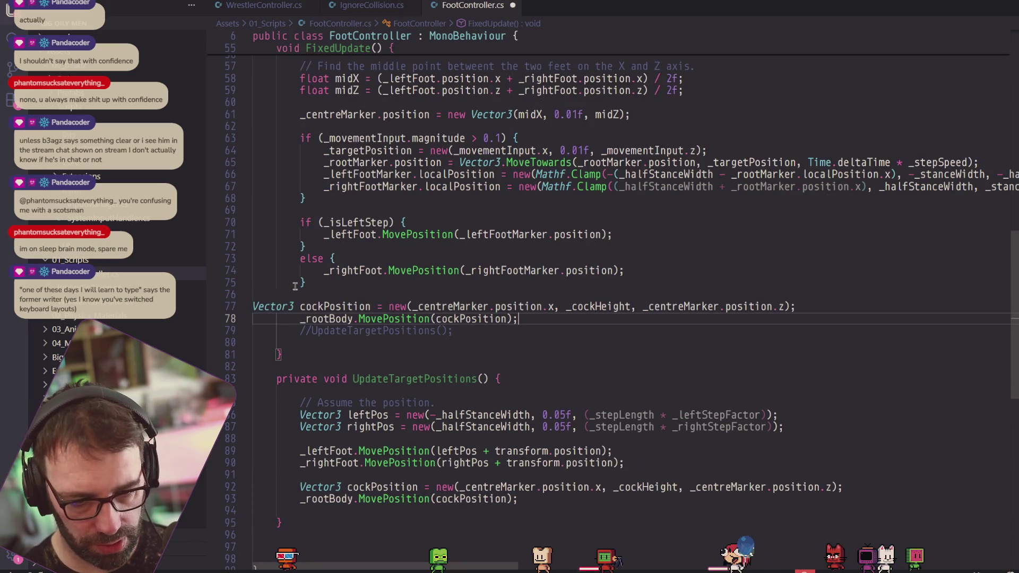
key(alt+Tab)
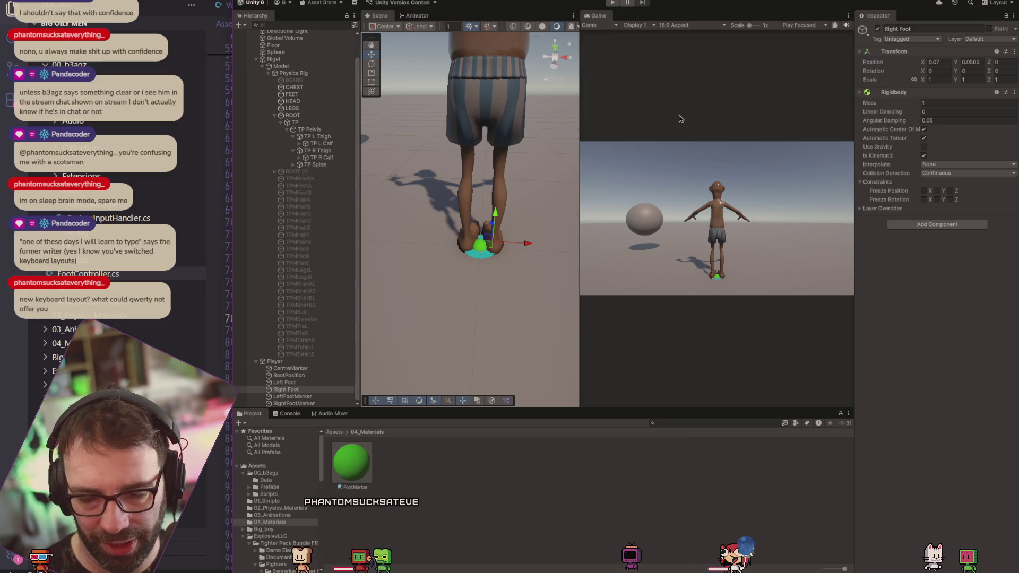
Run play mode twice to watch the feet move, then return to FootController.cs.
click(615, 3)
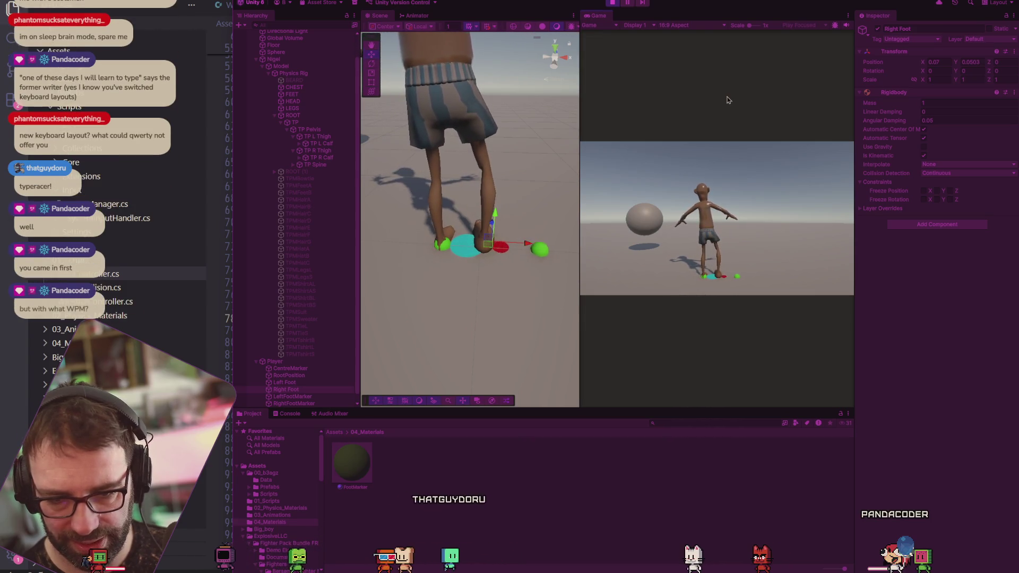
click(617, 2)
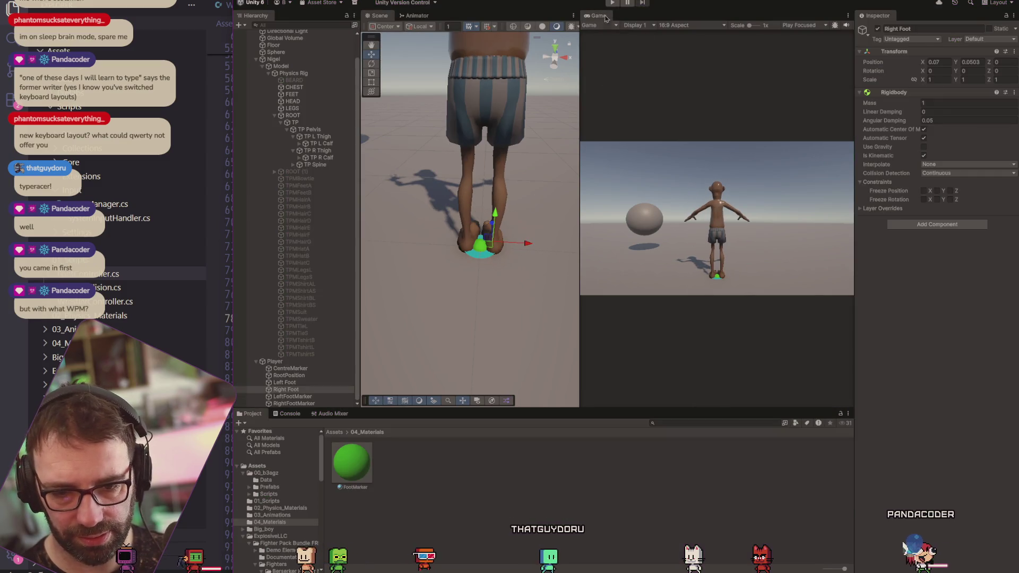
key(ctrl+p)
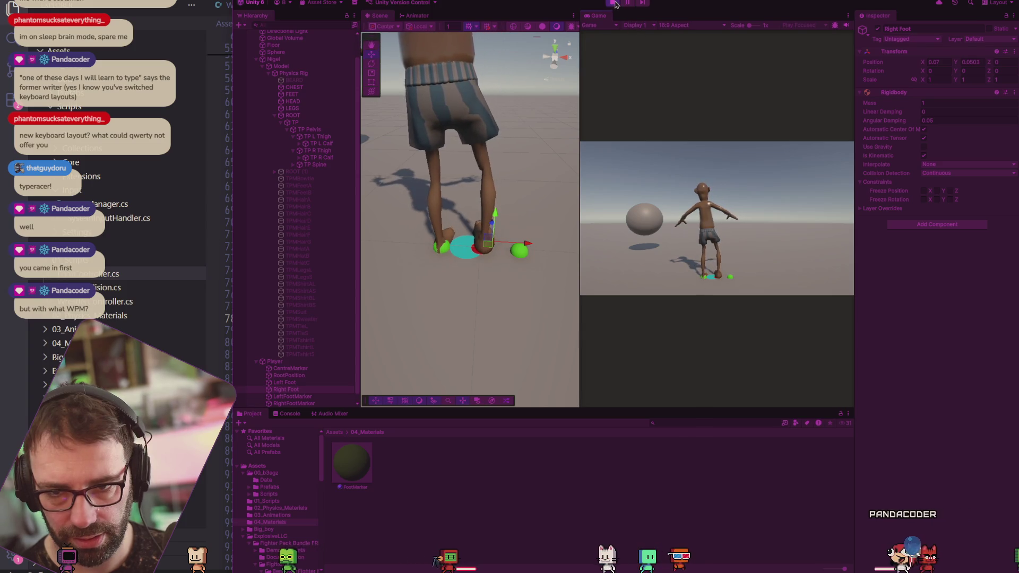
key(alt+Tab)
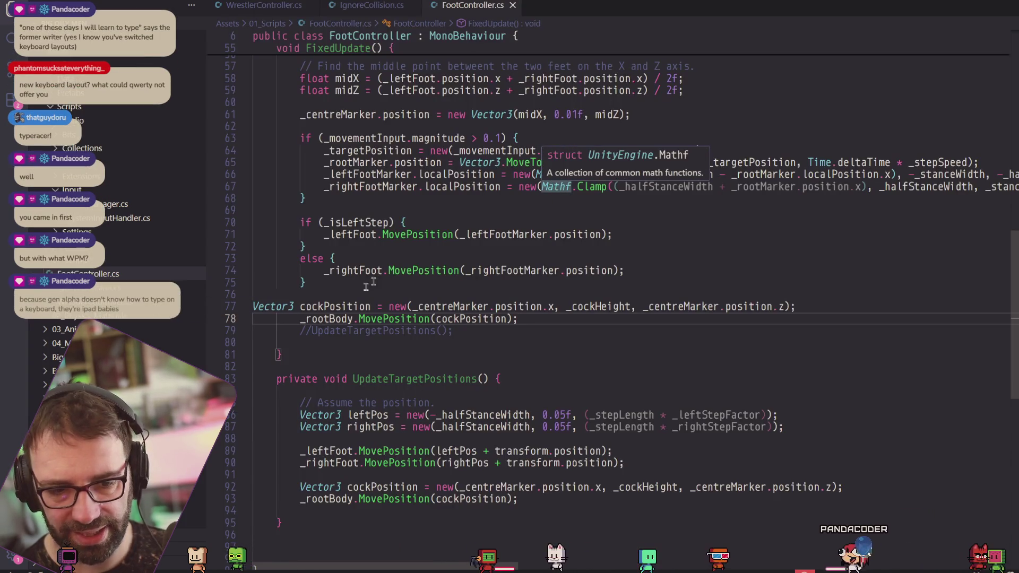
Indent the pasted cockPosition line to match the FixedUpdate body.
key(Up)
key(Home)
key(Tab)
key(Tab)
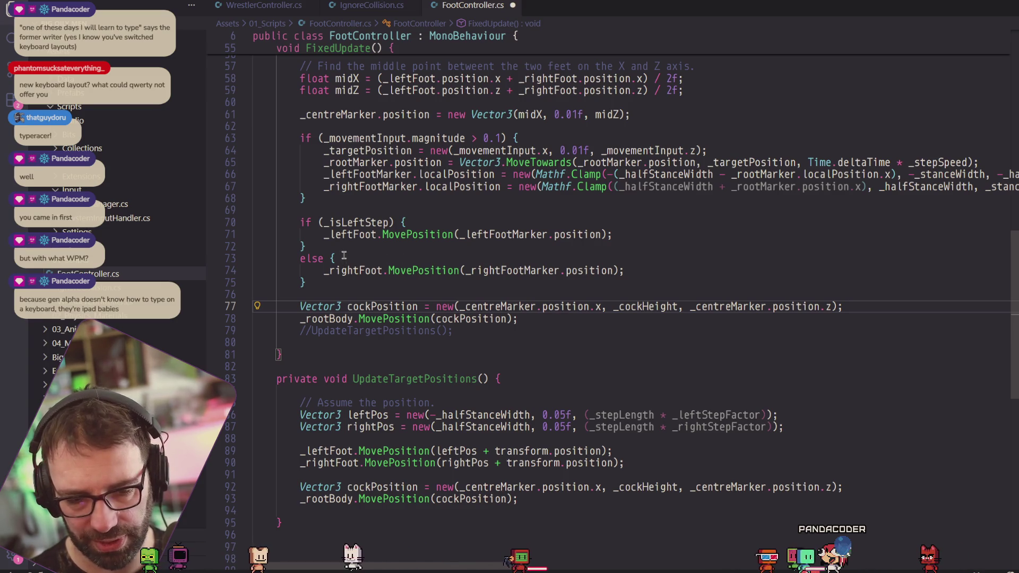
Delete the if (_isLeftStep) line, the else and the braces around the foot MovePosition calls.
click(314, 284)
key(BackSpace)
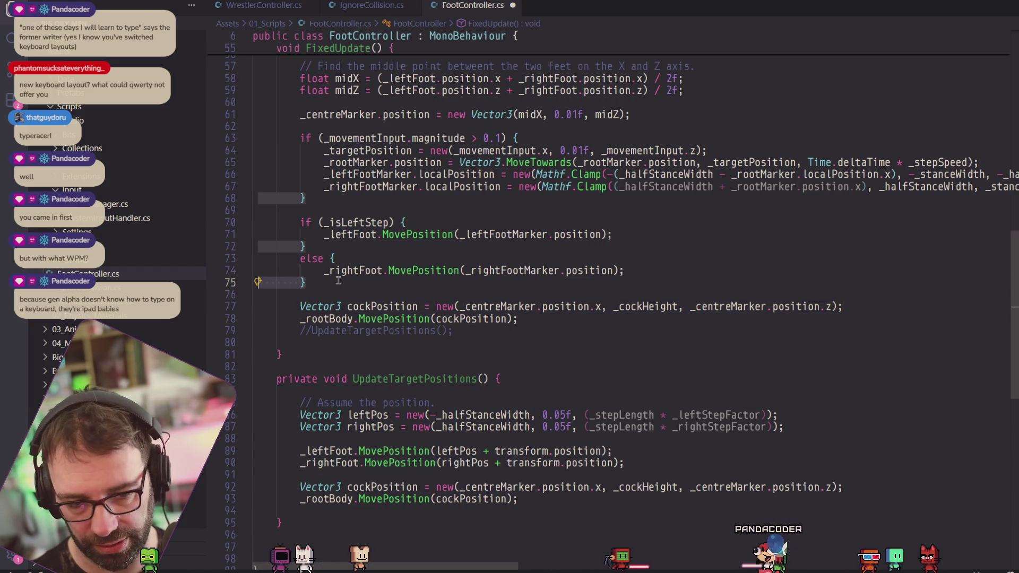
drag(335, 259, 250, 246)
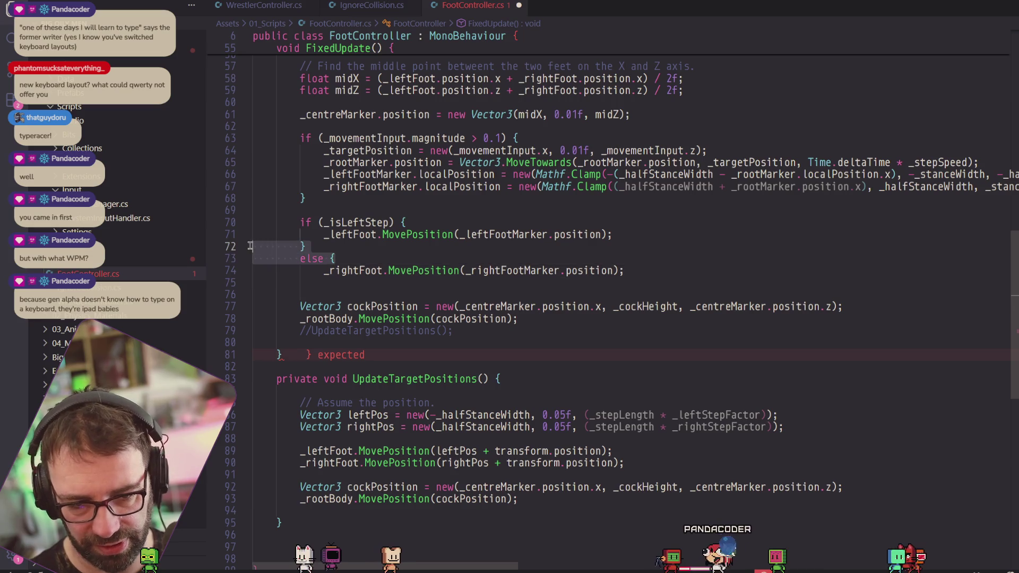
key(BackSpace)
drag(406, 222, 253, 222)
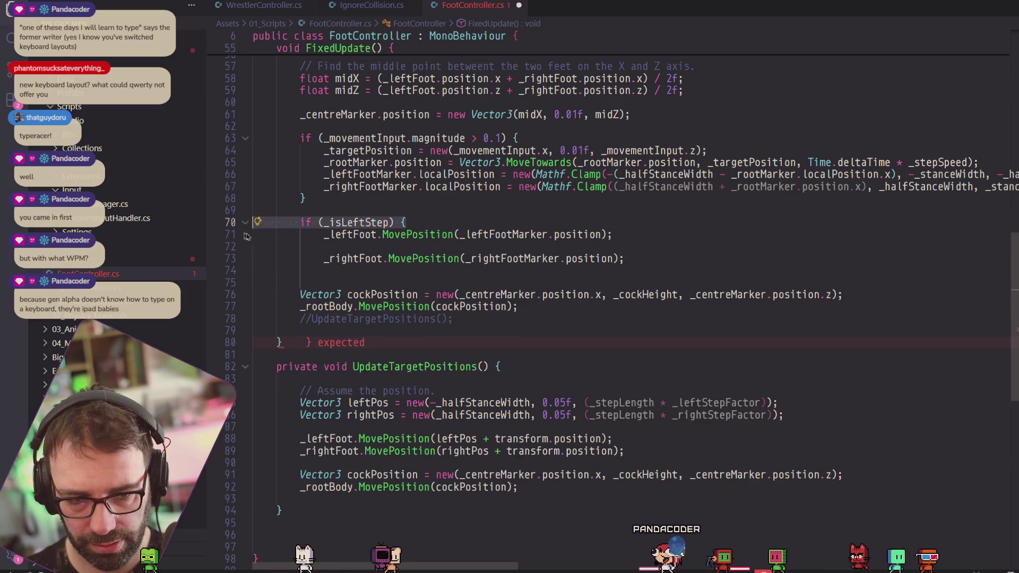
key(BackSpace)
Remove the blank line between the two foot MovePosition calls and outdent both one level.
click(373, 247)
key(BackSpace)
mouse_move(624, 246)
mouse_down()
mouse_move(339, 247)
mouse_move(321, 234)
mouse_up()
key(shift+Tab)
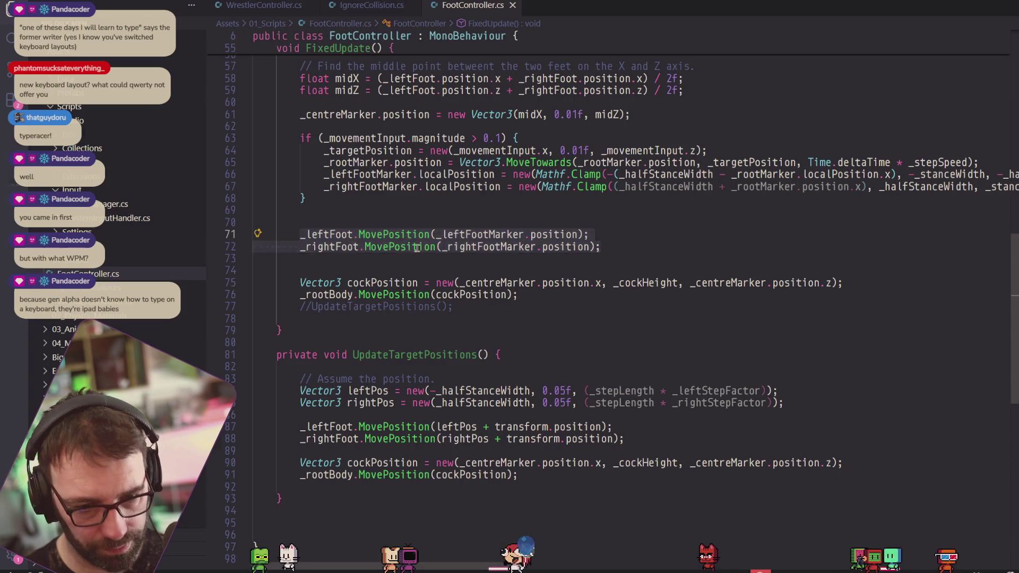
key(alt+Tab)
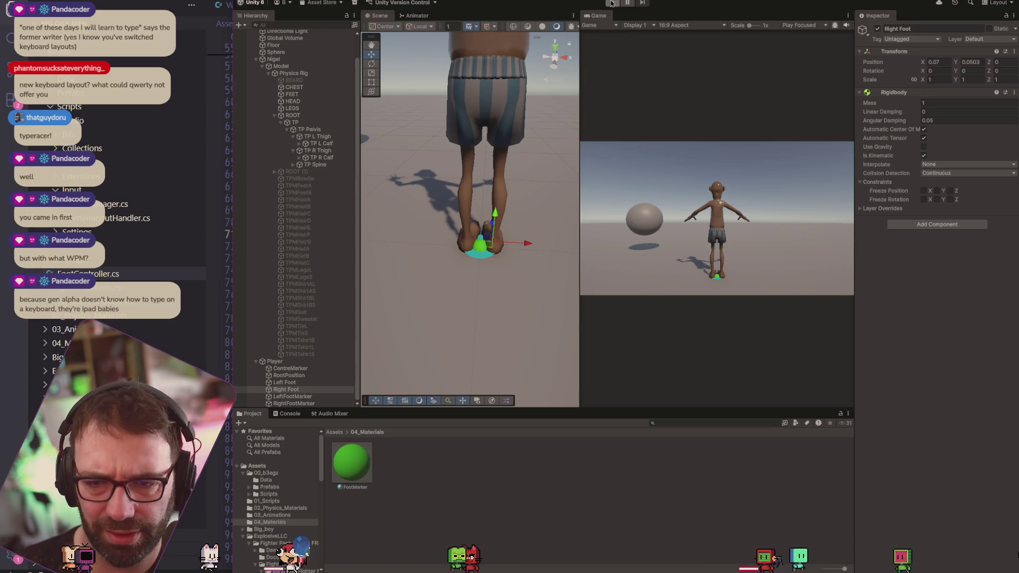
Run the scene to watch both feet follow their markers, stop it, and return to the code.
click(613, 3)
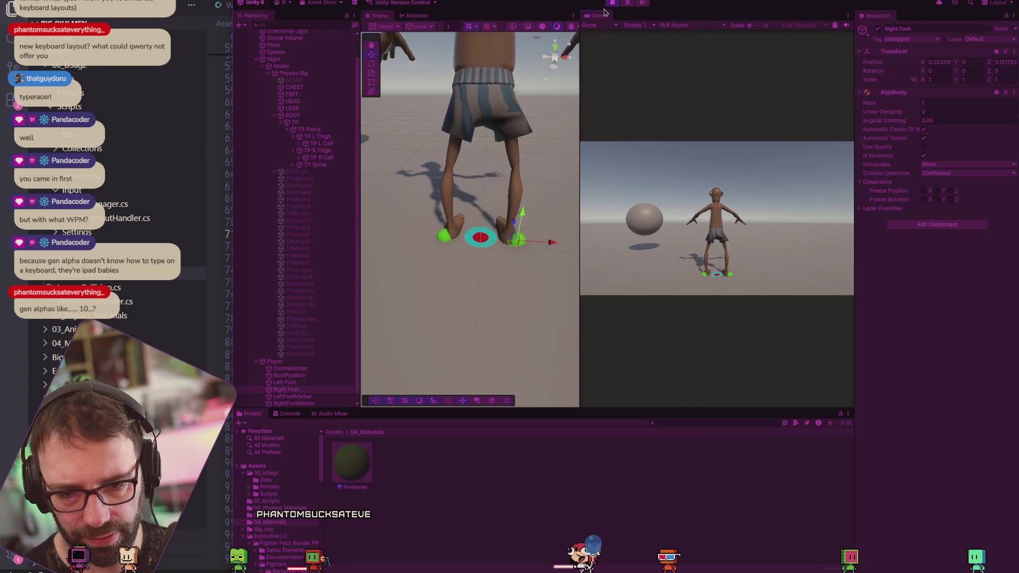
key(ctrl+p)
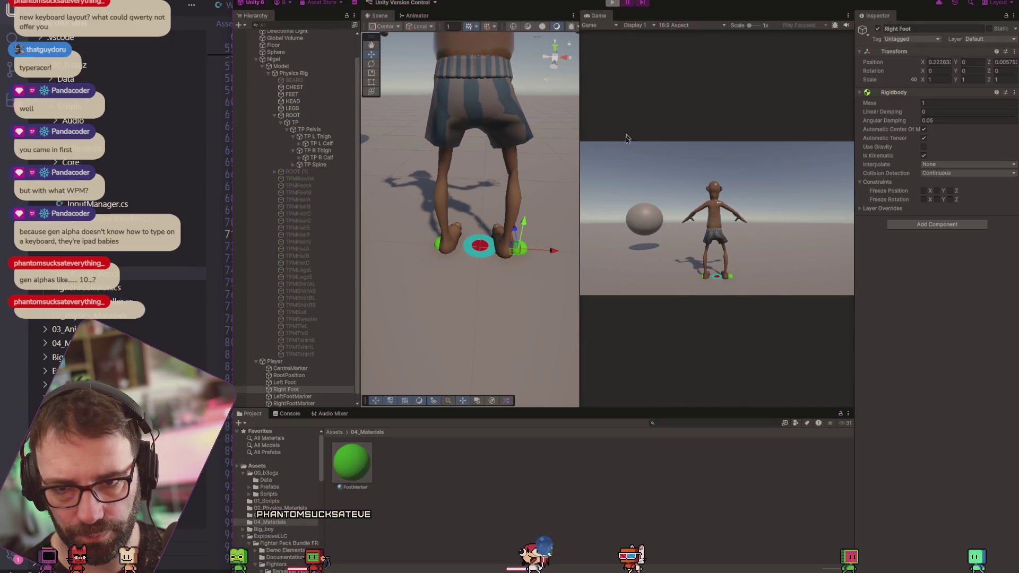
key(alt+Tab)
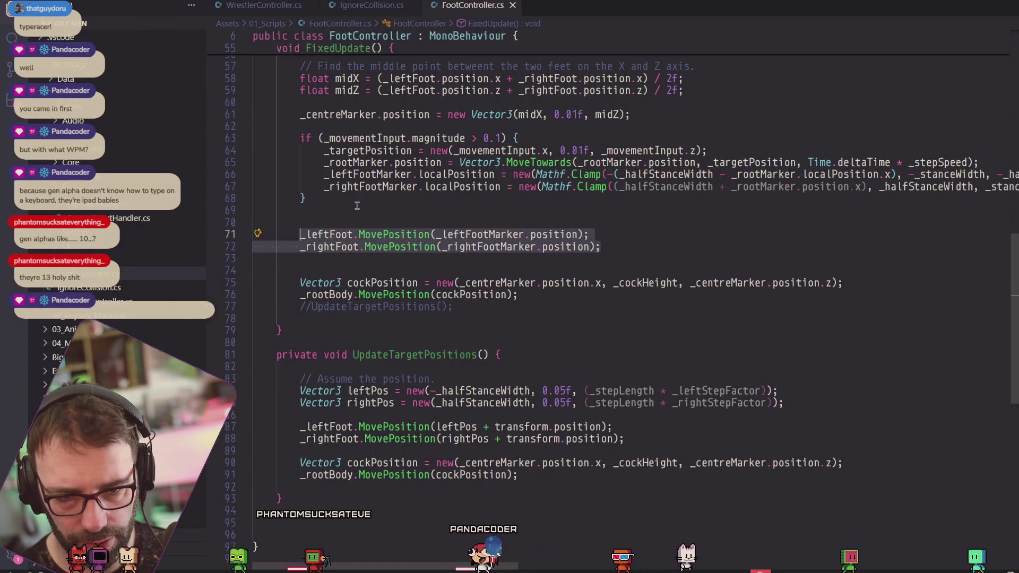
Wrap the _leftFootMarker update in if (_isLeftStep), indenting that line beneath it.
click(358, 209)
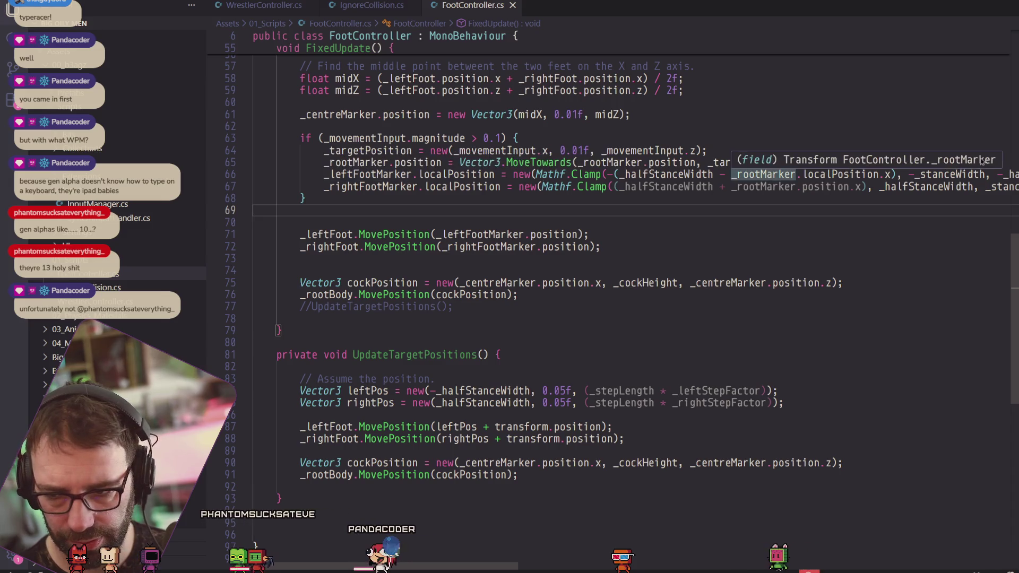
key(Up)
key(Up)
key(Up)
click(985, 165)
key(Return)
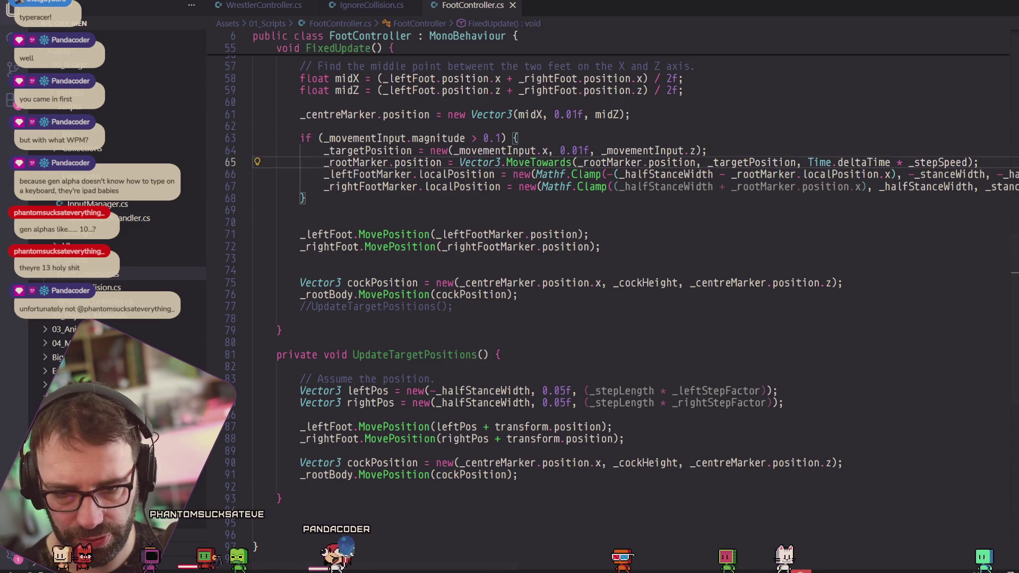
text(if ()
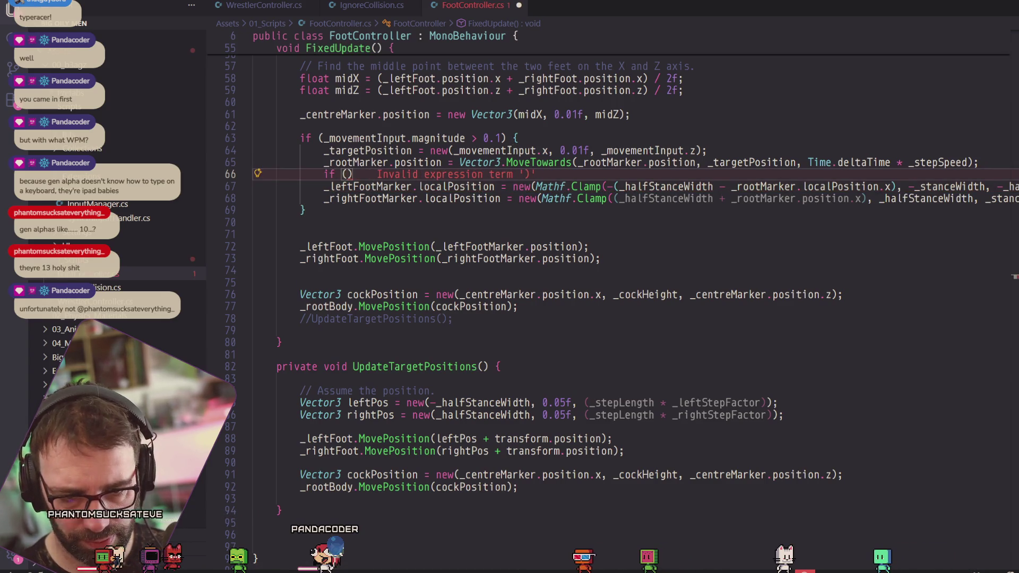
text(_isL)
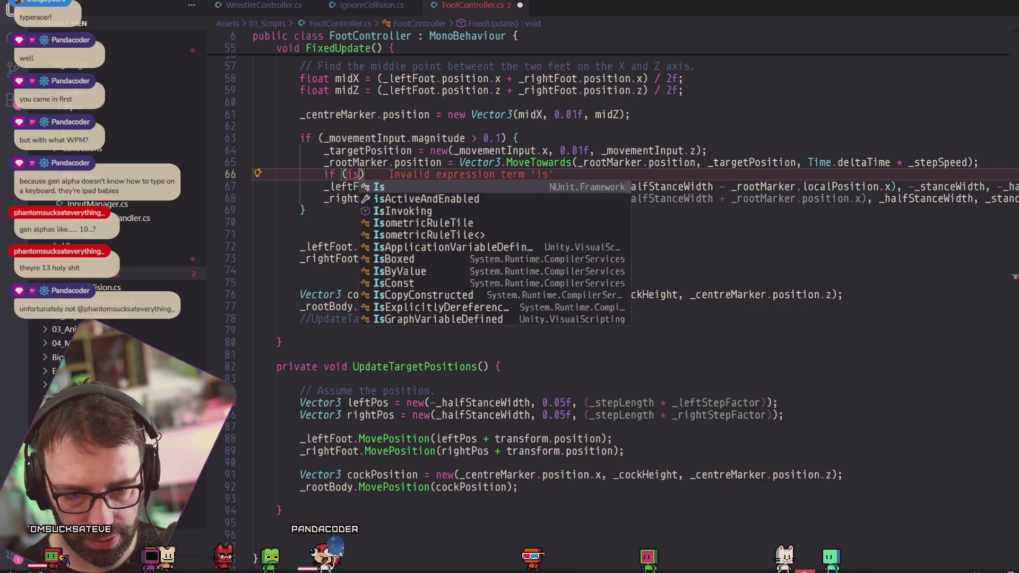
text(eftStep)
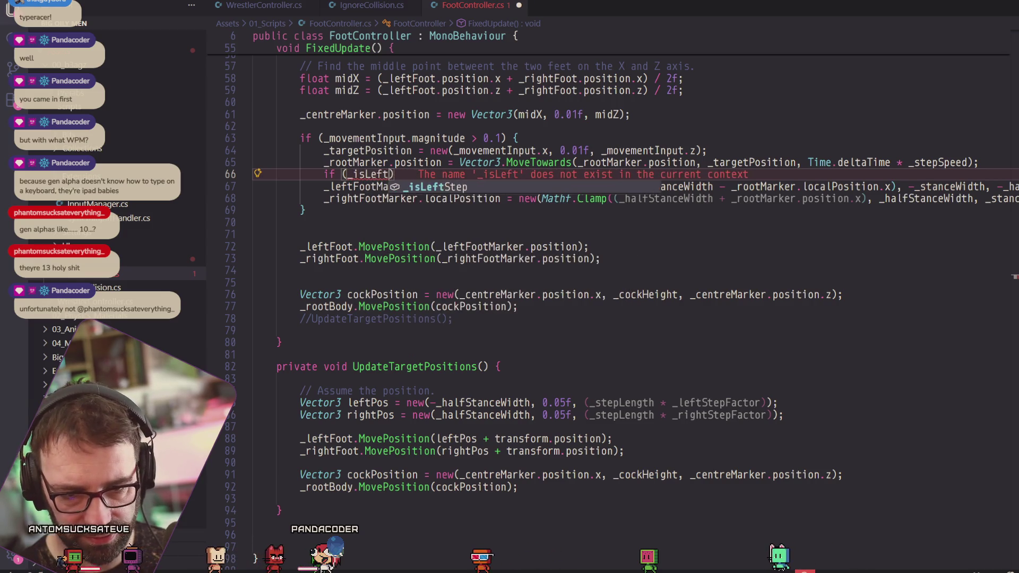
click(371, 187)
key(Tab)
Add else before the _rightFootMarker line and switch to Unity to compile.
click(325, 199)
key(Return)
text(else)
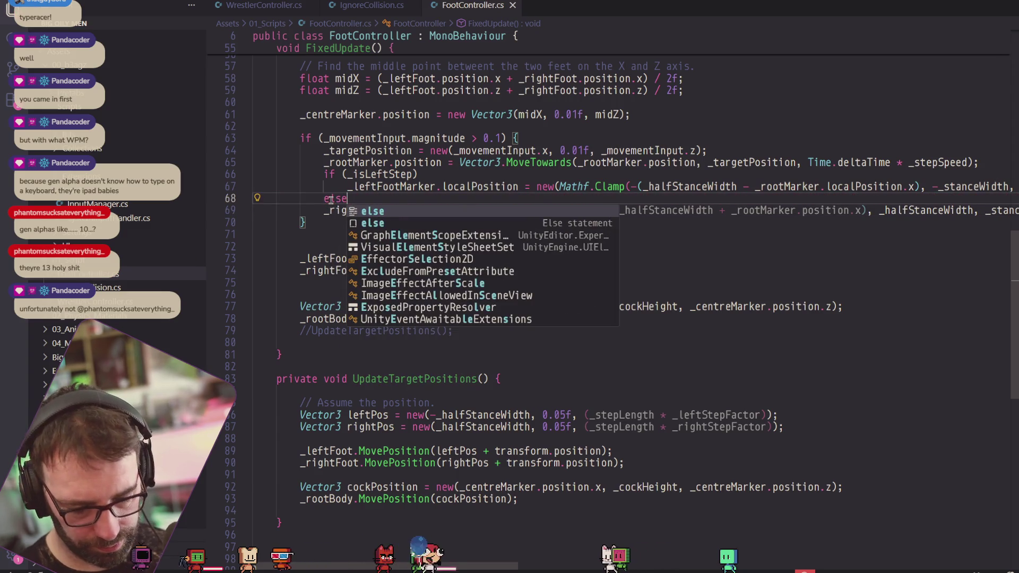
key(alt+Tab)
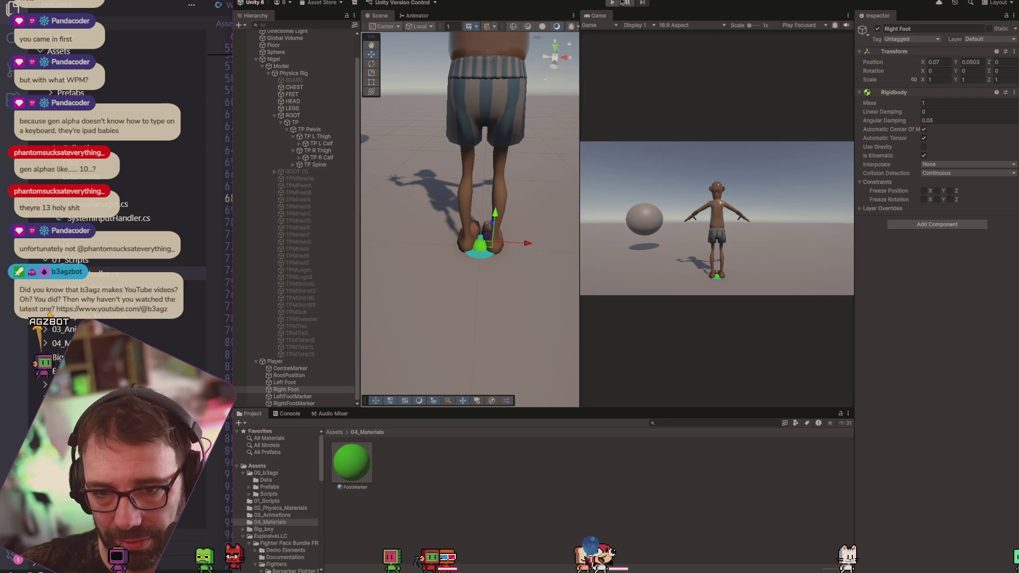
Run the scene to test the alternating left/right marker updates, then return to FootController.cs.
key(ctrl+p)
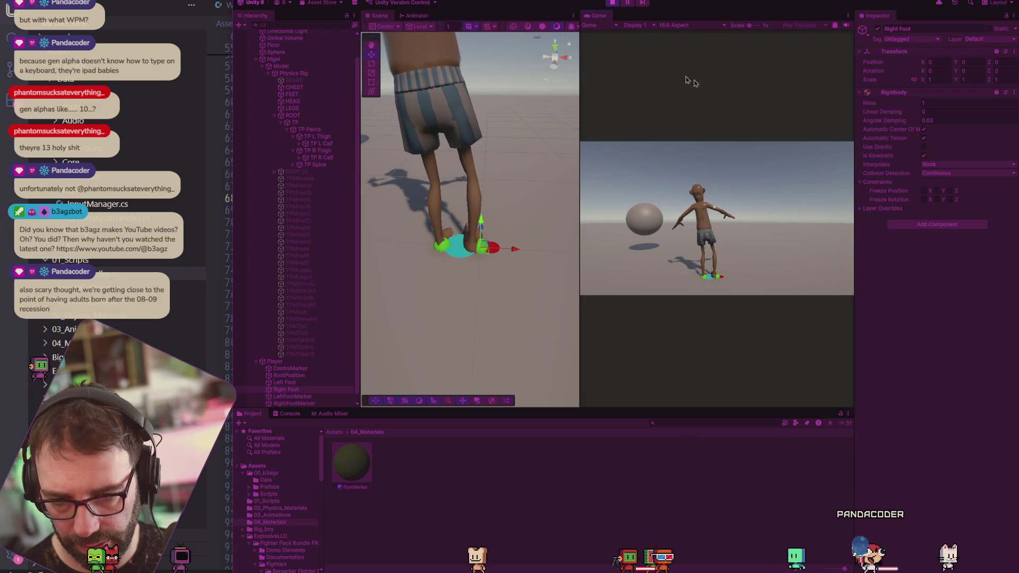
key(alt+Tab)
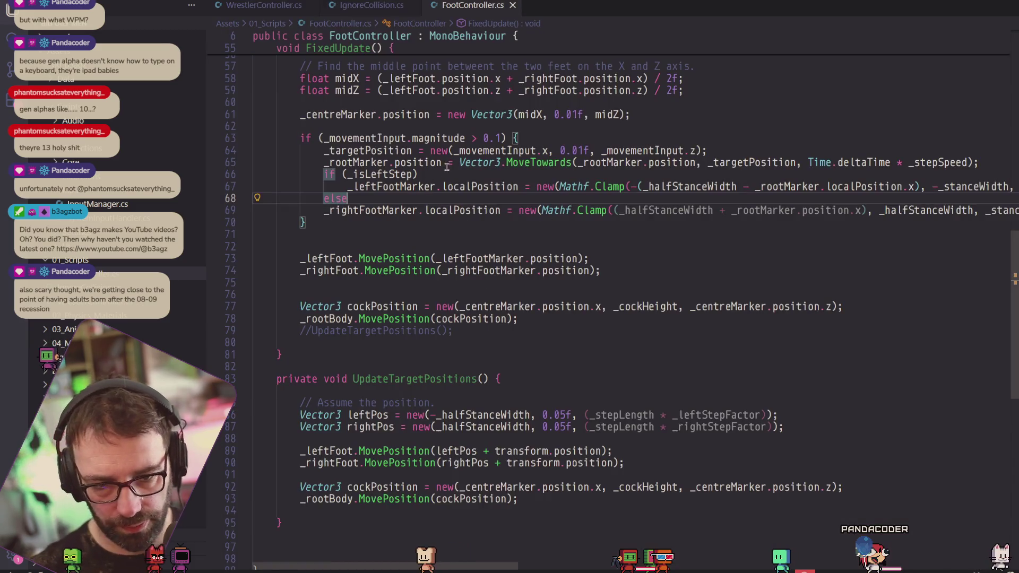
Insert blank lines after the _rootMarker line, before the _isLeftStep branch.
click(996, 159)
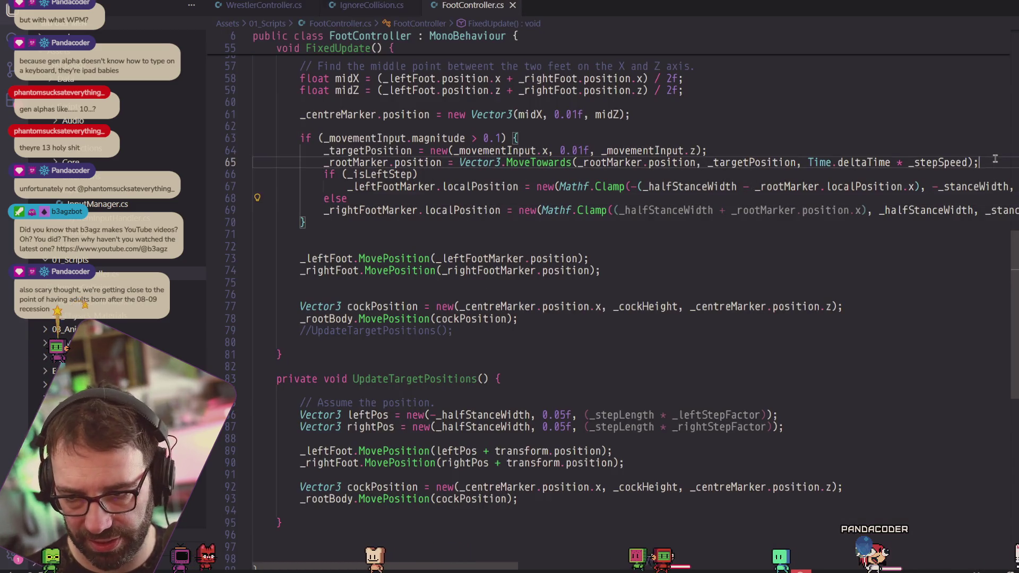
key(Return)
key(Return)
key(Return)
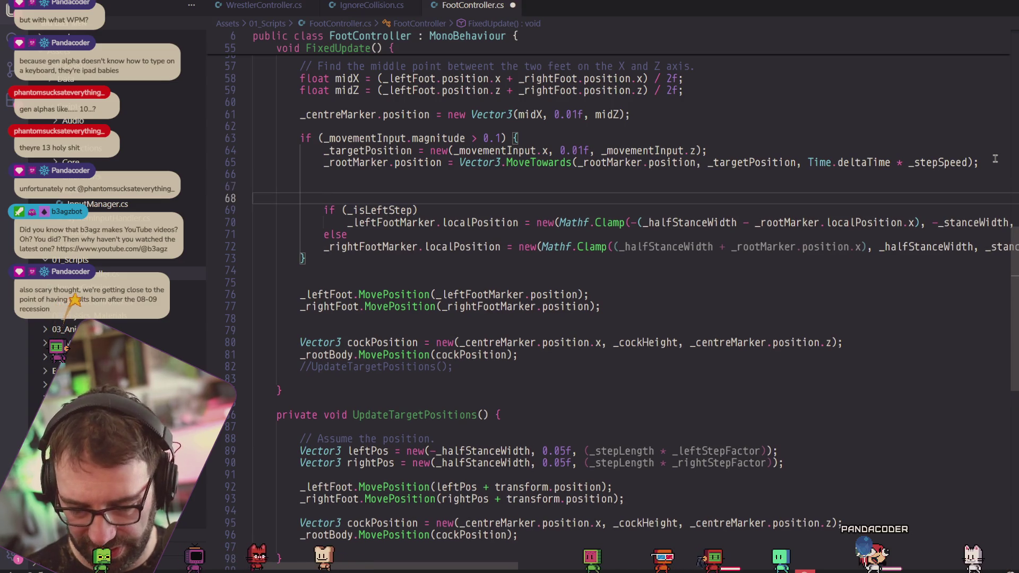
click(389, 188)
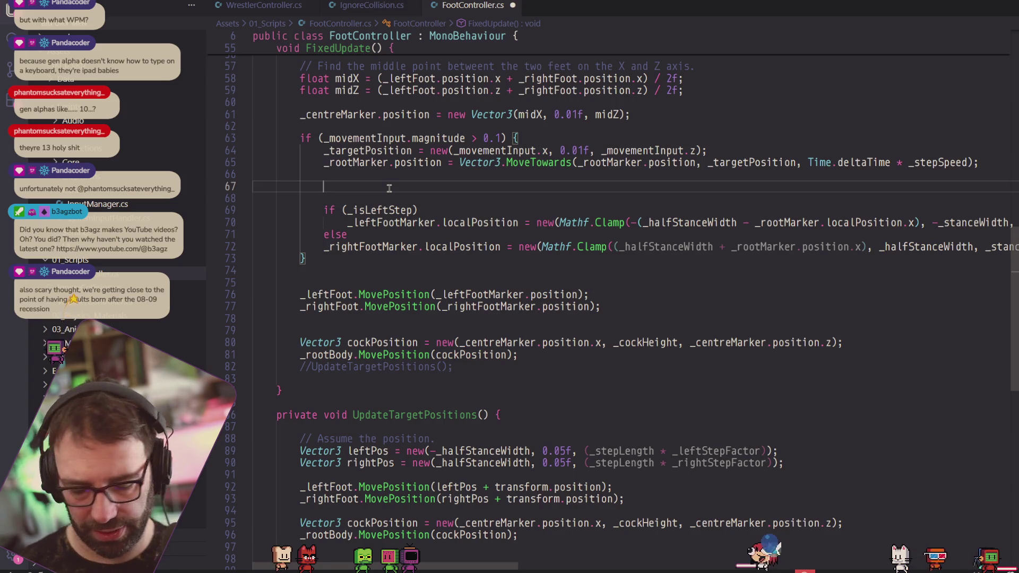
Indent the _rightFootMarker line under its else.
click(323, 246)
key(Tab)
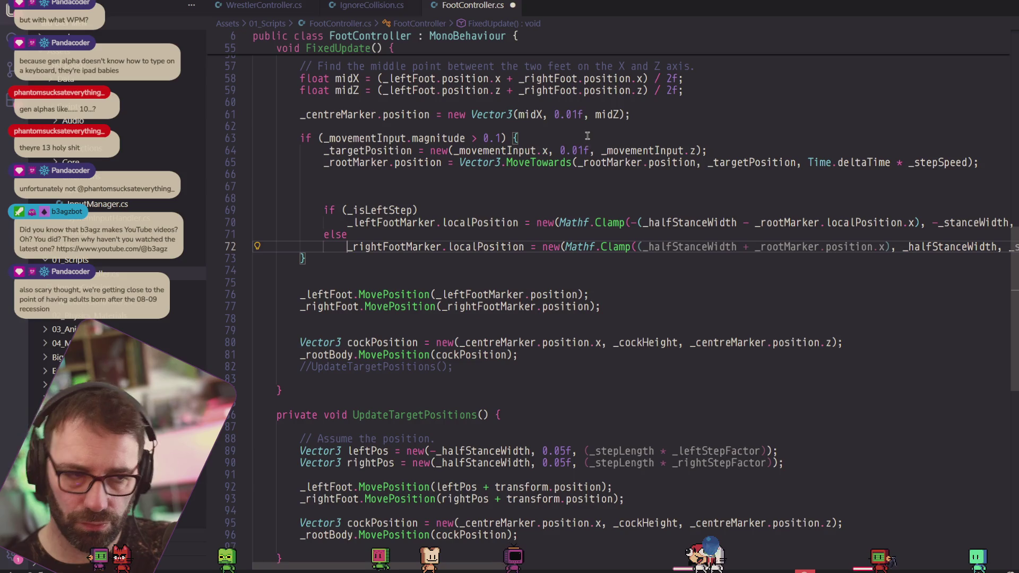
mouse_move(592, 151)
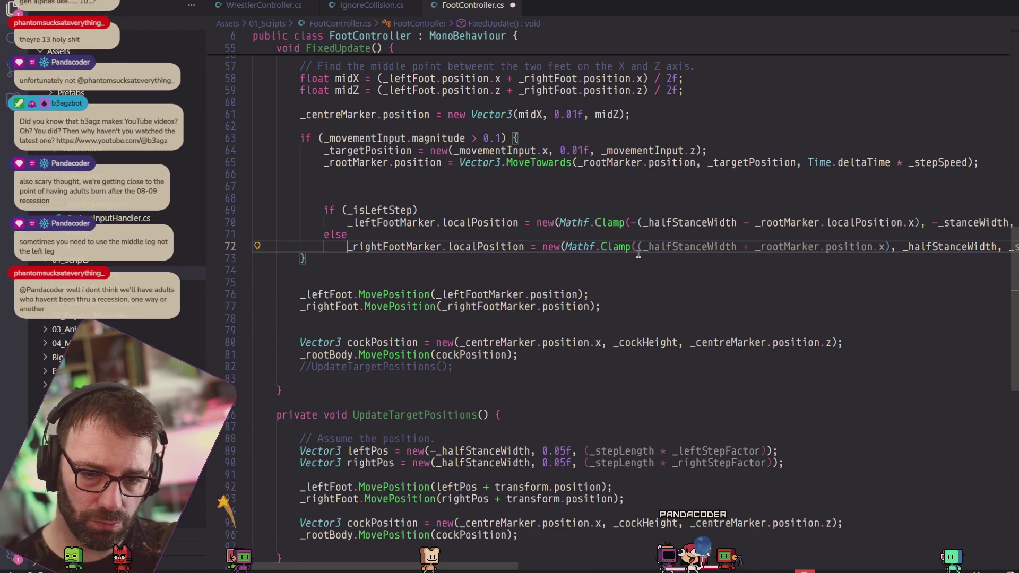
mouse_move(690, 244)
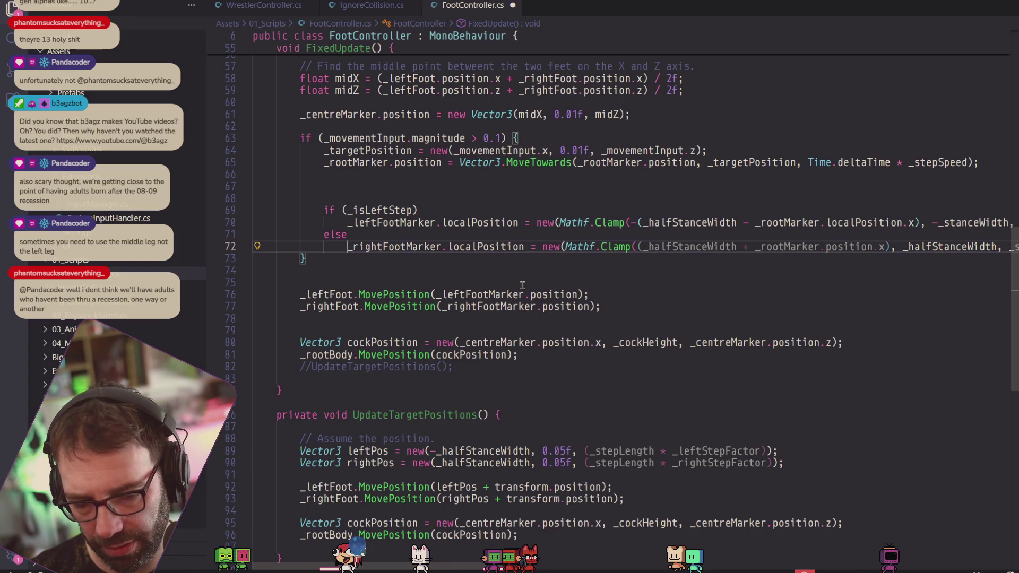
scroll(537, 211, up, 3)
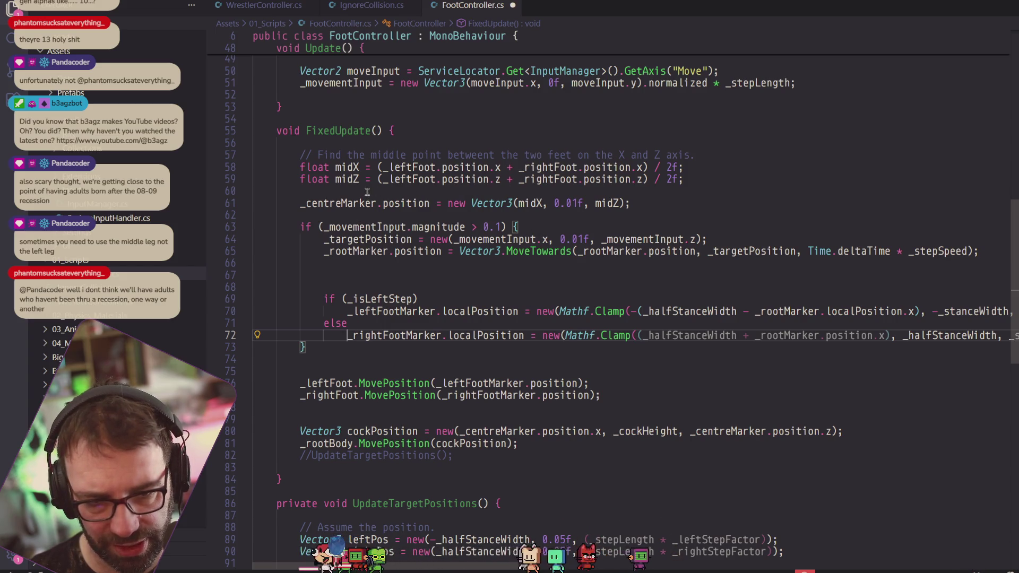
scroll(402, 211, up, 2)
scroll(401, 210, up, 3)
scroll(390, 281, down, 4)
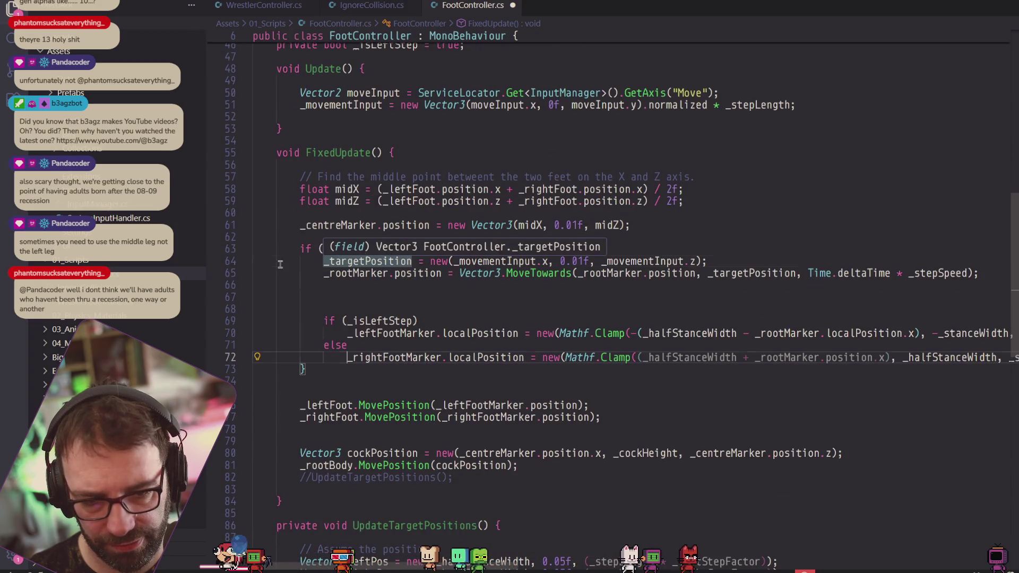
click(367, 262)
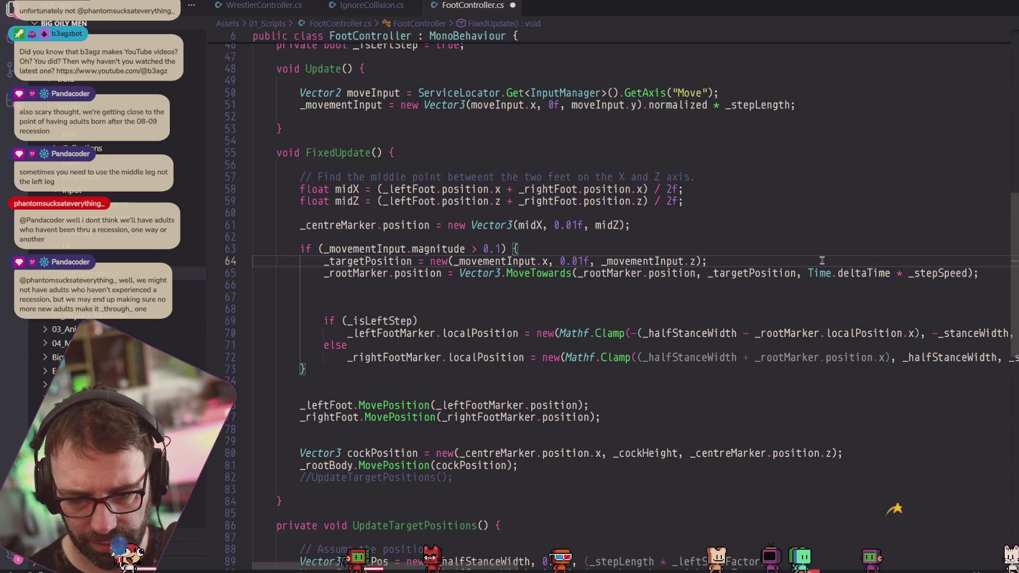
key(ctrl+s)
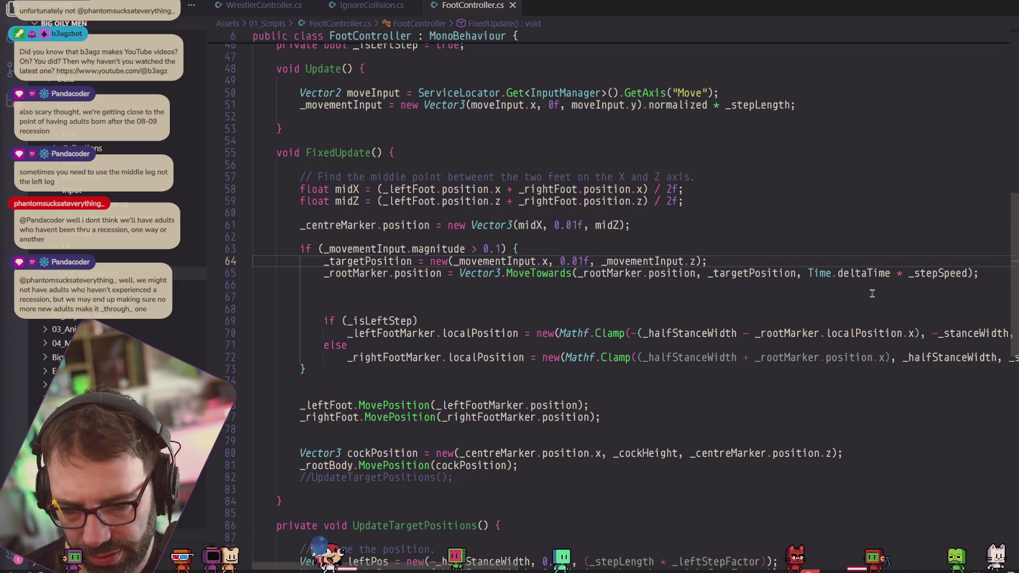
mouse_move(874, 279)
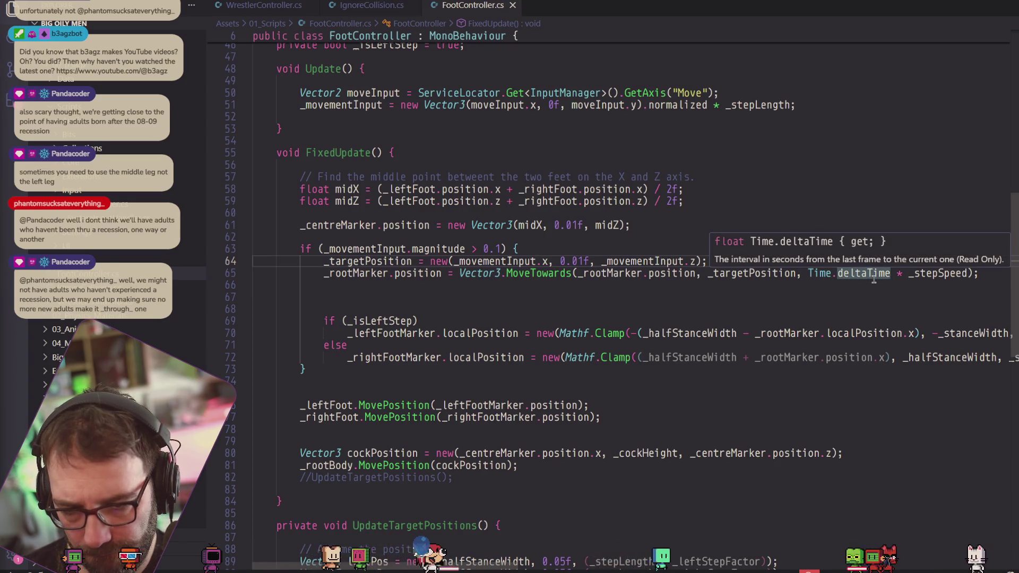
mouse_move(560, 280)
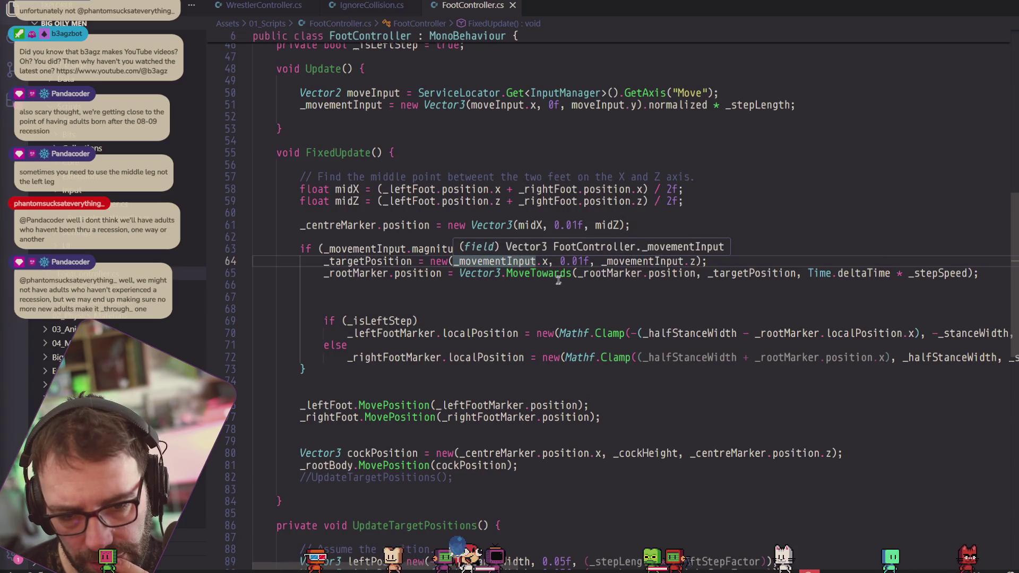
scroll(432, 270, up, 2)
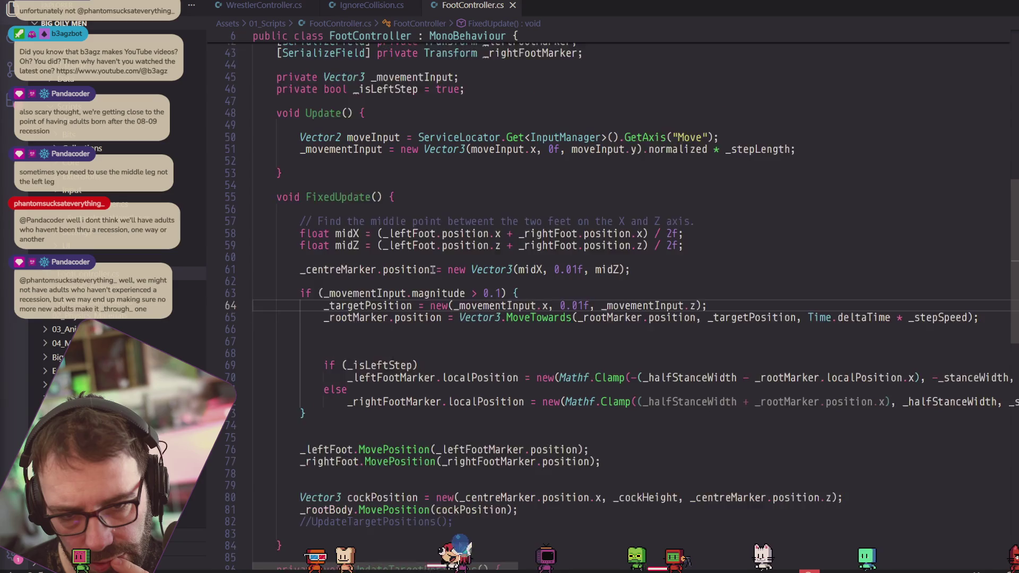
scroll(432, 270, up, 1)
scroll(507, 241, down, 3)
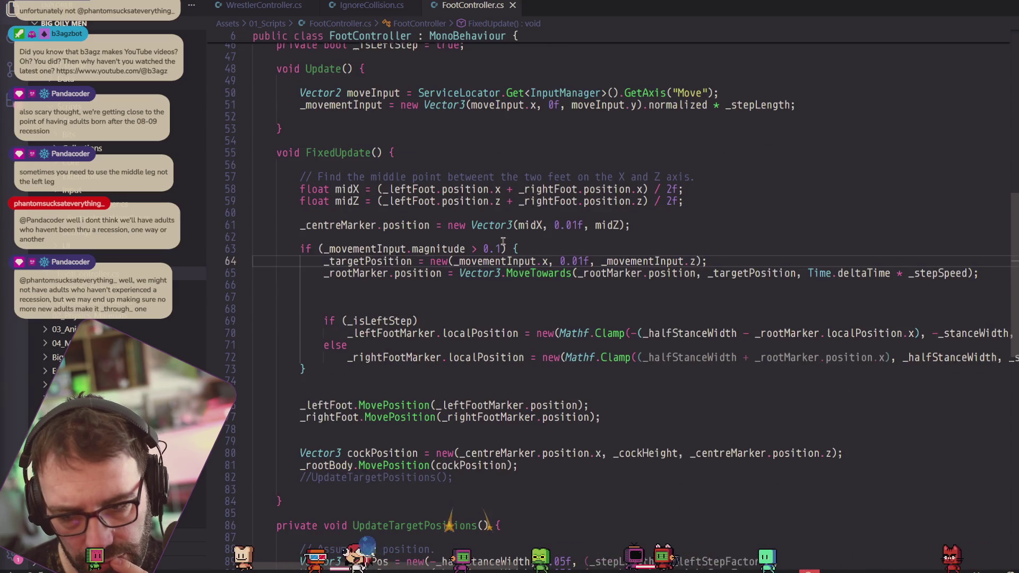
mouse_move(493, 261)
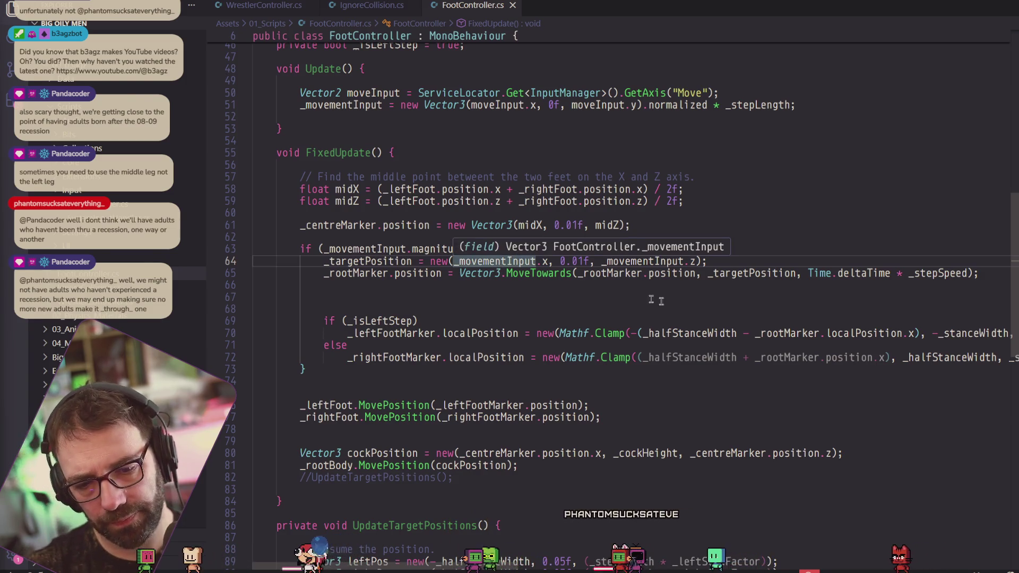
click(758, 273)
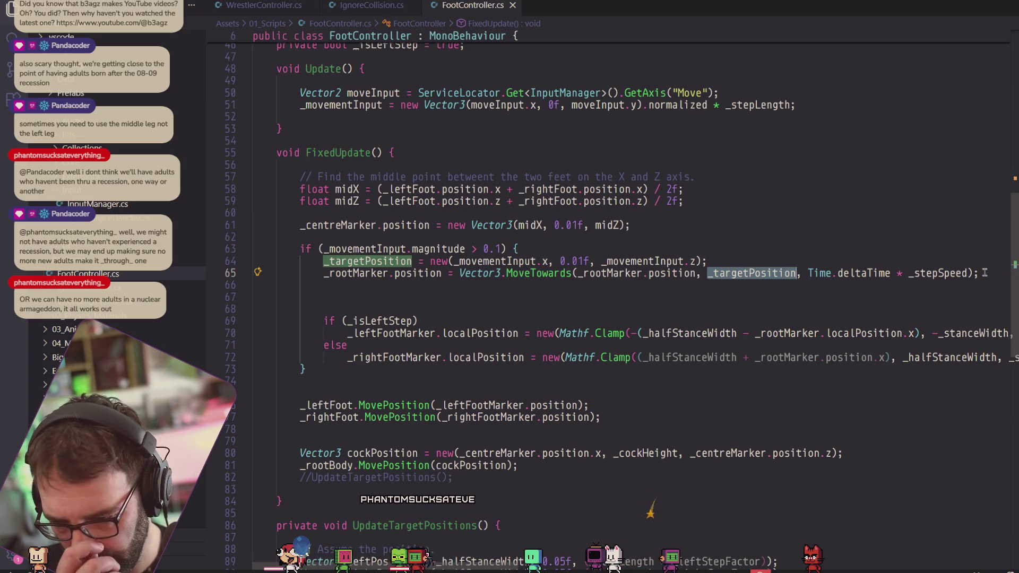
click(986, 273)
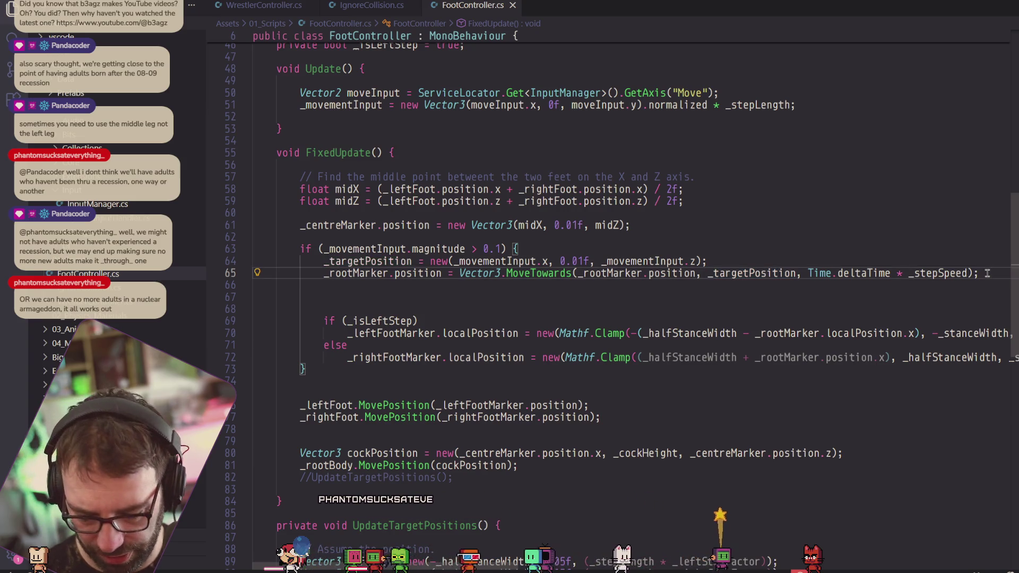
Start a new line 67 with if (Vector3.Distance(_rootMarker.position.
key(Return)
key(Return)
text(if ()
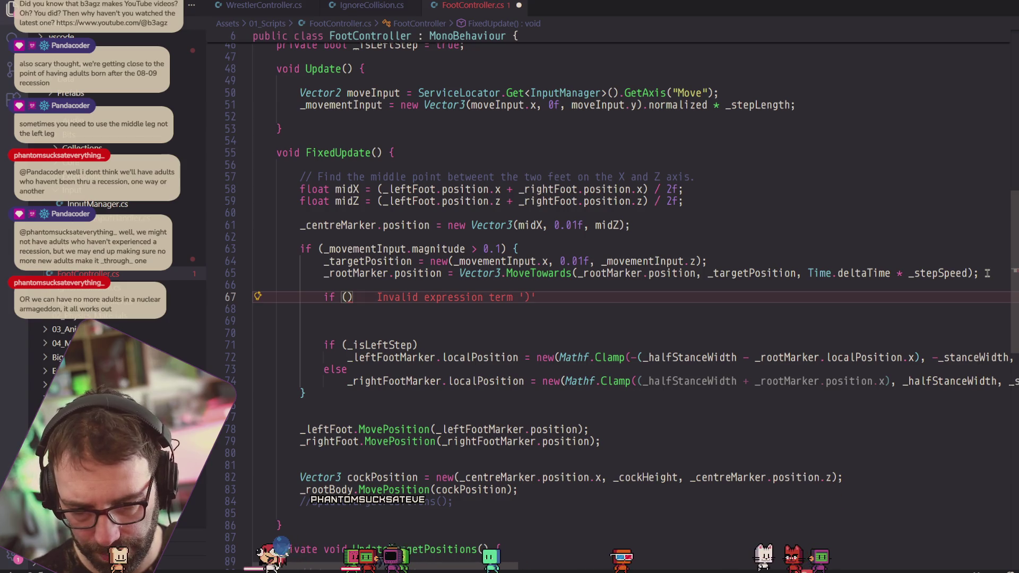
text(_rootMarker.positoon)
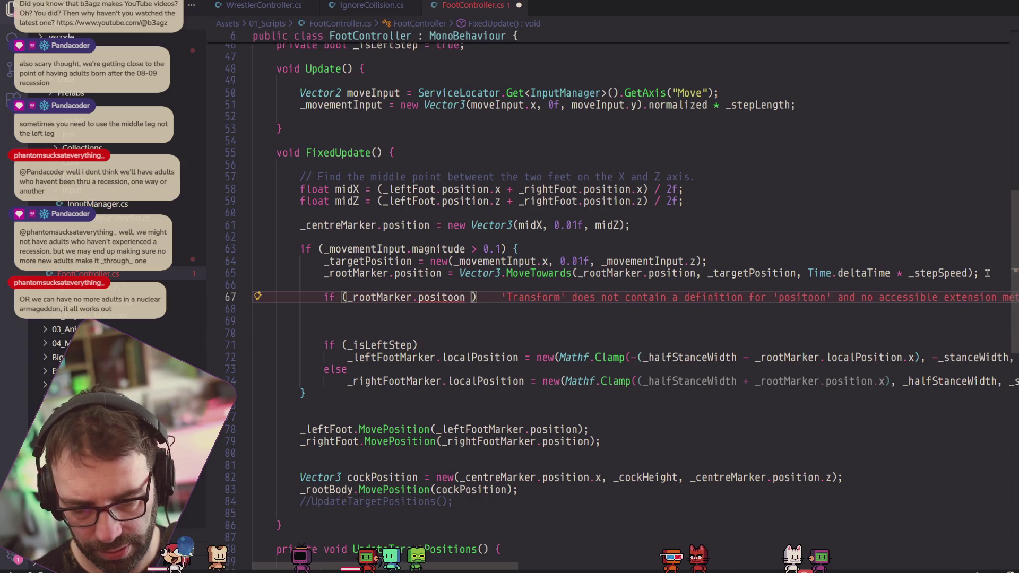
key(BackSpace)
key(BackSpace)
key(BackSpace)
key(BackSpace)
text(ion)
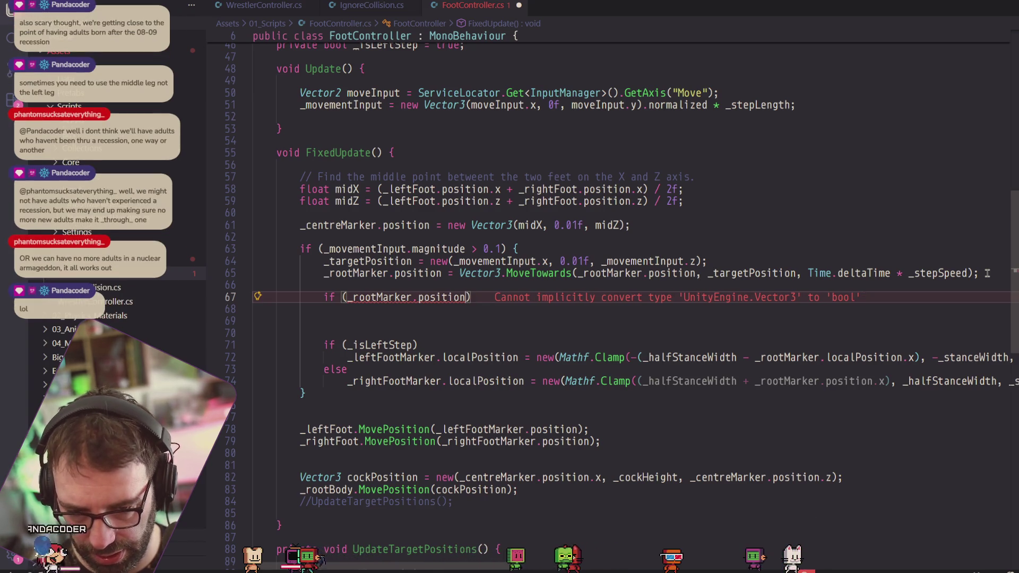
click(345, 298)
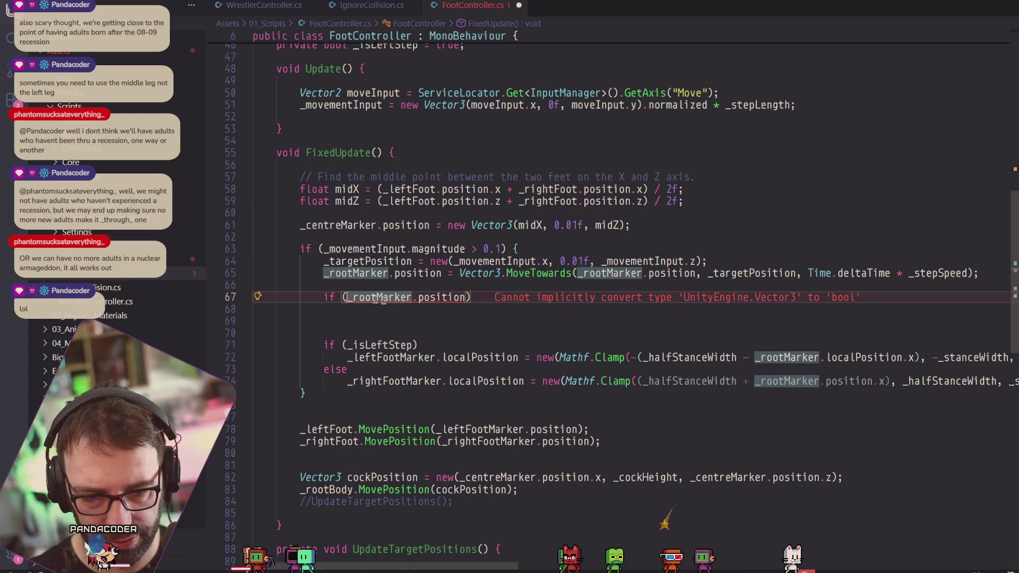
text(Vecotr3)
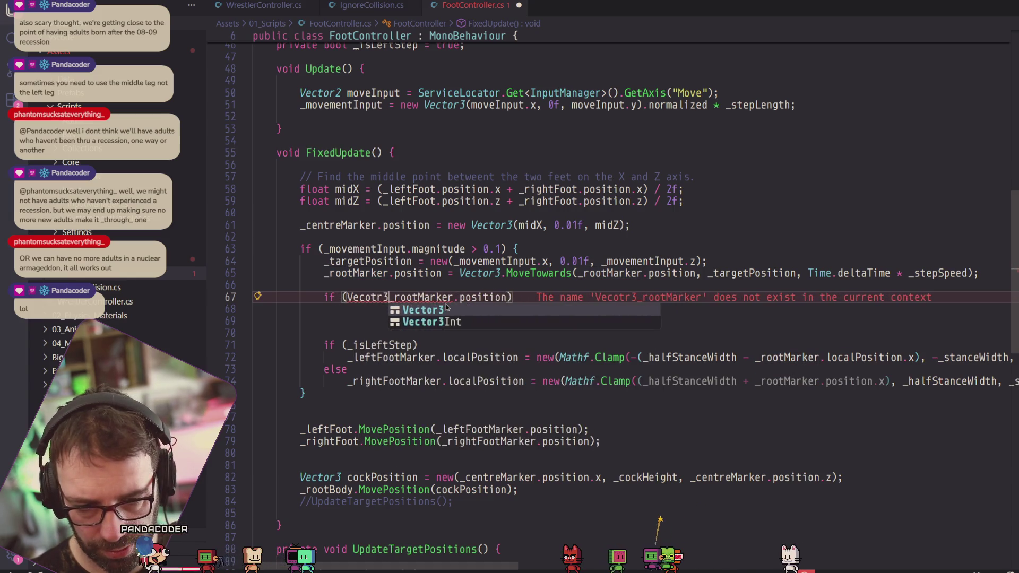
text(to4r)
key(BackSpace)
key(BackSpace)
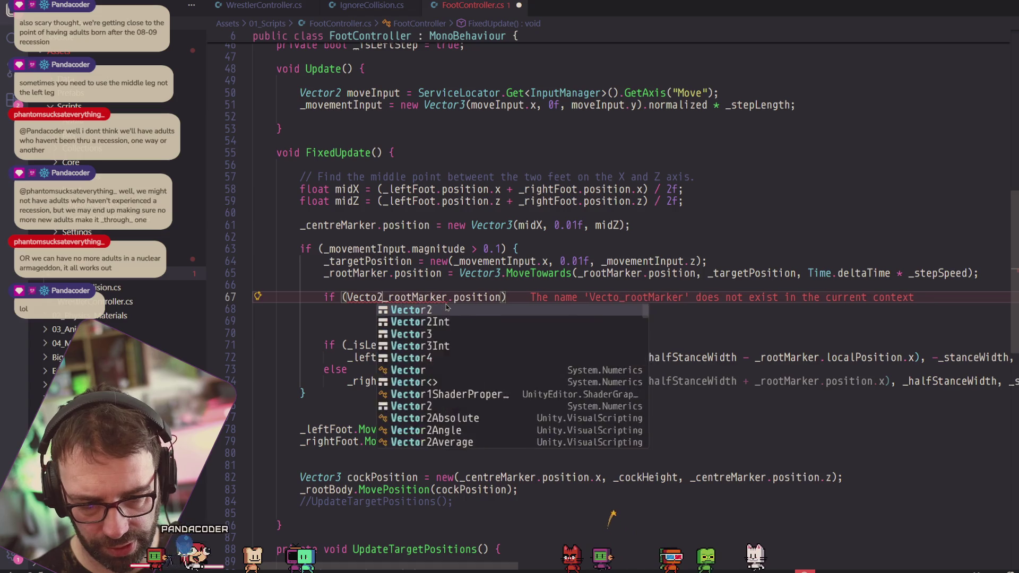
text(2.)
key(BackSpace)
text(r3.Distan)
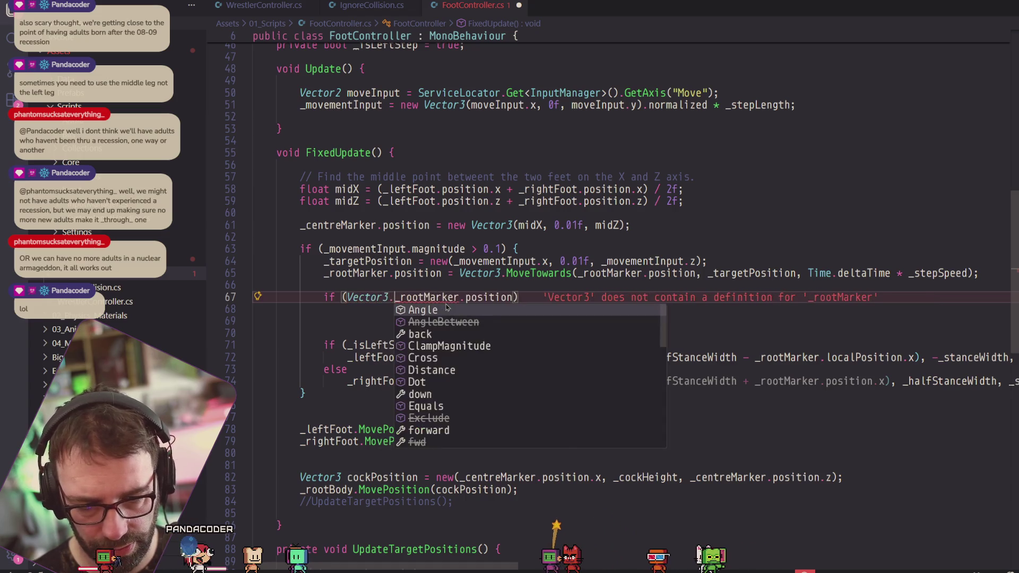
key(Tab)
text(()
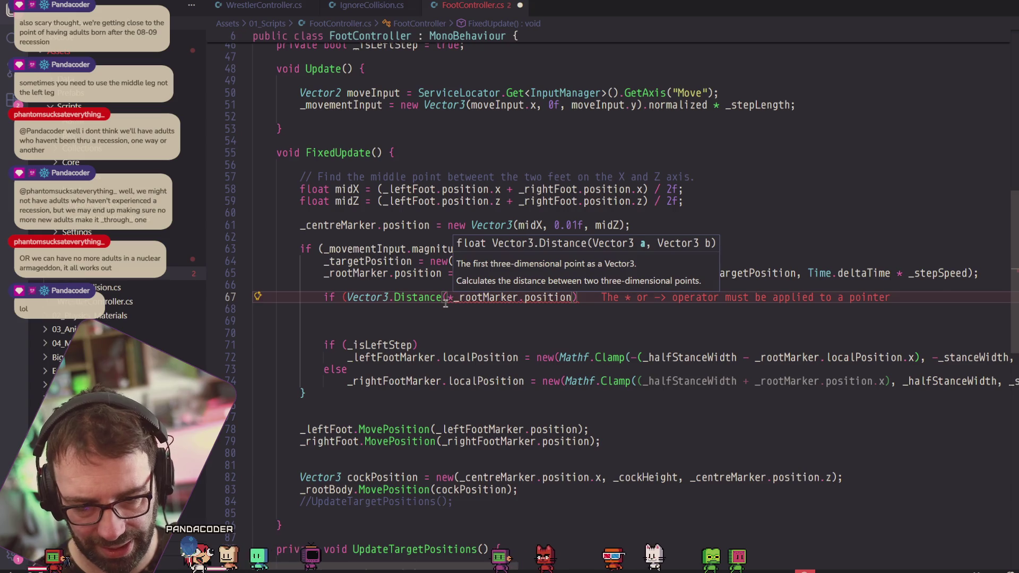
Complete it with _targetPosition) < 0.1f) _isLeftStep = !_isLeftStep; to toggle the step.
click(584, 298)
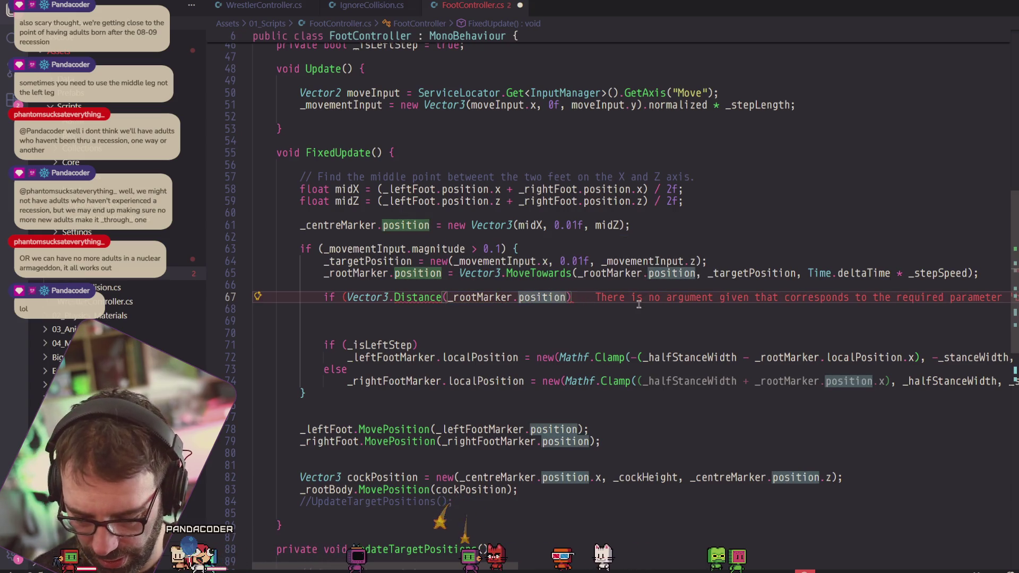
text(, _)
key(BackSpace)
text(targetPos)
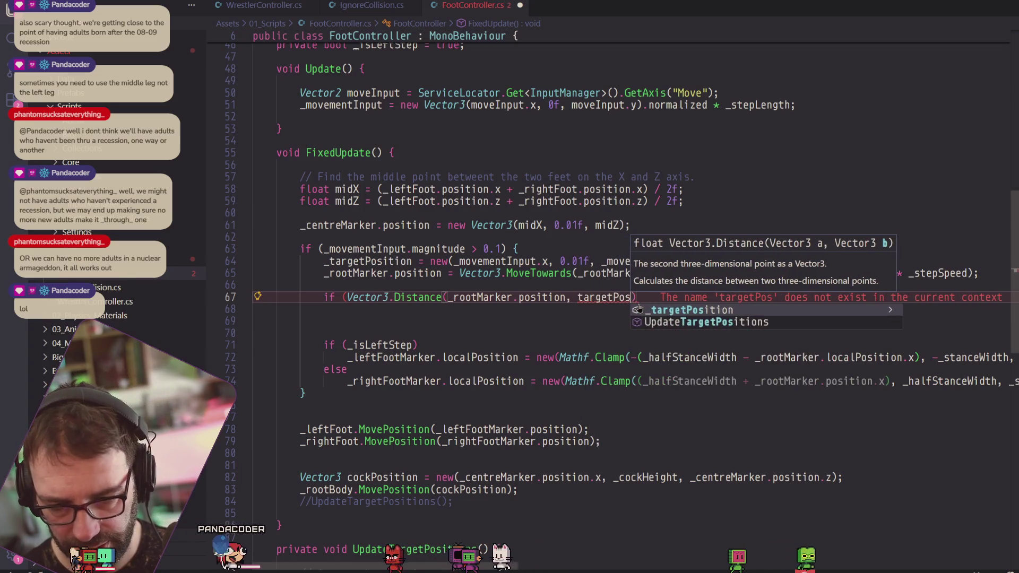
key(Tab)
key(Escape)
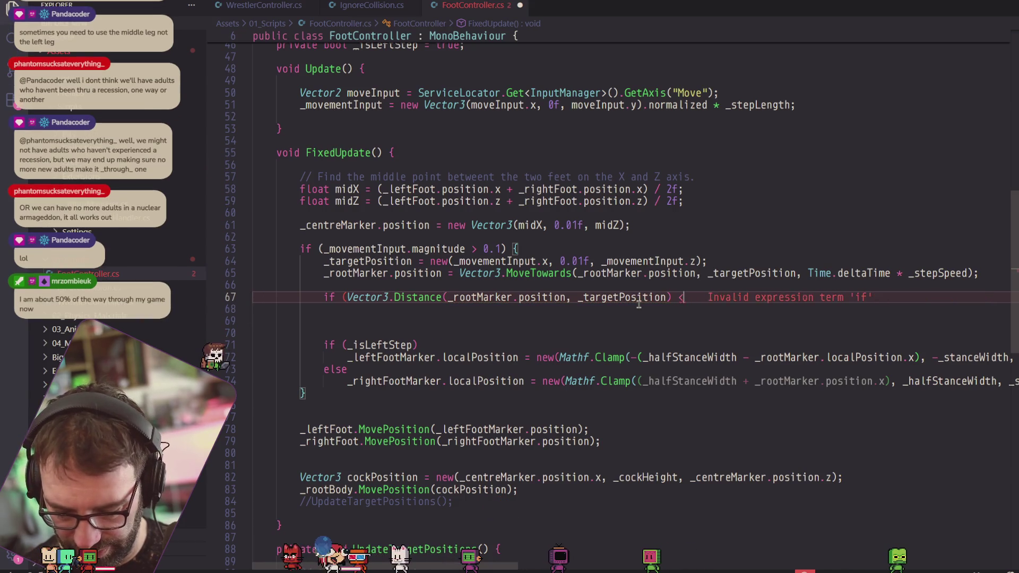
text(< 0.1f) )
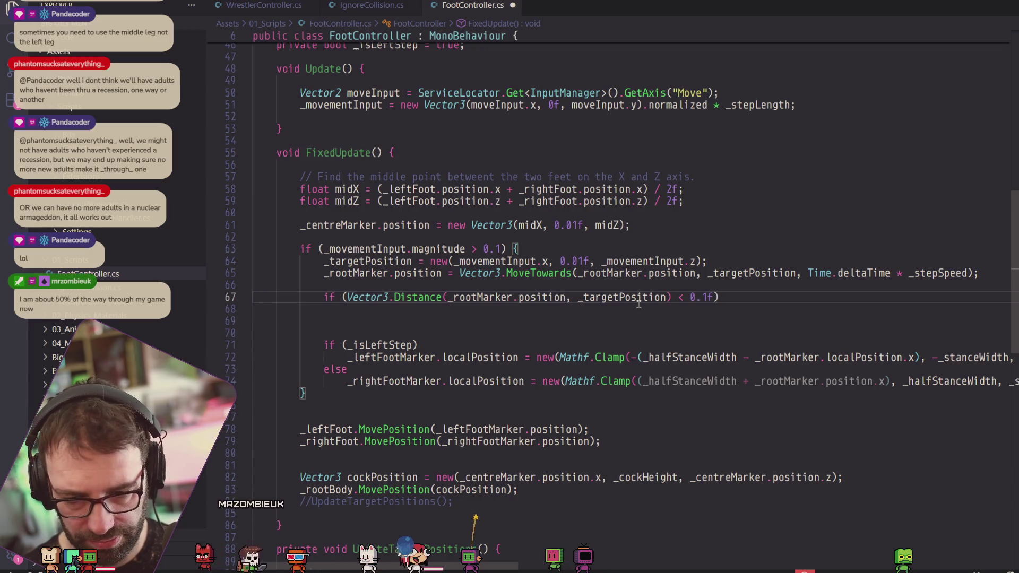
text(_isLeft)
key(Tab)
text(!)
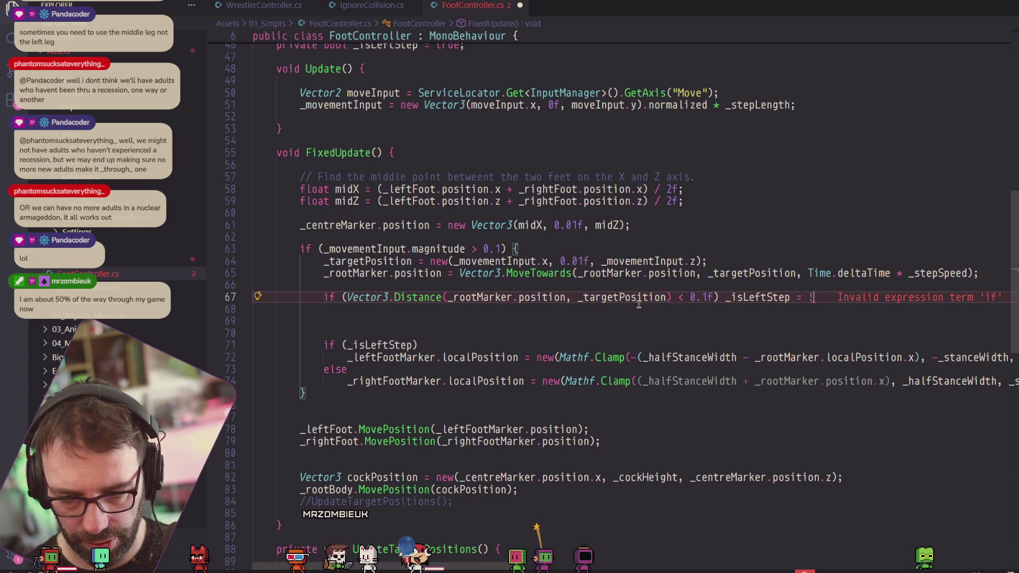
text(_isLeftSte)
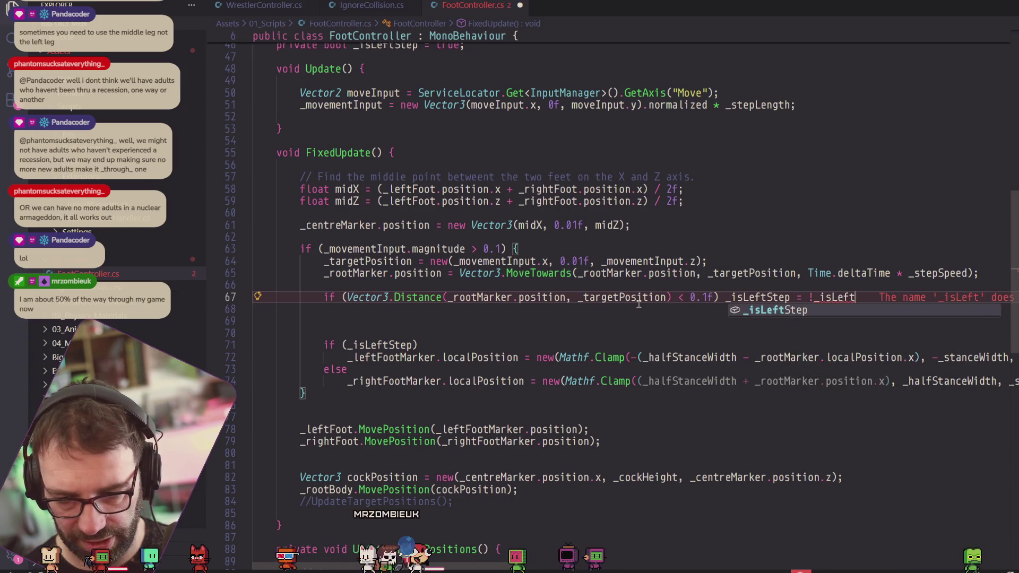
text(p;)
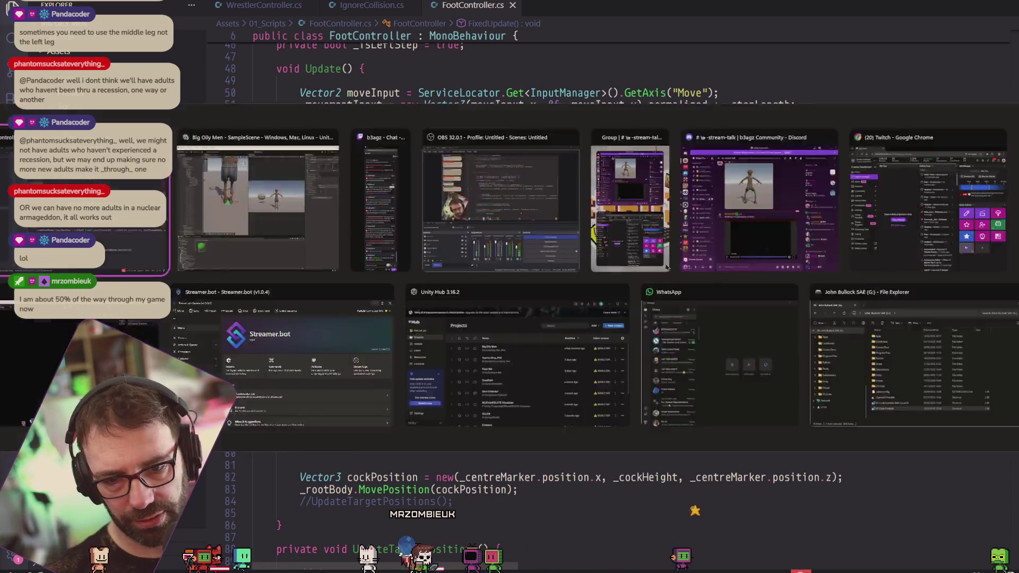
Play-test the new _isLeftStep toggle in Unity, then return to FootController.cs.
key(alt+Tab)
key(alt+Tab)
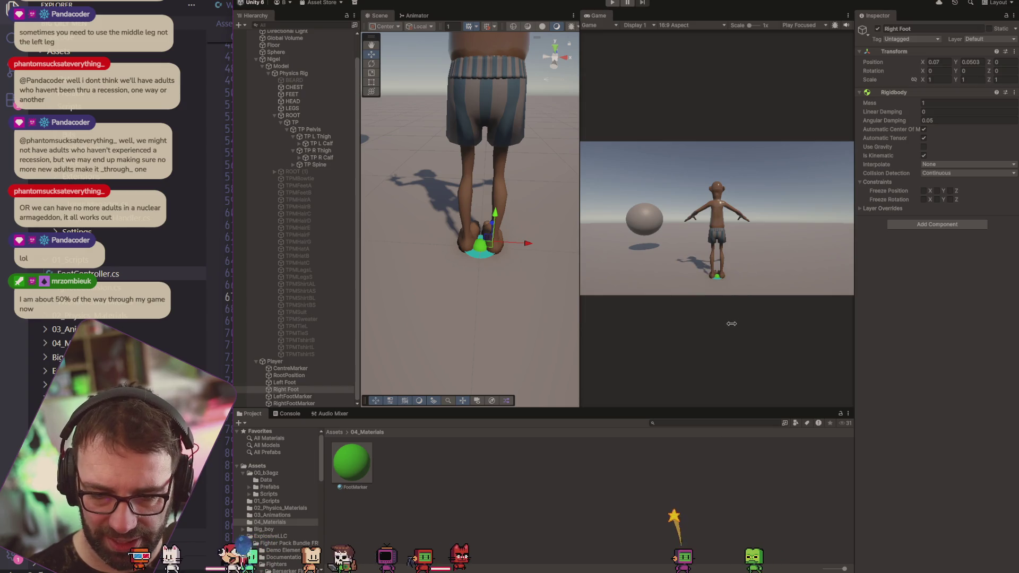
click(614, 4)
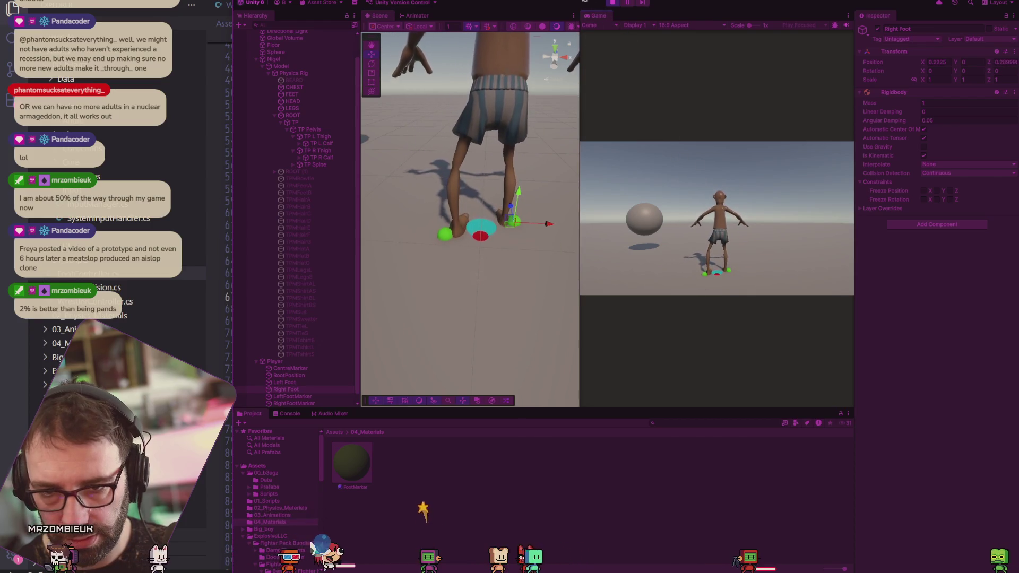
key(alt+Tab)
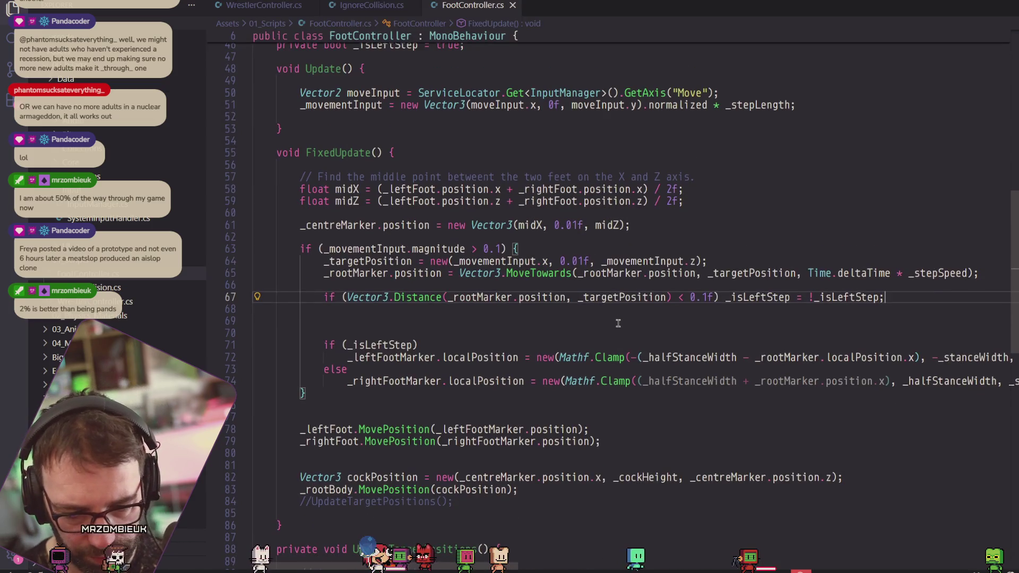
Wrap the _isLeftStep toggle on line 67 in a braced block with a new empty line.
scroll(619, 323, down, 2)
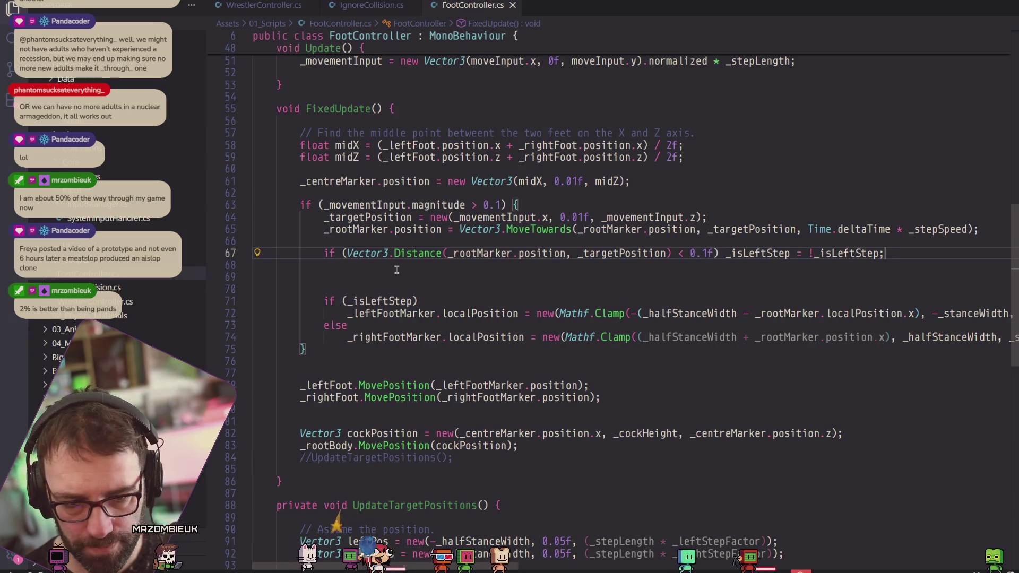
click(727, 254)
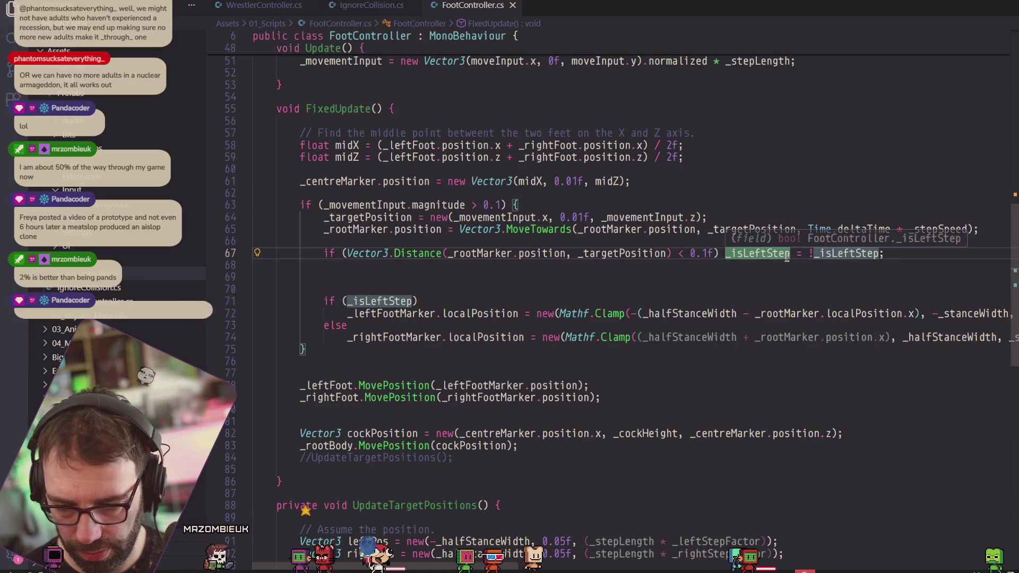
text({)
key(Return)
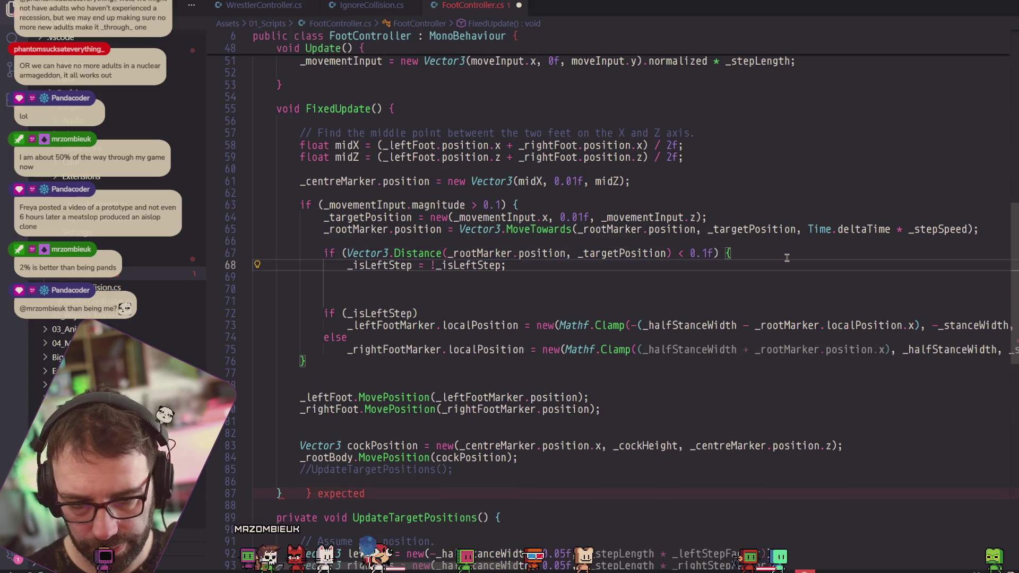
click(538, 266)
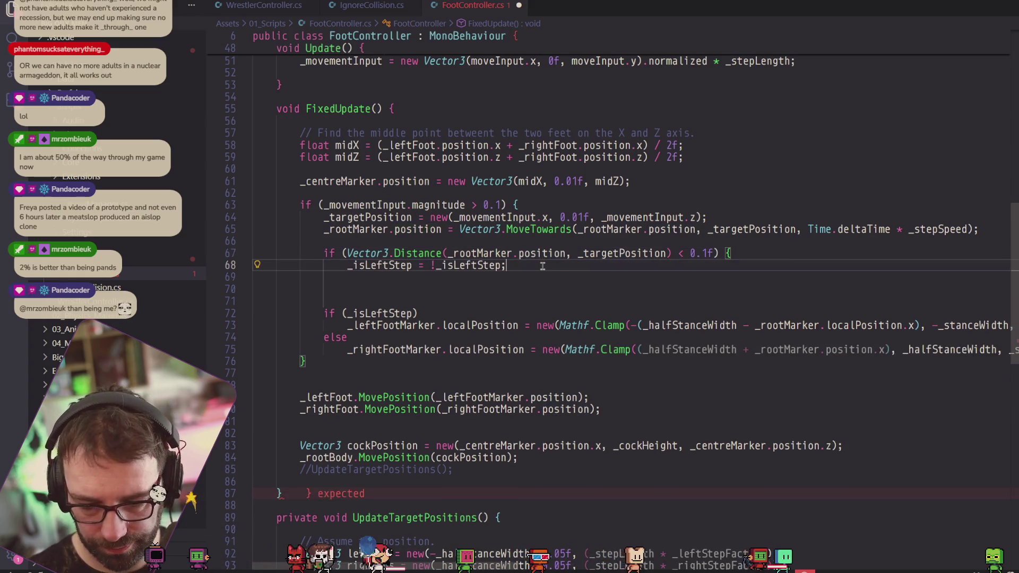
key(Return)
text(})
click(730, 253)
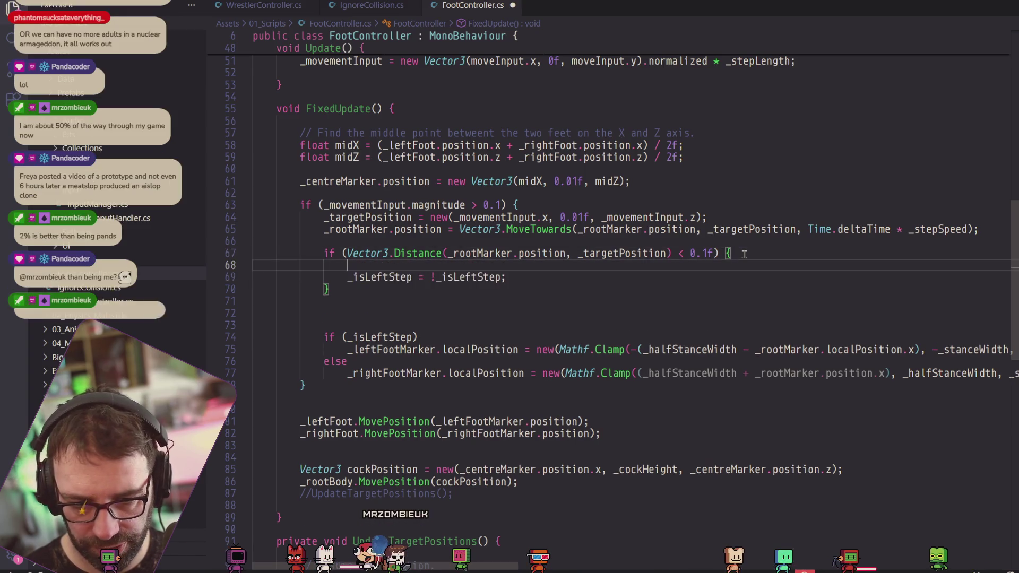
key(Return)
Add transform.position = _centreMarker.position; inside the step-reached block.
text(transform.pos)
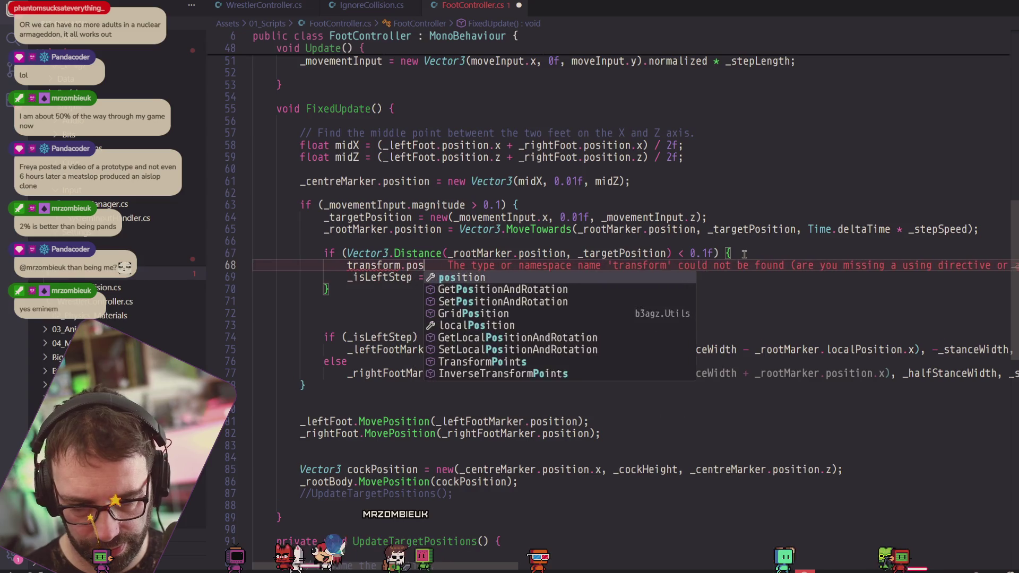
text(ition = )
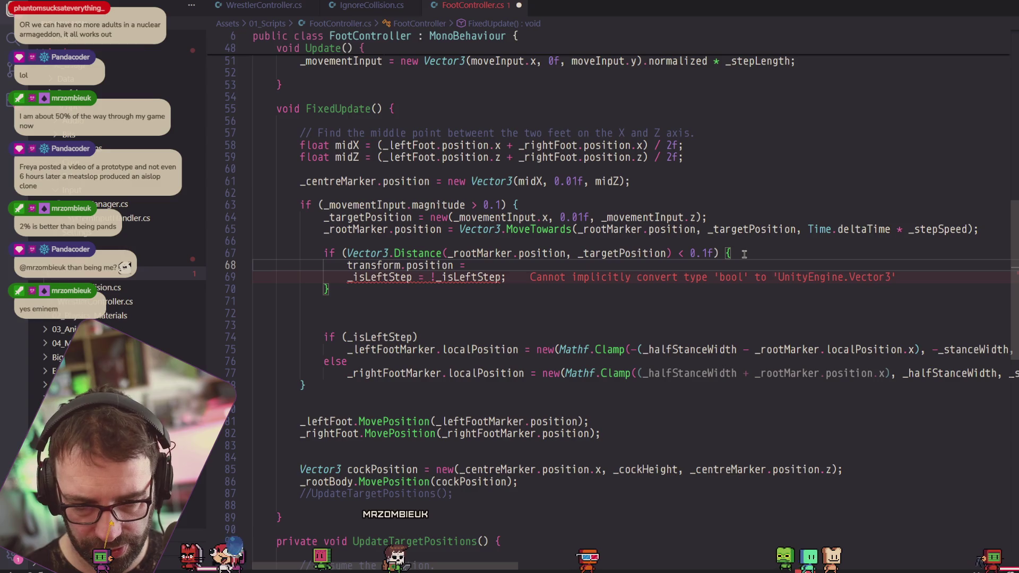
text(_centre)
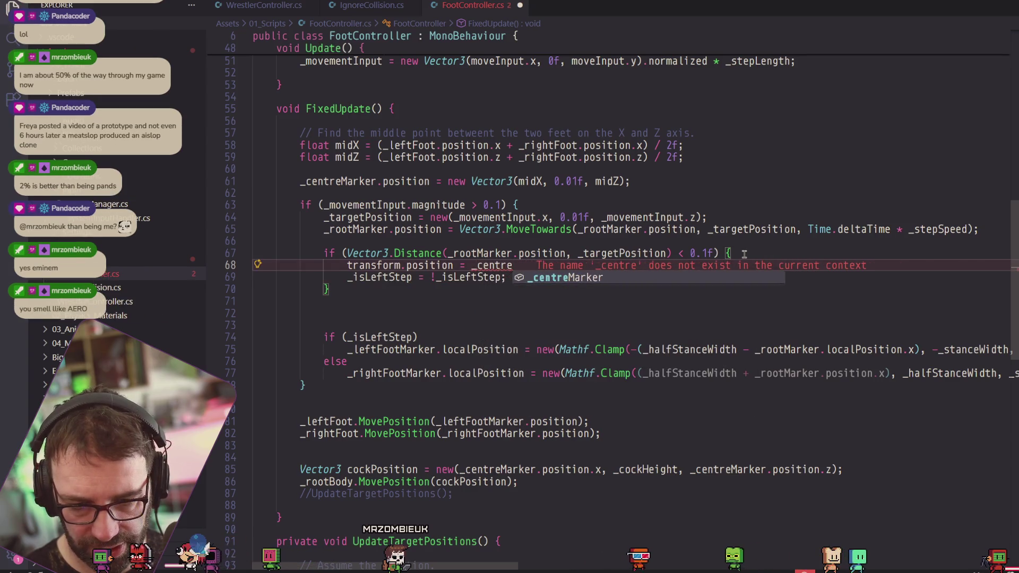
text(Marker.posoti)
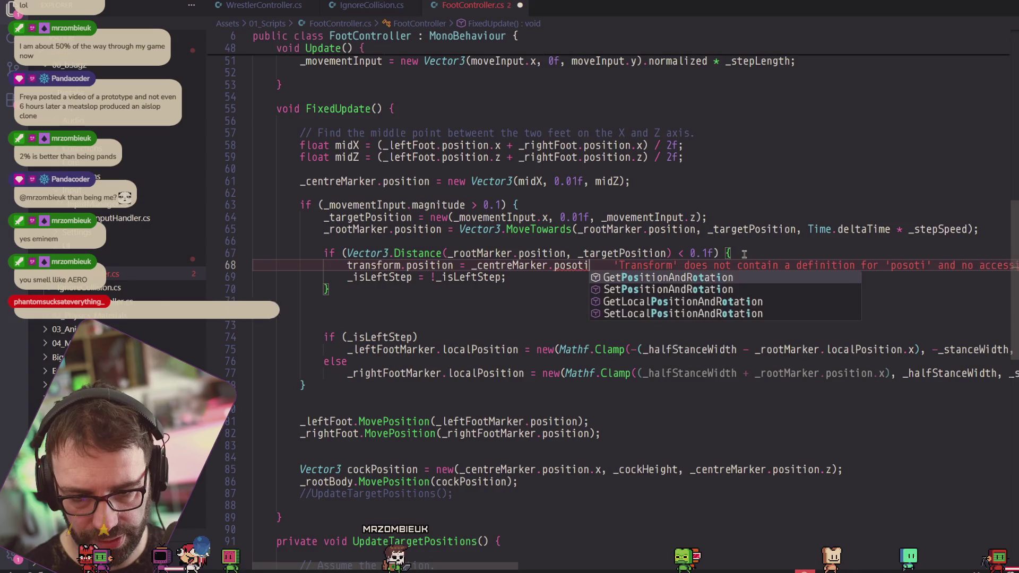
key(Tab)
text(;)
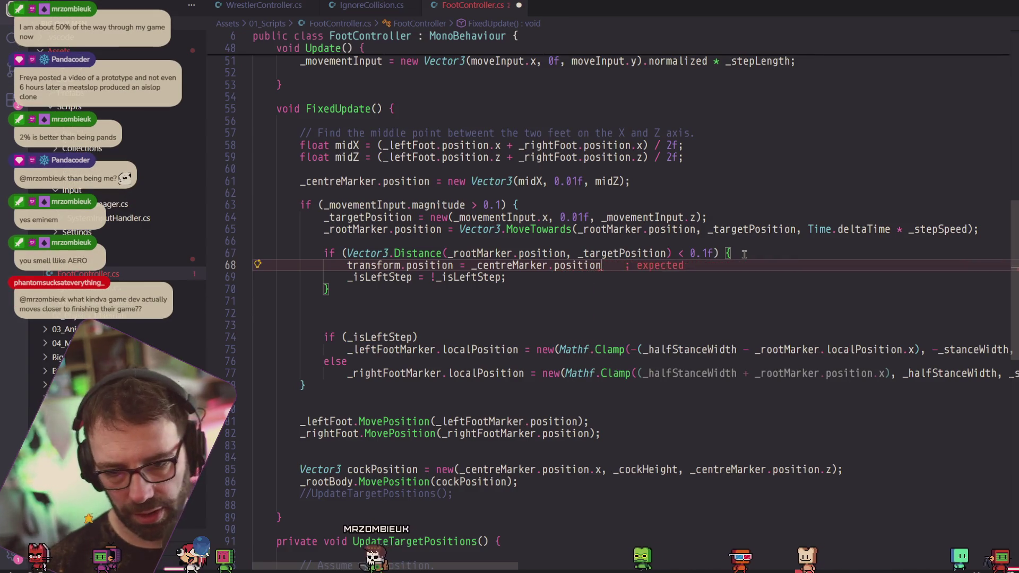
key(Return)
Add _centreMarker.localPosition = Vector3.zero; below it, then switch to Unity.
text(centreMarker.)
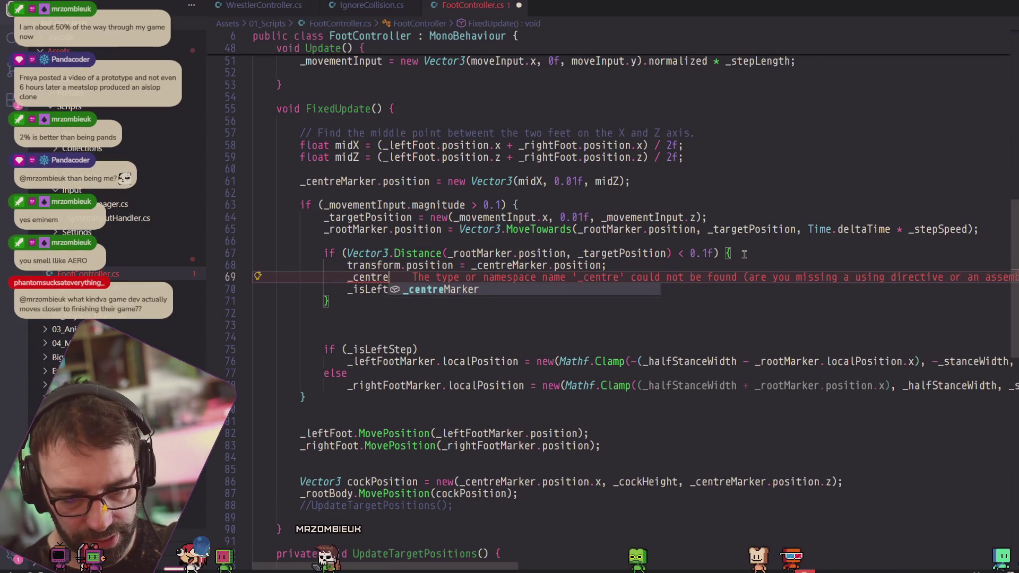
text(localPos)
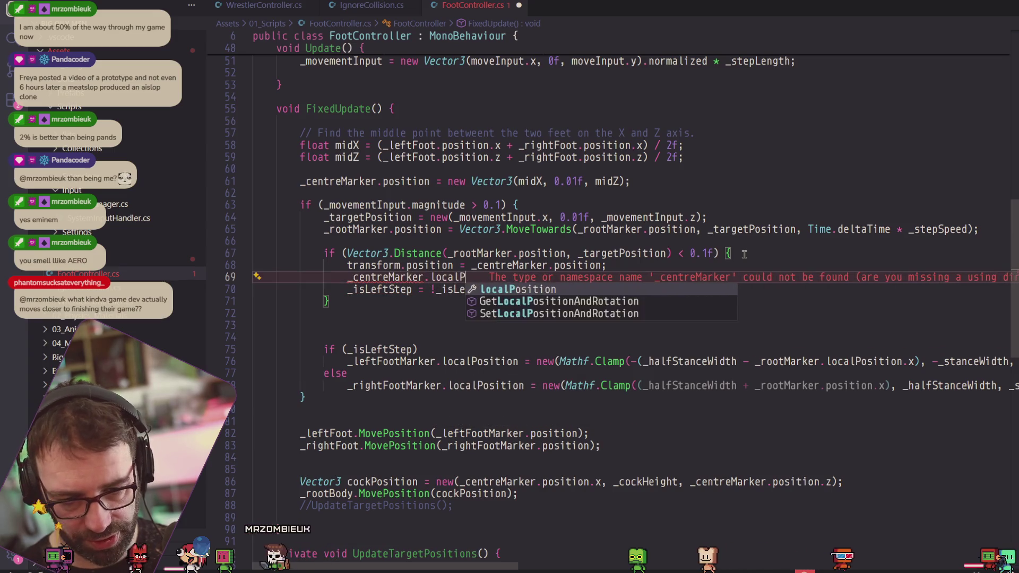
key(Tab)
text(= BVec)
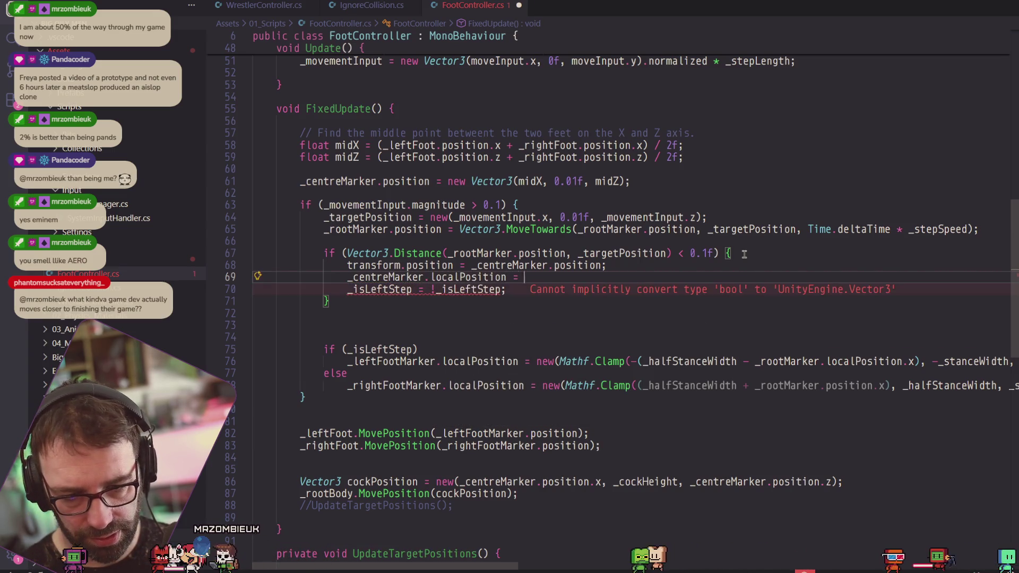
key(BackSpace)
key(BackSpace)
key(BackSpace)
text(VEcto)
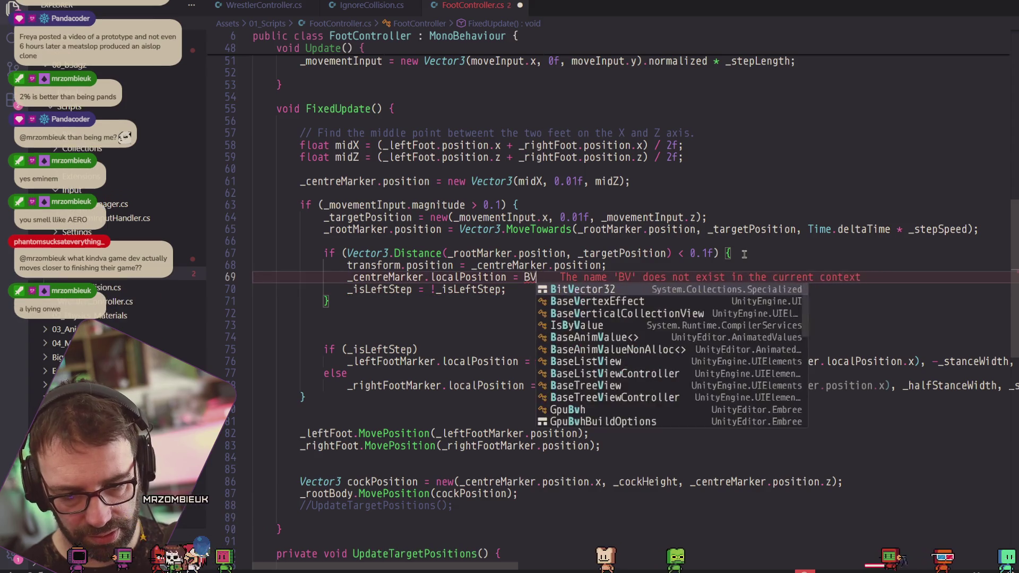
key(BackSpace)
key(BackSpace)
key(BackSpace)
text(ect)
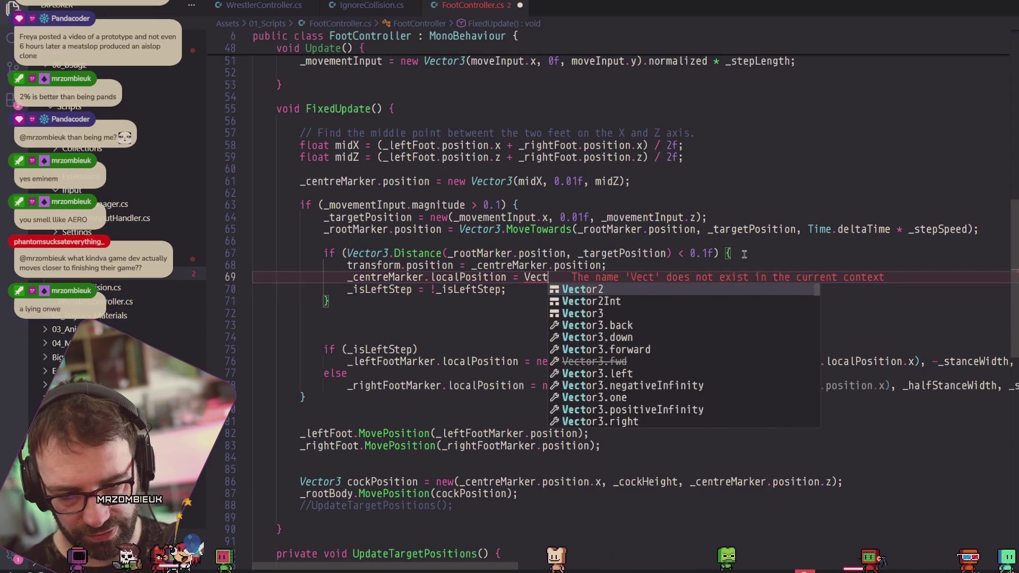
text(or3.zero;l)
key(Escape)
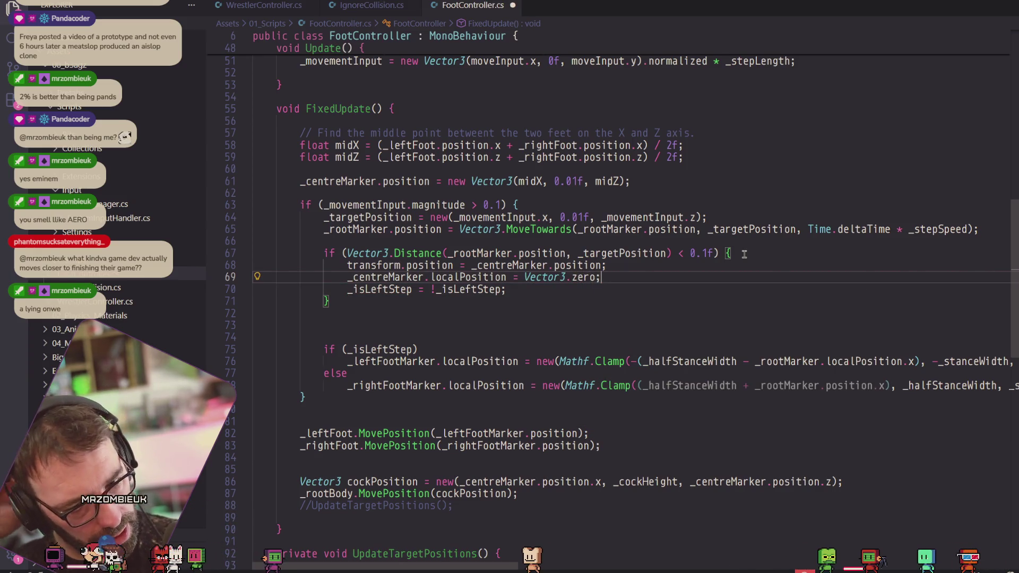
key(alt+Tab)
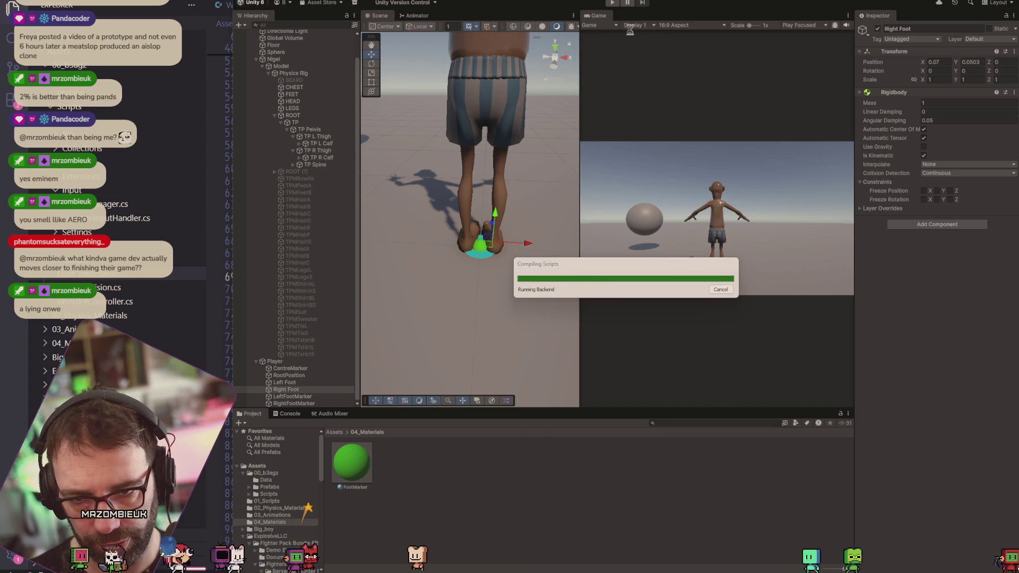
Run and stop a Unity play test of the centre-marker snap, then return to FootController.cs.
click(612, 3)
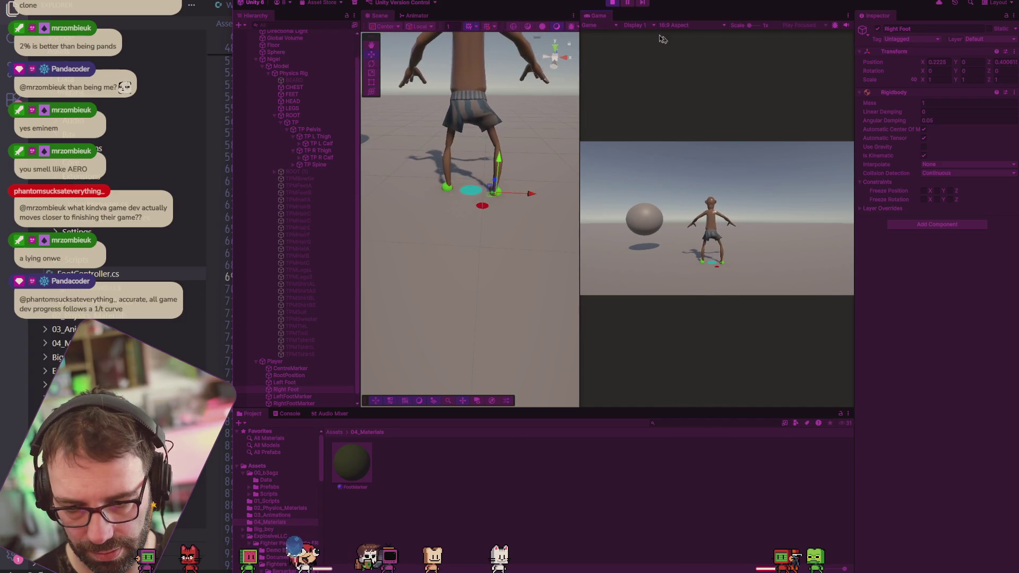
click(613, 4)
key(alt+Tab)
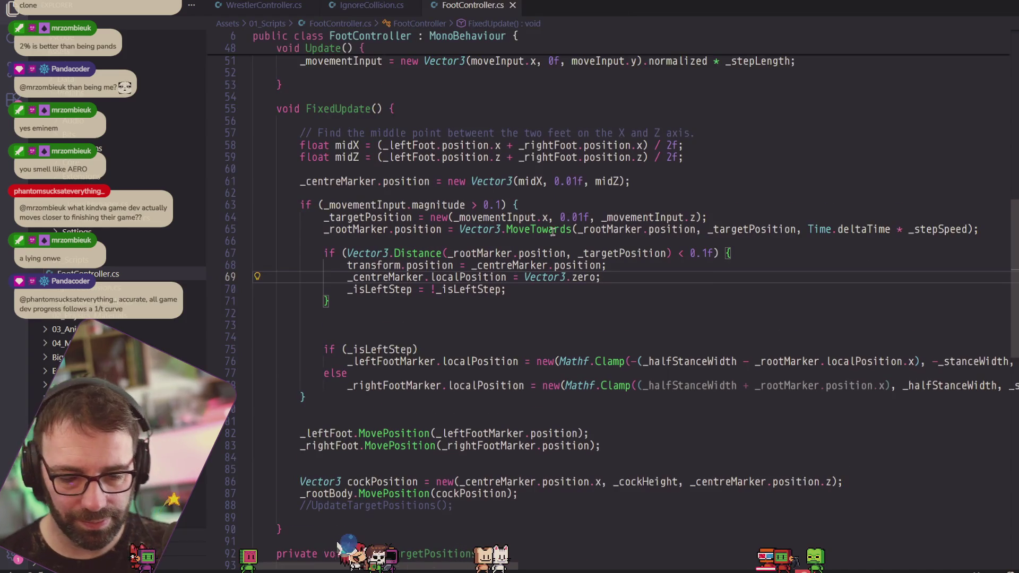
Open a new line 71 after the _isLeftStep toggle and type an underscore for field suggestions.
scroll(552, 232, down, 4)
scroll(544, 234, up, 2)
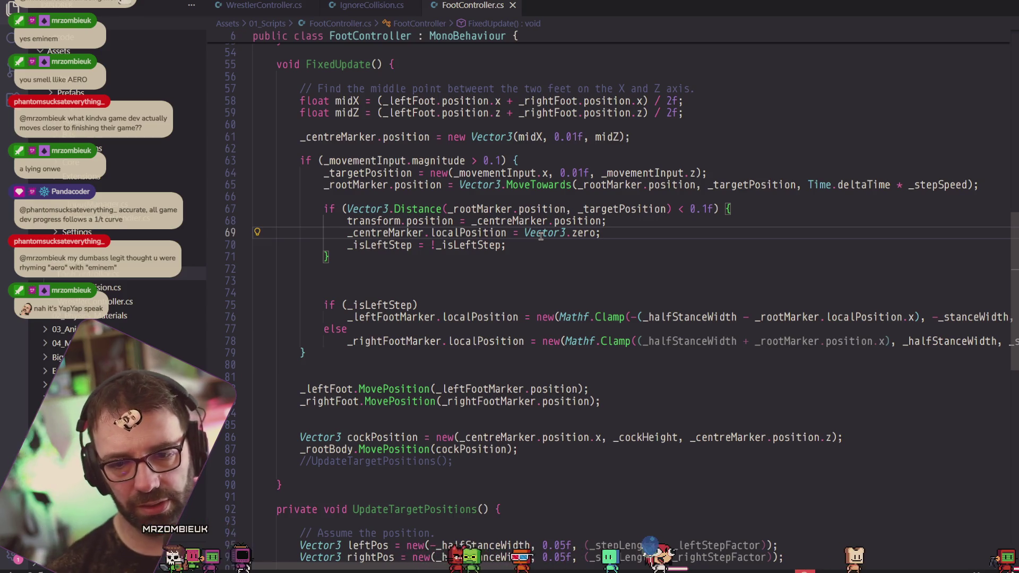
key(Down)
key(Down)
key(Up)
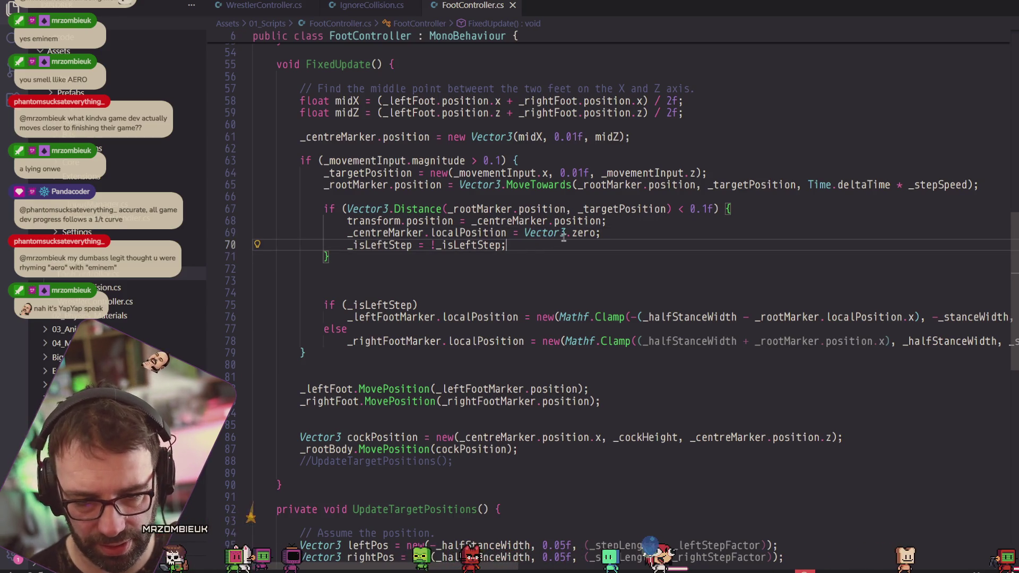
key(Return)
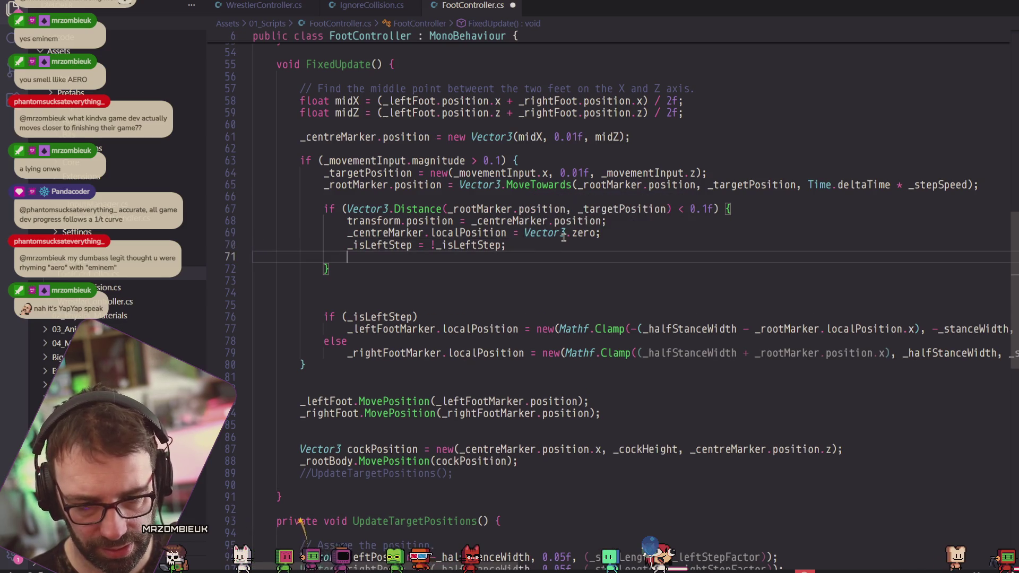
text(_)
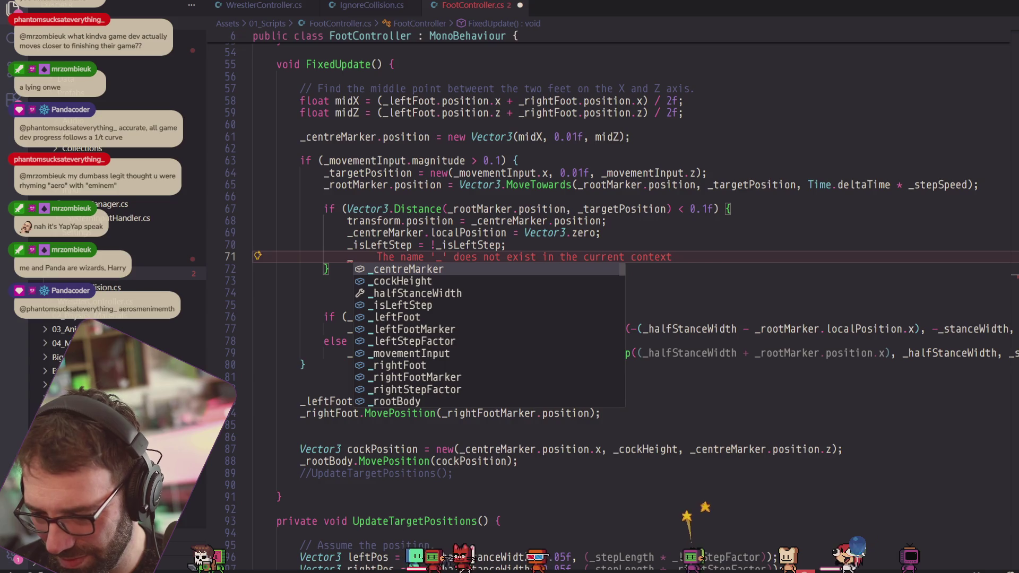
Delete the stray '_' on line 71 and switch to Unity to recompile.
click(673, 264)
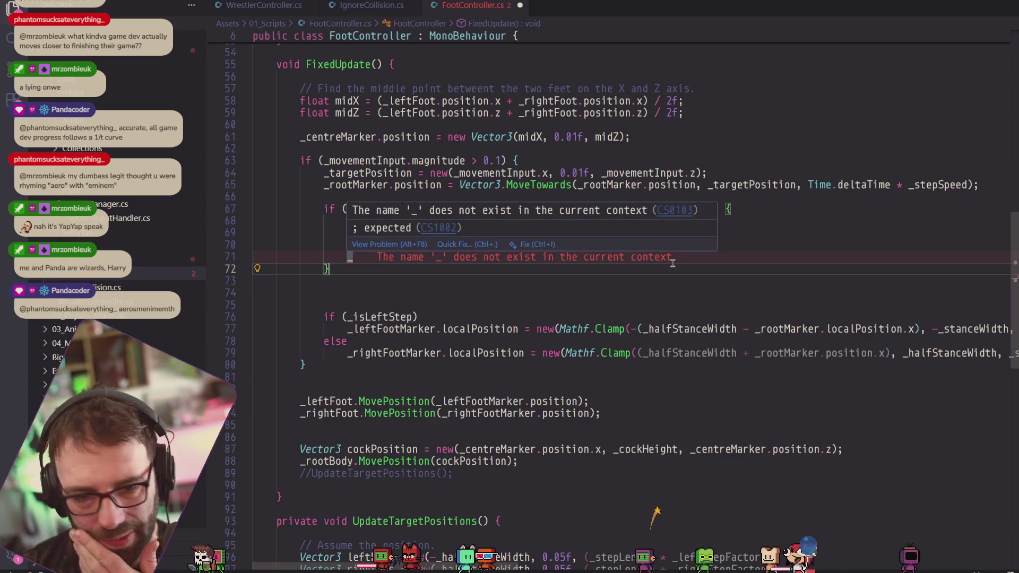
click(406, 285)
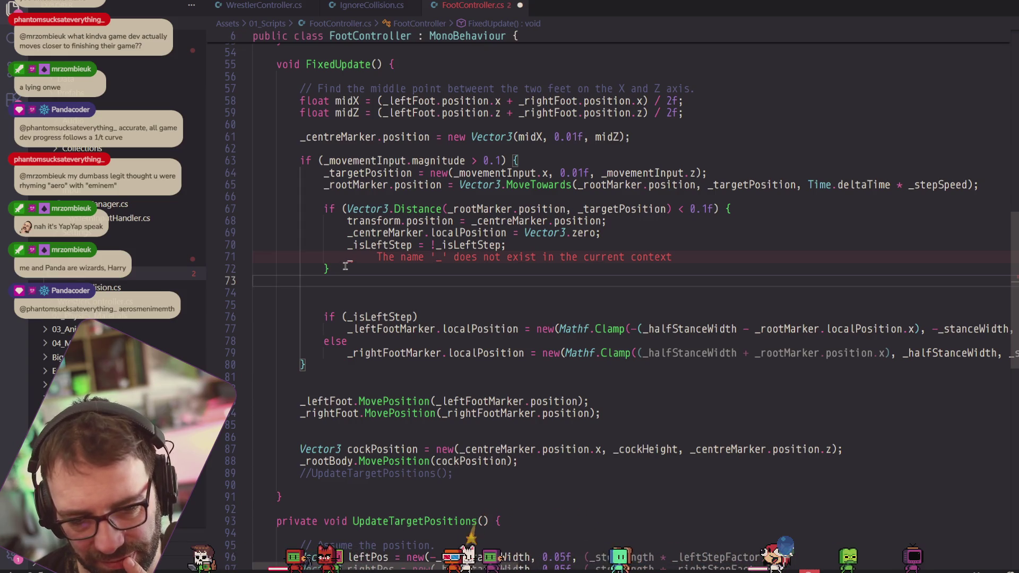
mouse_move(370, 258)
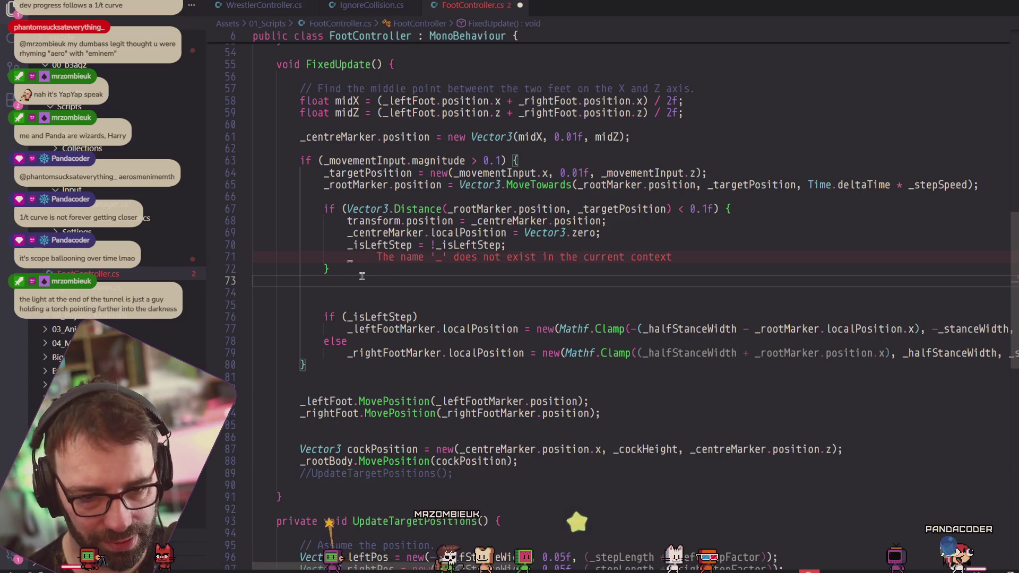
scroll(409, 229, up, 12)
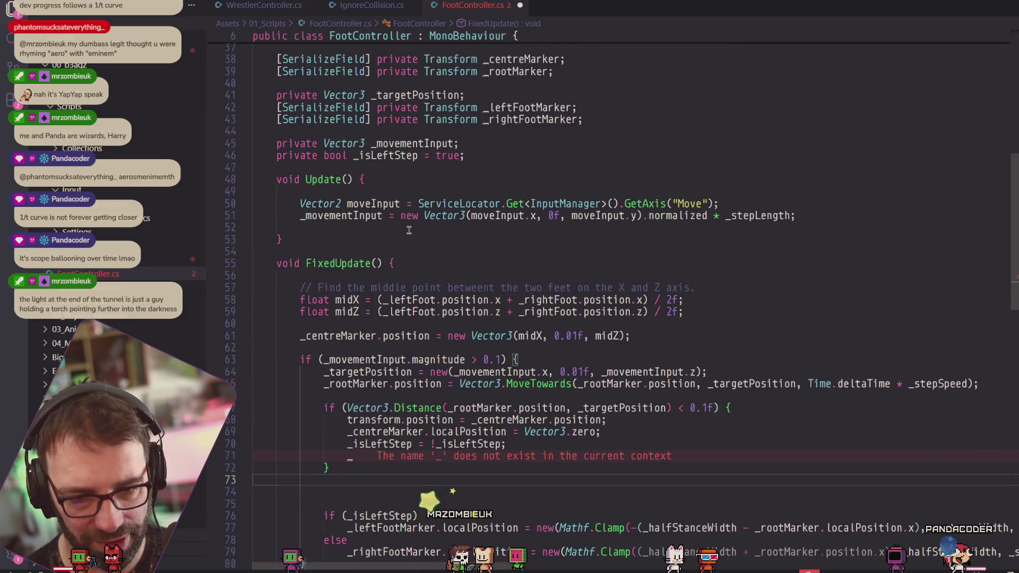
scroll(410, 229, down, 6)
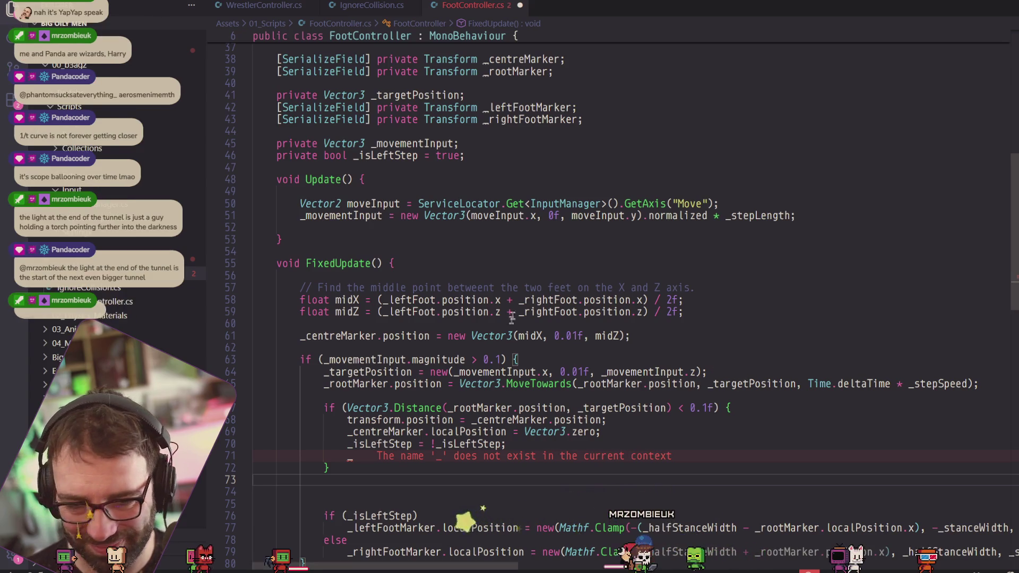
click(368, 457)
key(BackSpace)
key(BackSpace)
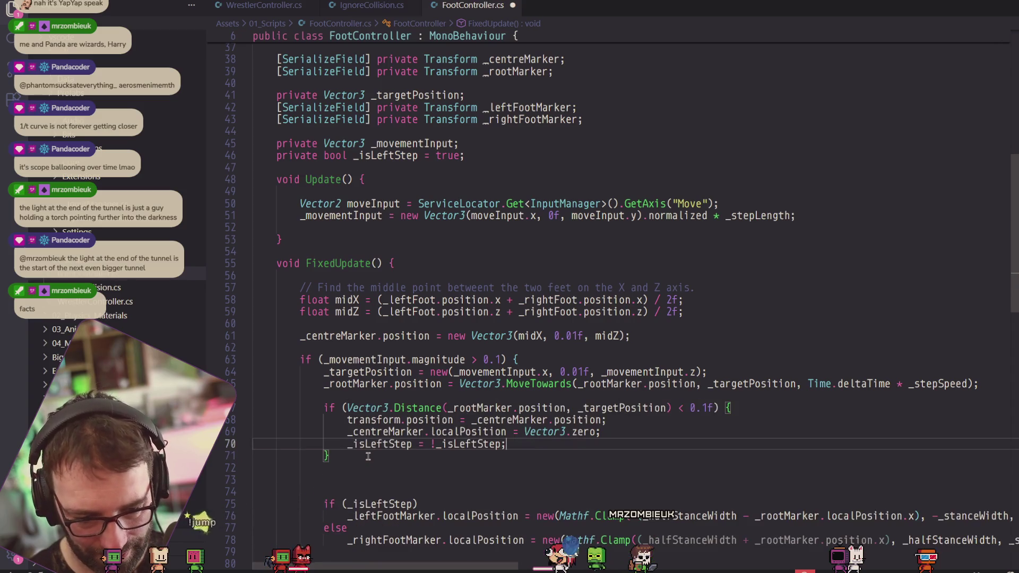
key(alt+Tab)
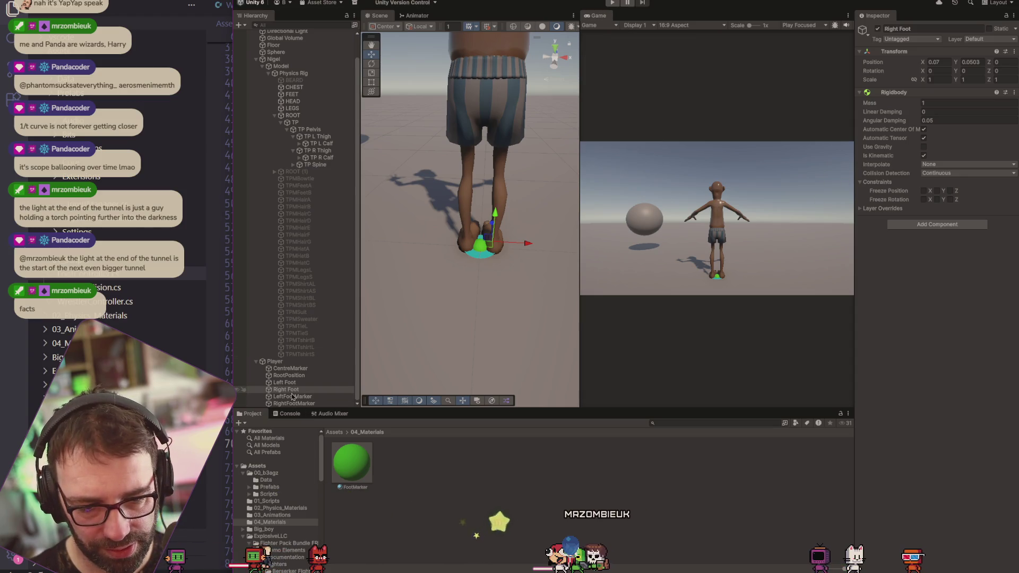
Select Player, collapse its Wrestler Controller component, and enter Play mode with Ctrl+P.
click(275, 362)
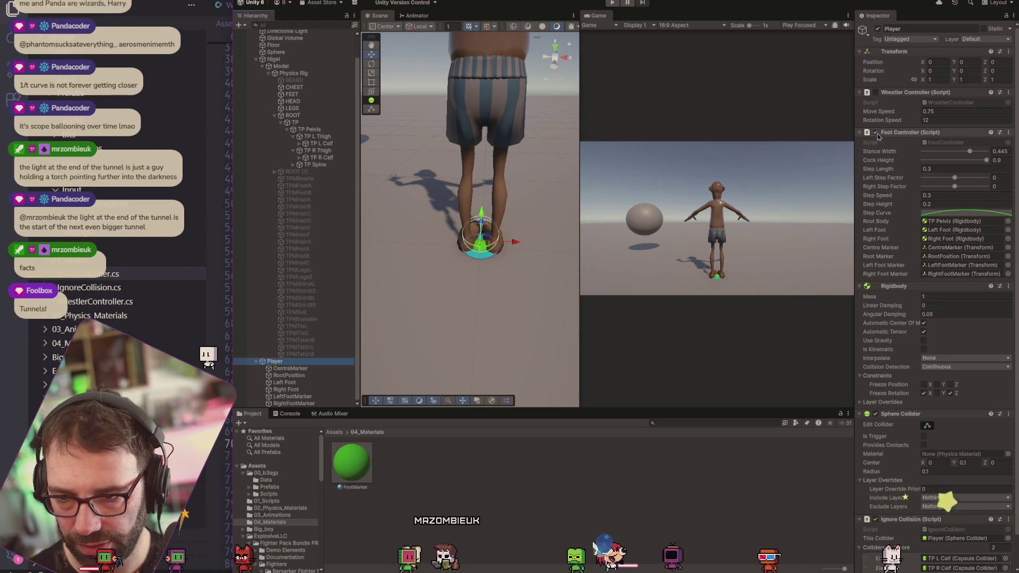
click(877, 94)
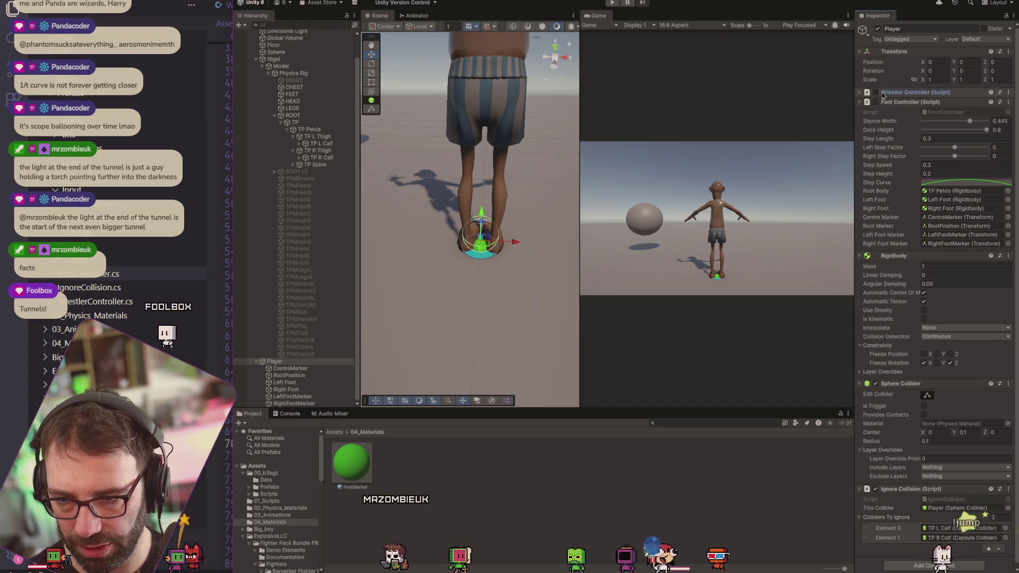
key(ctrl+p)
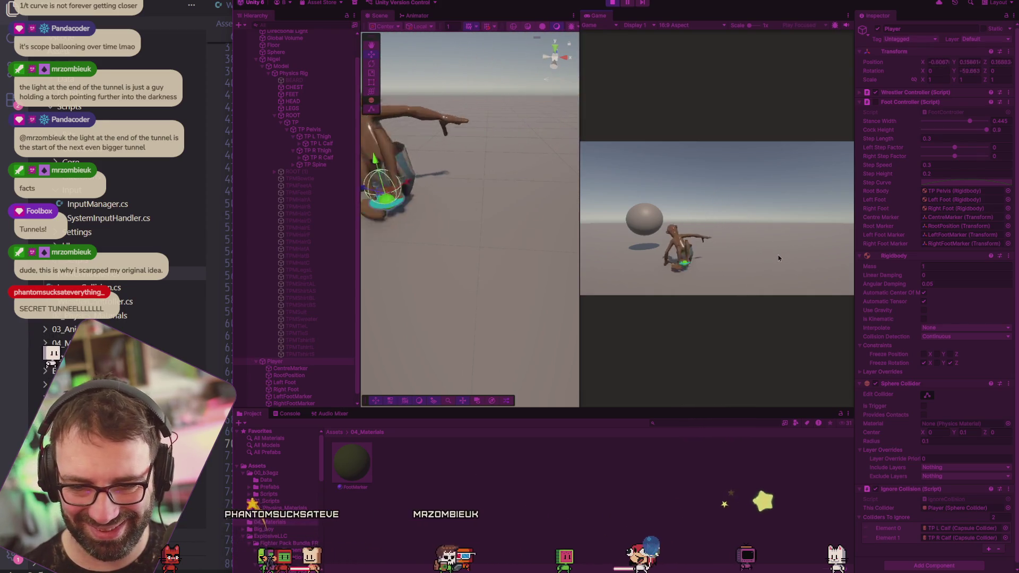
click(613, 3)
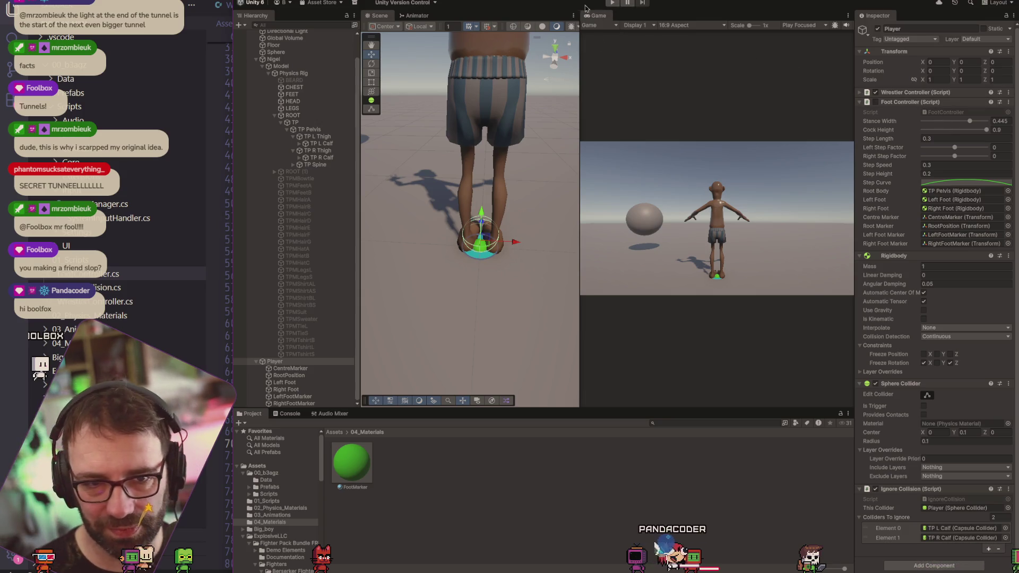
click(249, 2)
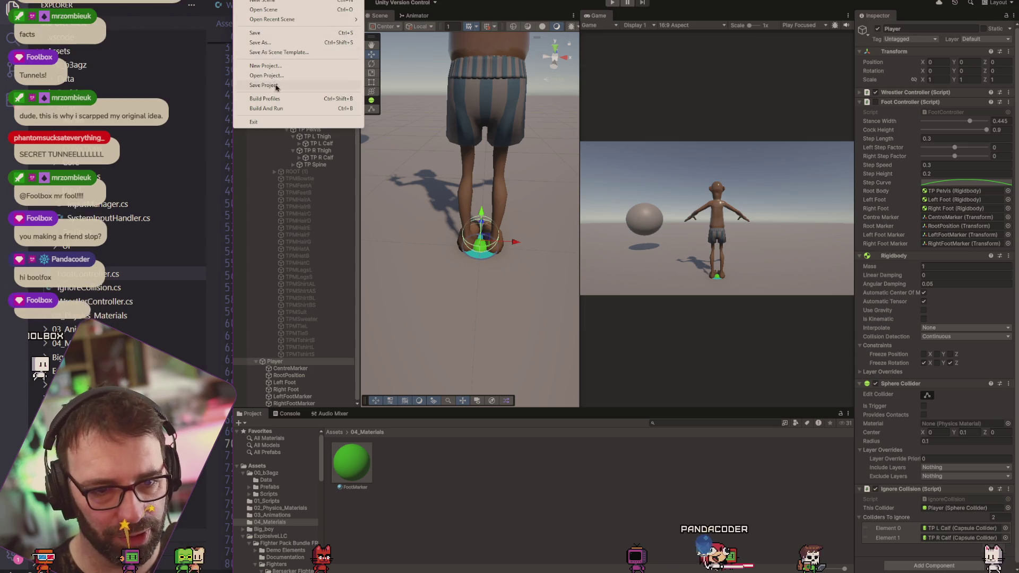
click(494, 8)
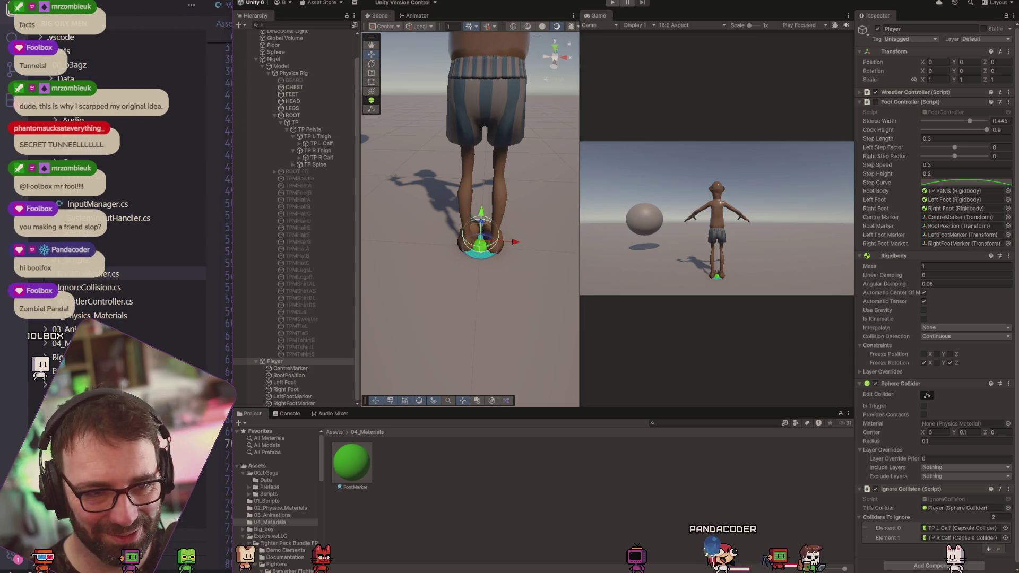
click(246, 1)
key(Escape)
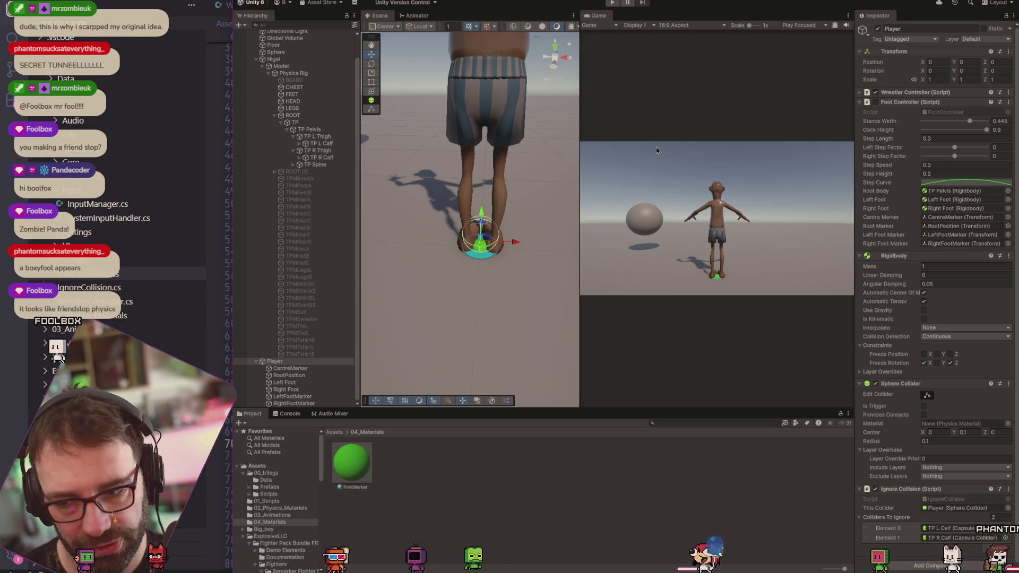
key(alt+Tab)
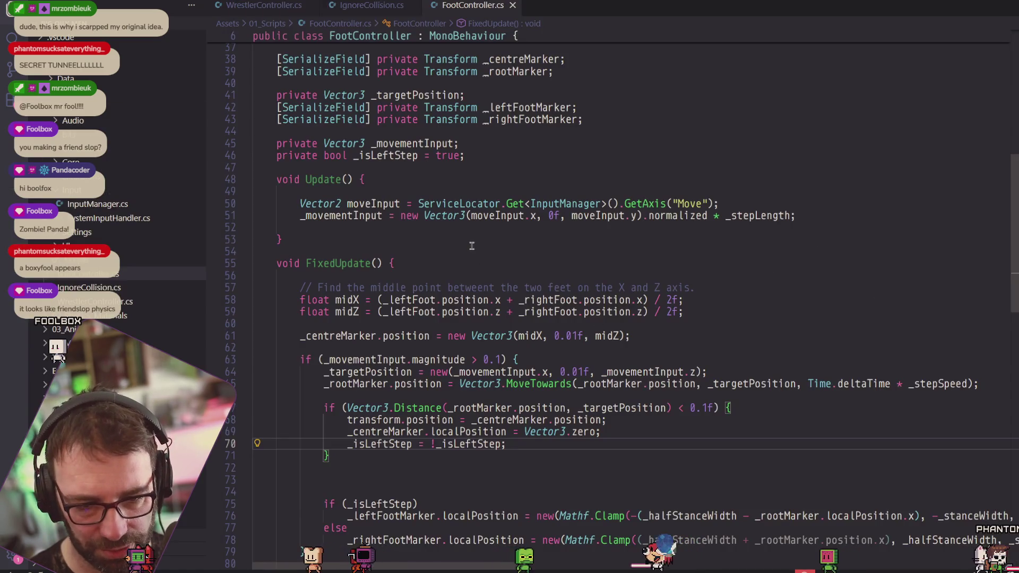
Comment out lines 57–83 of FixedUpdate's stepping code and save FootController.cs.
key(alt+Tab)
key(alt+Tab)
scroll(409, 265, down, 4)
scroll(408, 265, down, 1)
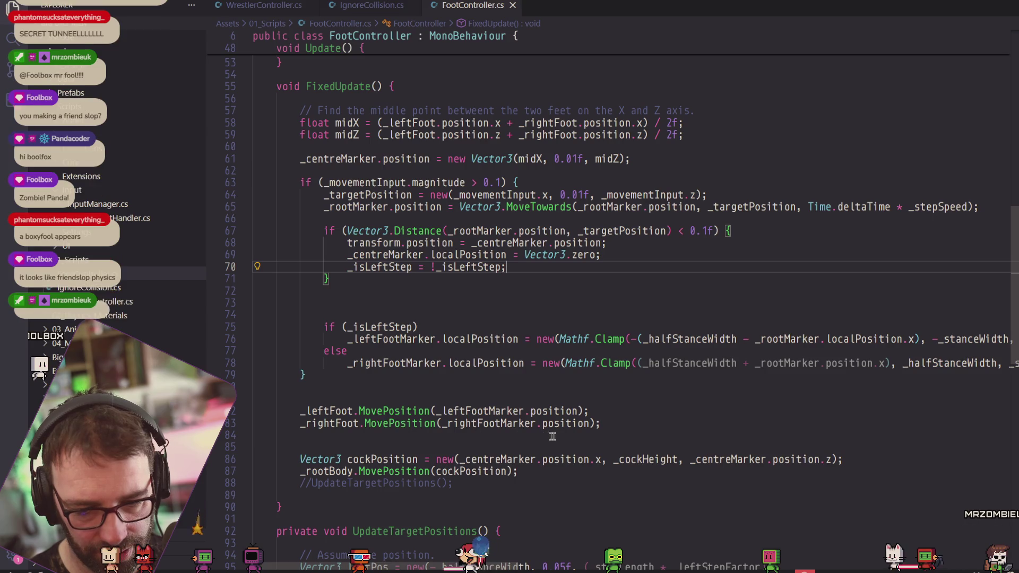
mouse_move(634, 425)
mouse_down()
mouse_move(256, 326)
mouse_move(262, 130)
mouse_up()
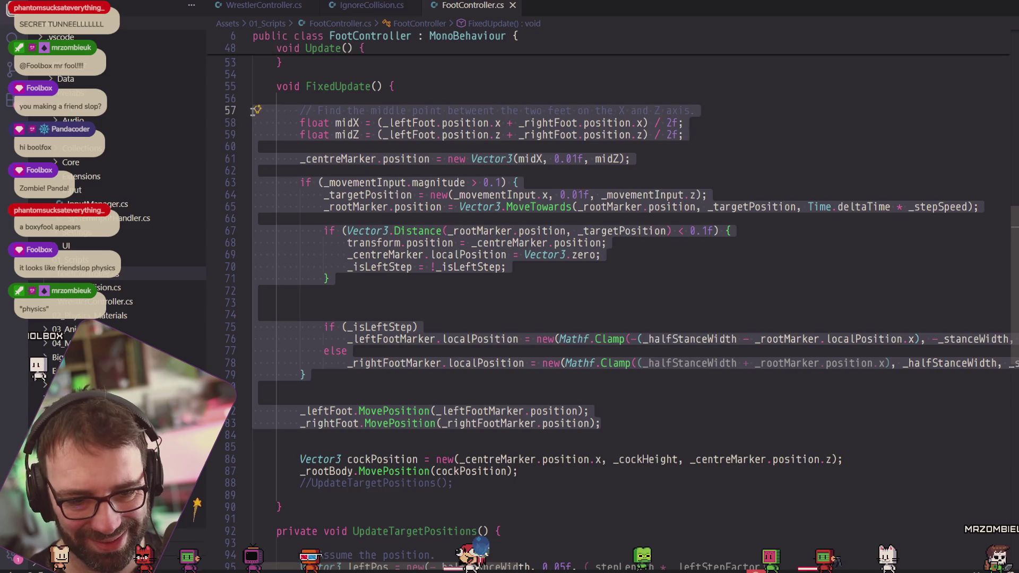
click(352, 376)
mouse_move(600, 423)
mouse_down()
mouse_move(276, 226)
mouse_move(247, 113)
mouse_up()
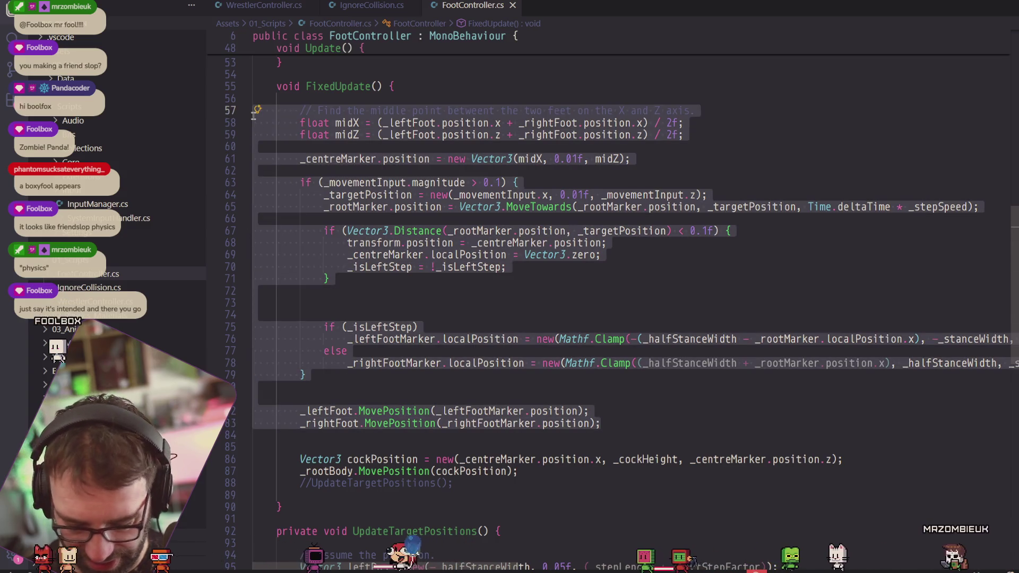
key(ctrl+slash)
scroll(391, 221, down, 5)
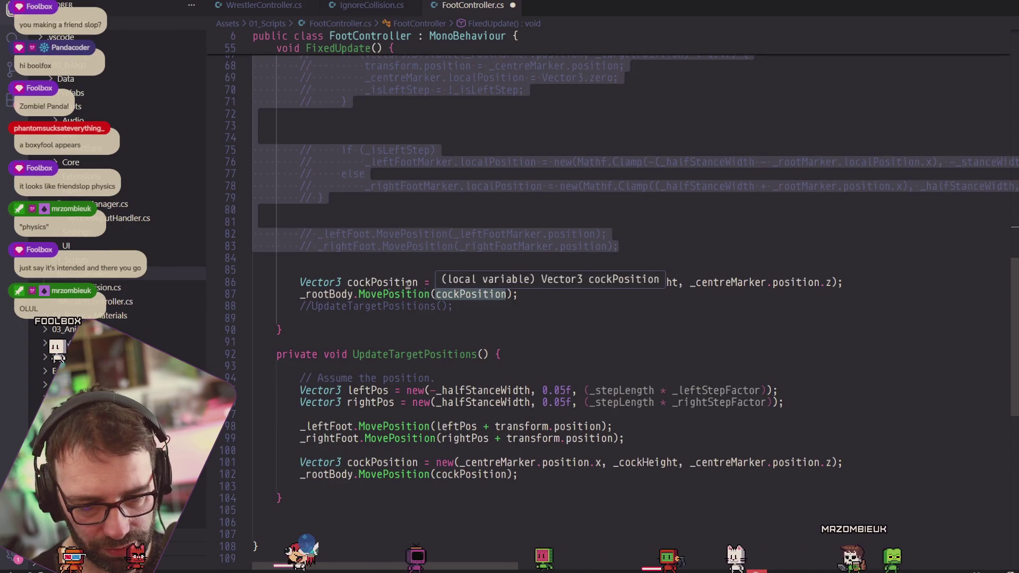
key(ctrl+s)
key(alt+Tab)
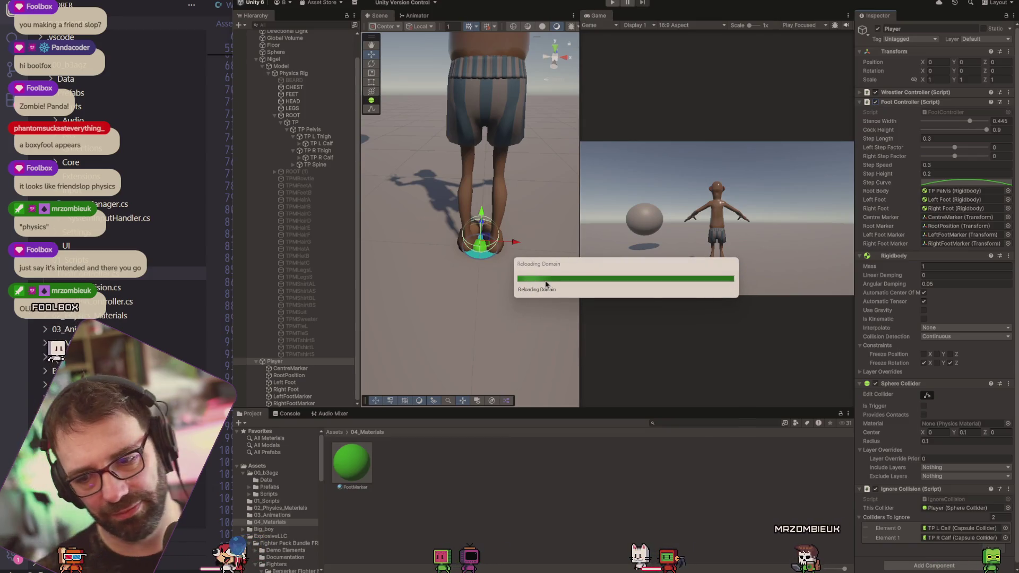
Re-enable the UpdateTargetPositions() call on line 88 and let Unity recompile.
key(alt+Tab)
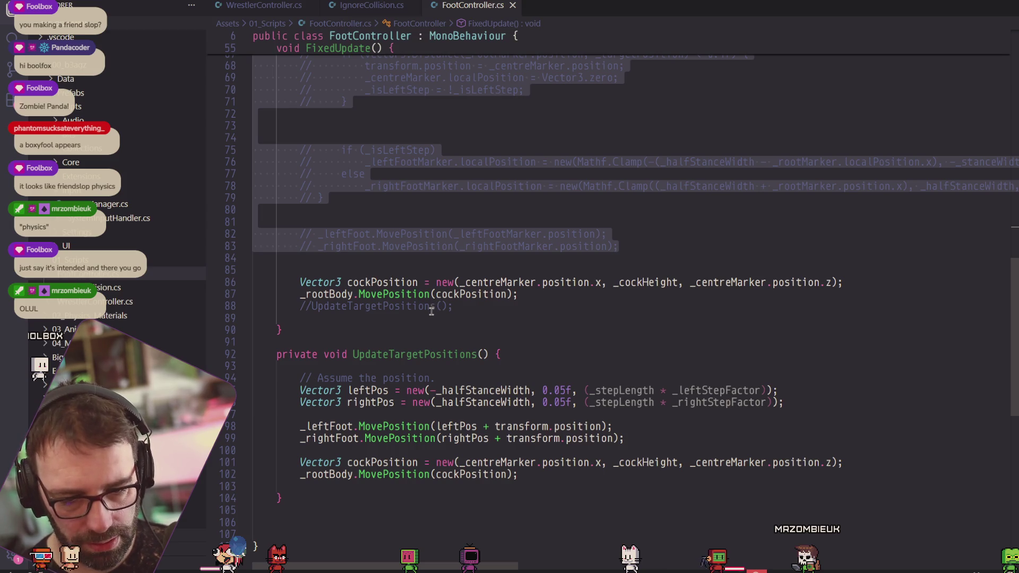
key(alt+Tab)
key(alt+Tab)
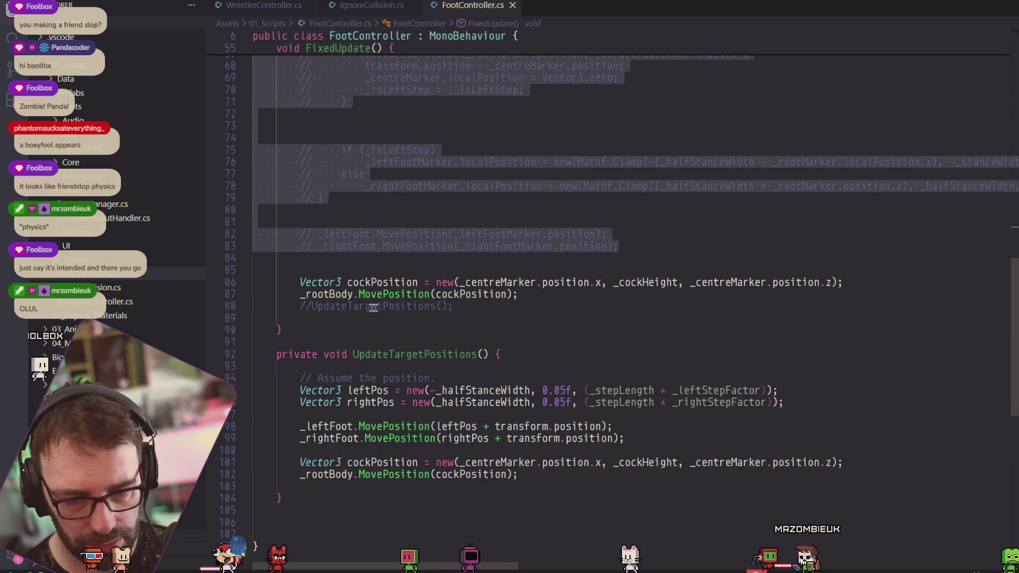
click(310, 306)
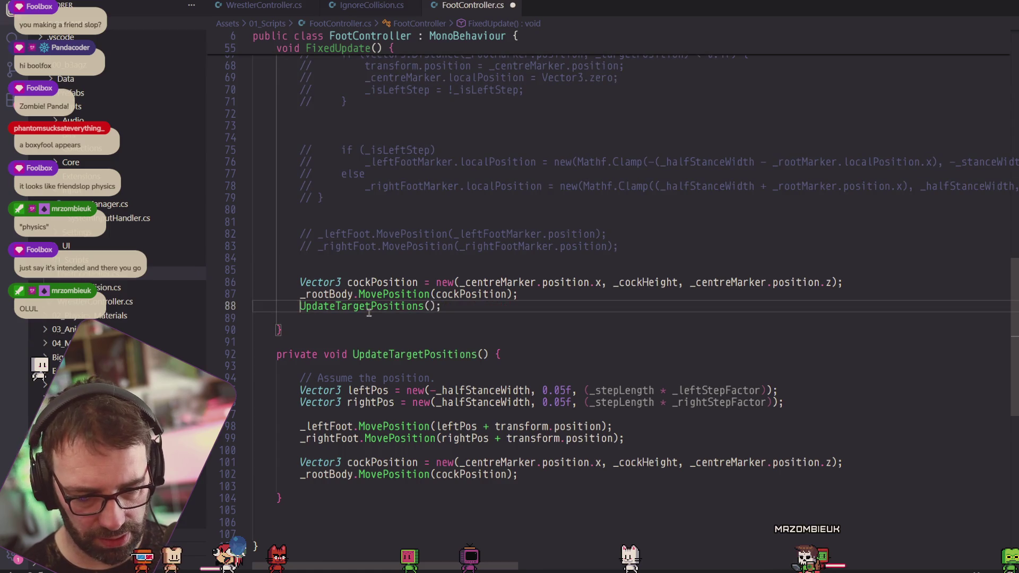
key(alt+Tab)
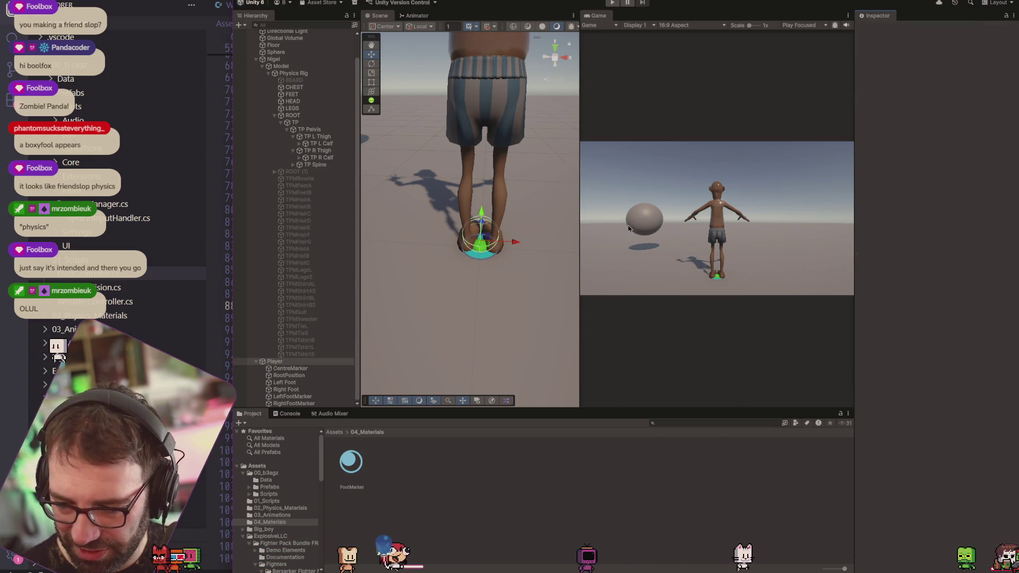
Start play mode and switch the Game view from Play Focused to Play Maximized.
click(613, 4)
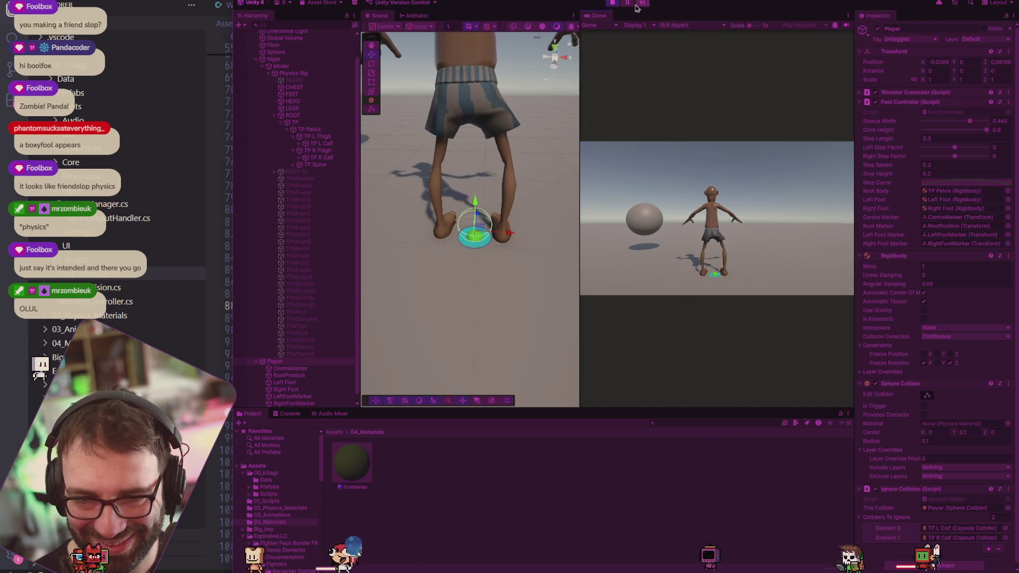
click(805, 25)
click(801, 42)
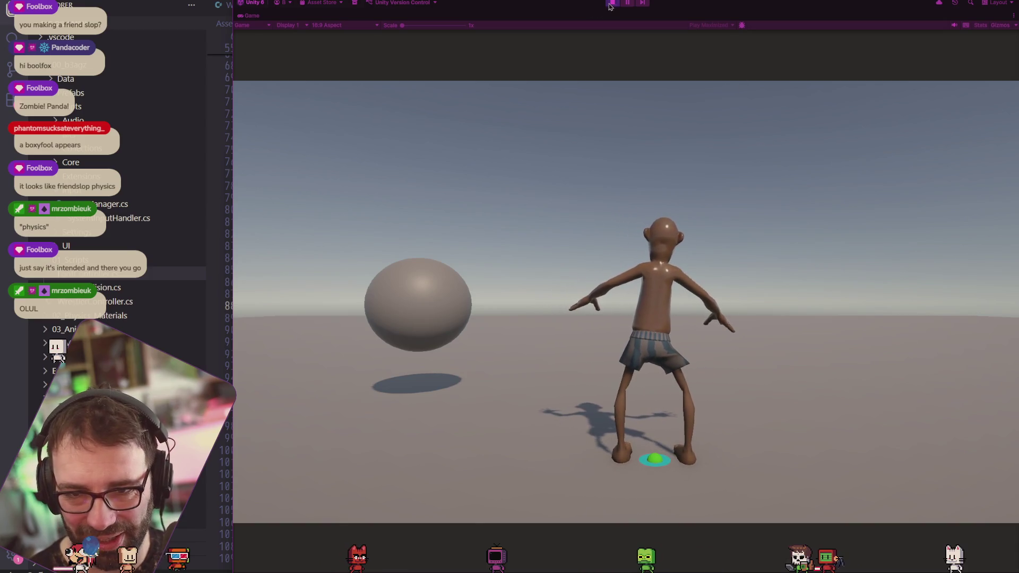
key(alt+Tab)
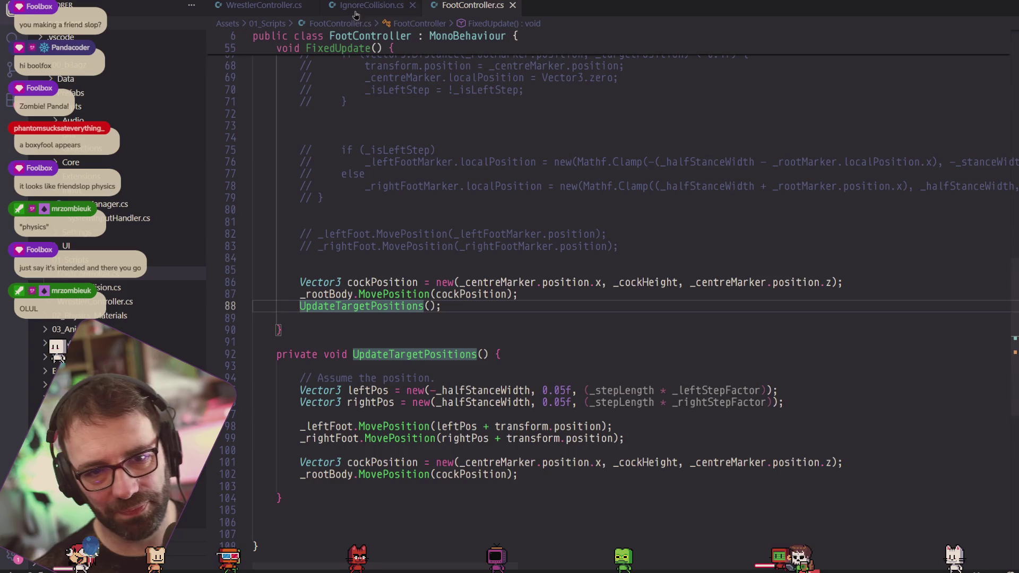
Look over WrestlerController.cs's input code, then collapse Nigel in Unity's Hierarchy.
key(ctrl+Tab)
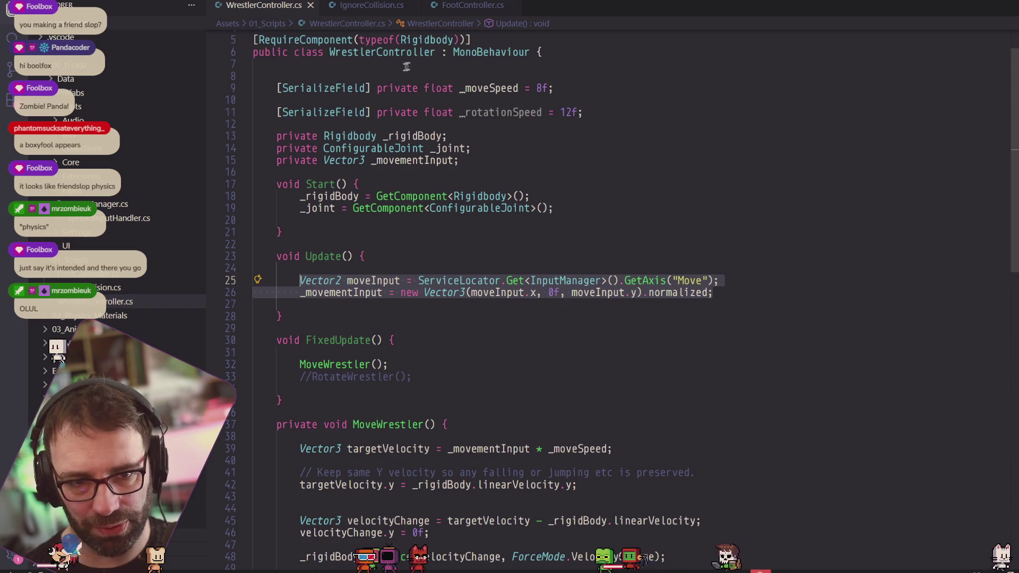
key(super+Tab)
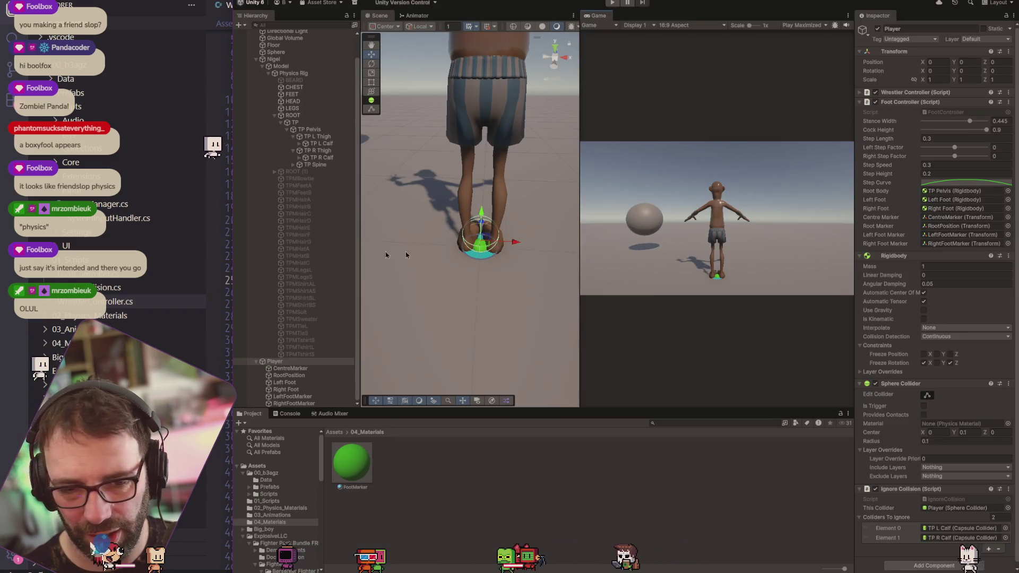
scroll(408, 204, down, 5)
scroll(409, 204, down, 3)
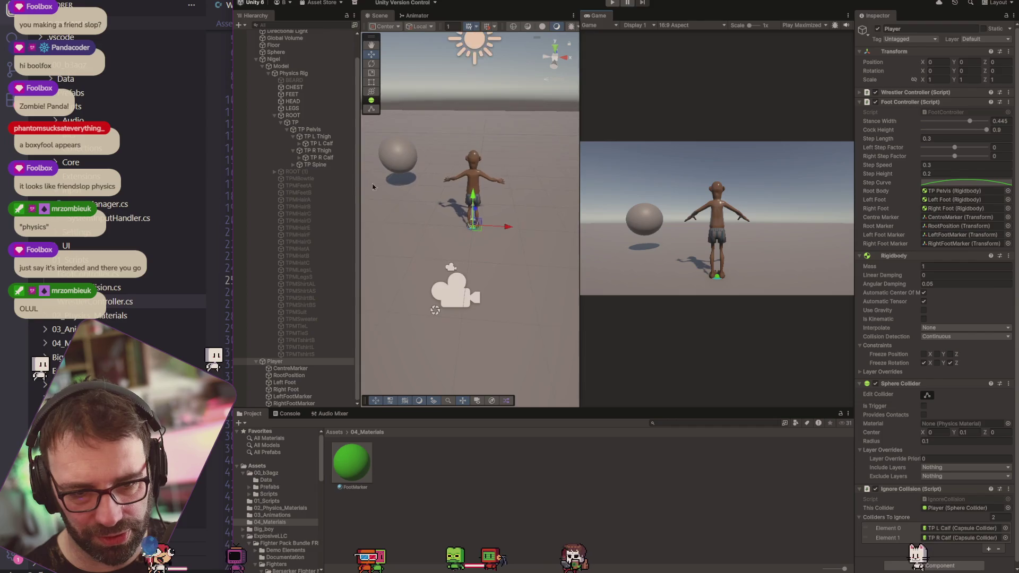
scroll(275, 95, up, 2)
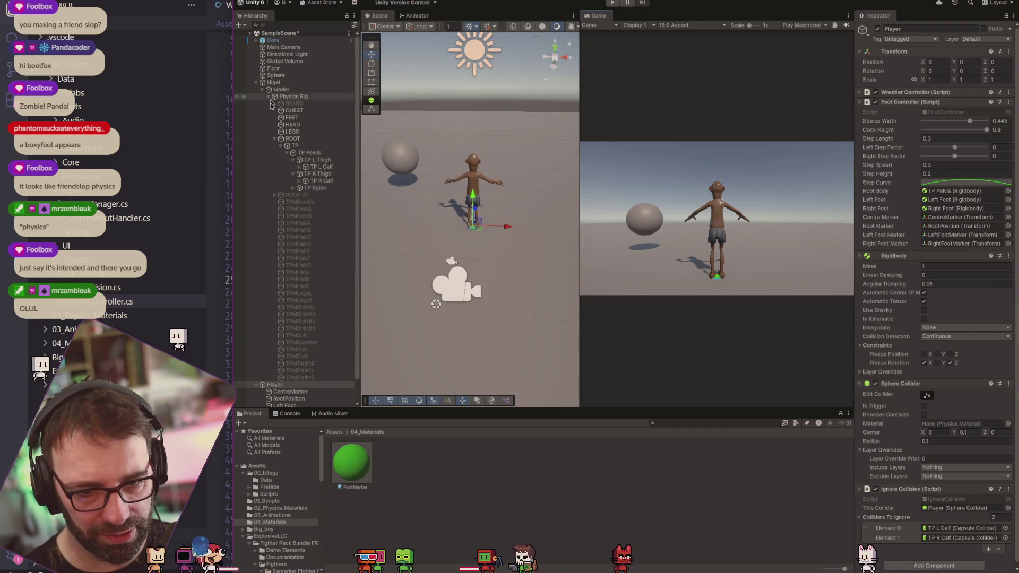
click(257, 83)
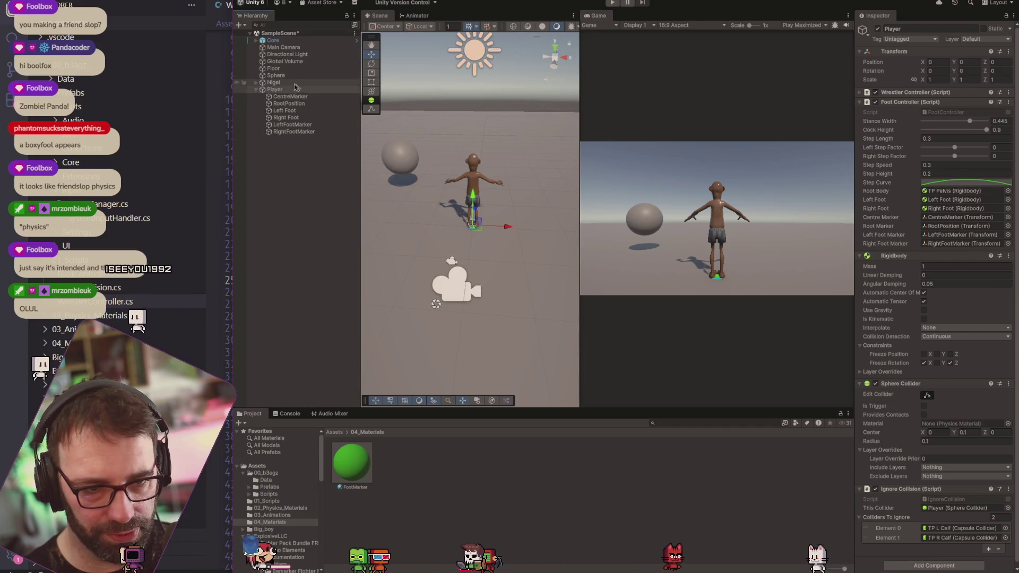
Collapse Player and create a new 3D Sphere from the Hierarchy context menu.
click(256, 90)
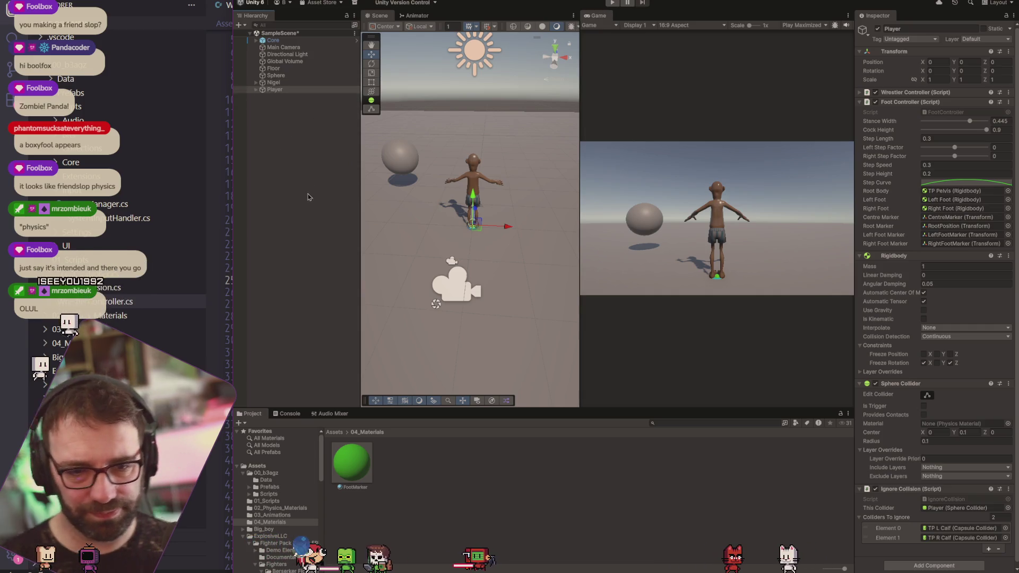
right_click(293, 156)
mouse_move(334, 323)
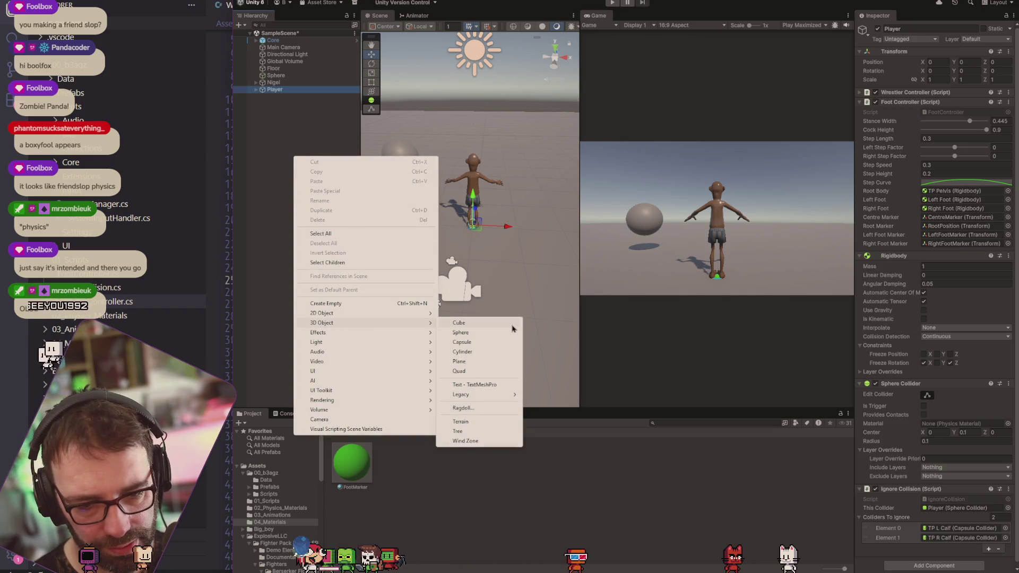
click(460, 334)
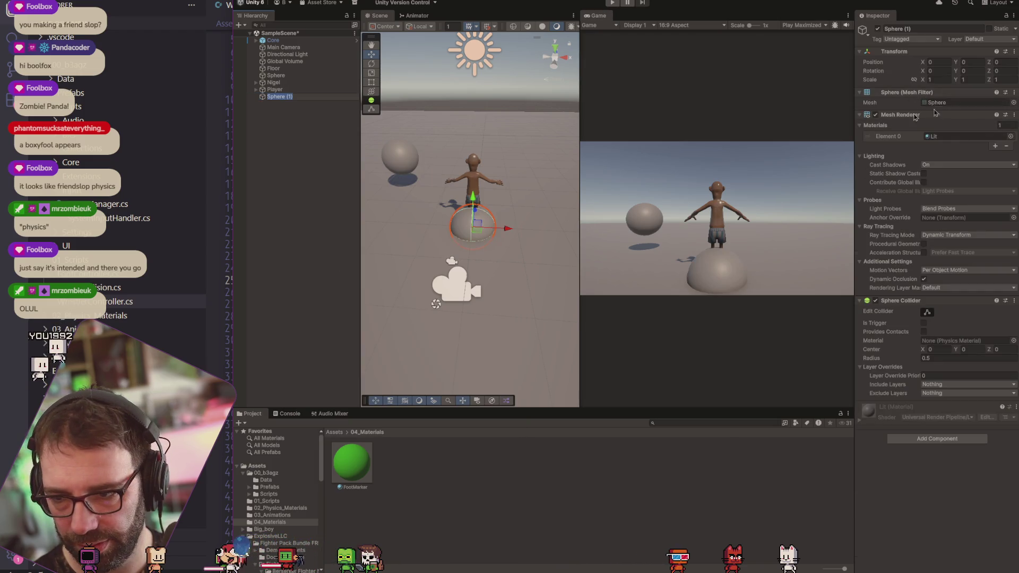
Duplicate FootMarker as a red material named Dummy and apply it to Sphere (1).
click(351, 479)
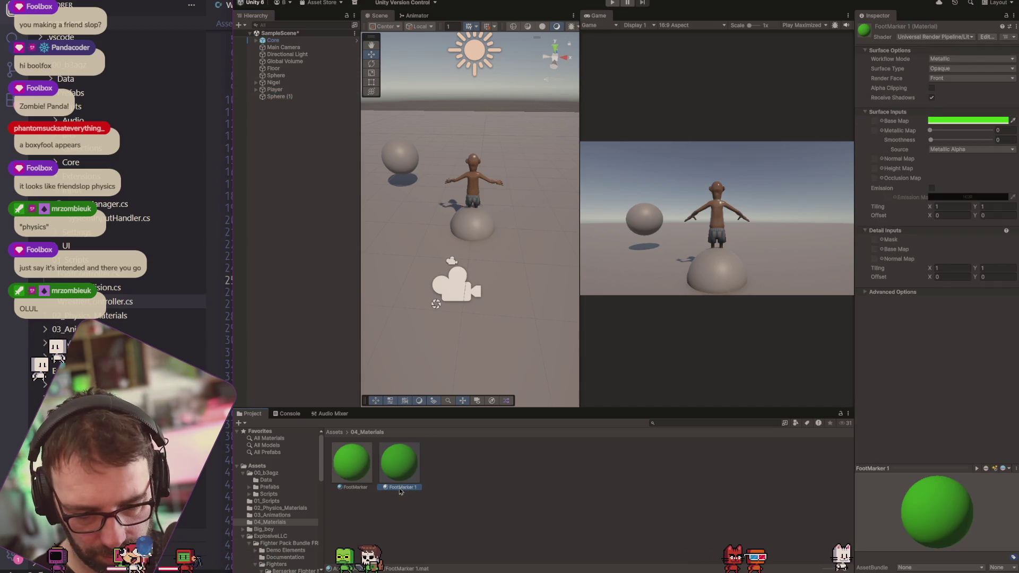
text(Dummy)
key(Return)
click(955, 121)
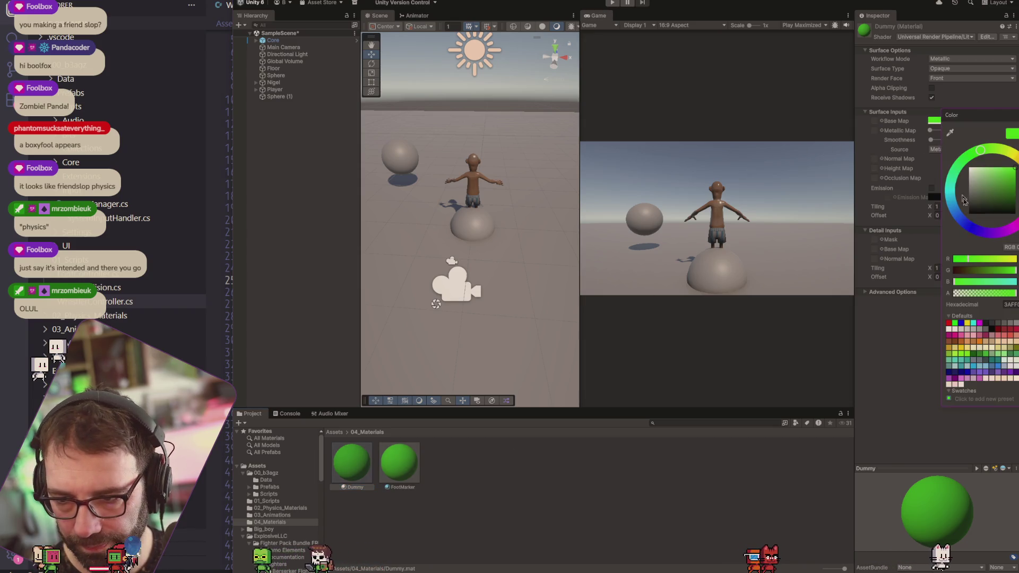
drag(980, 150, 1017, 196)
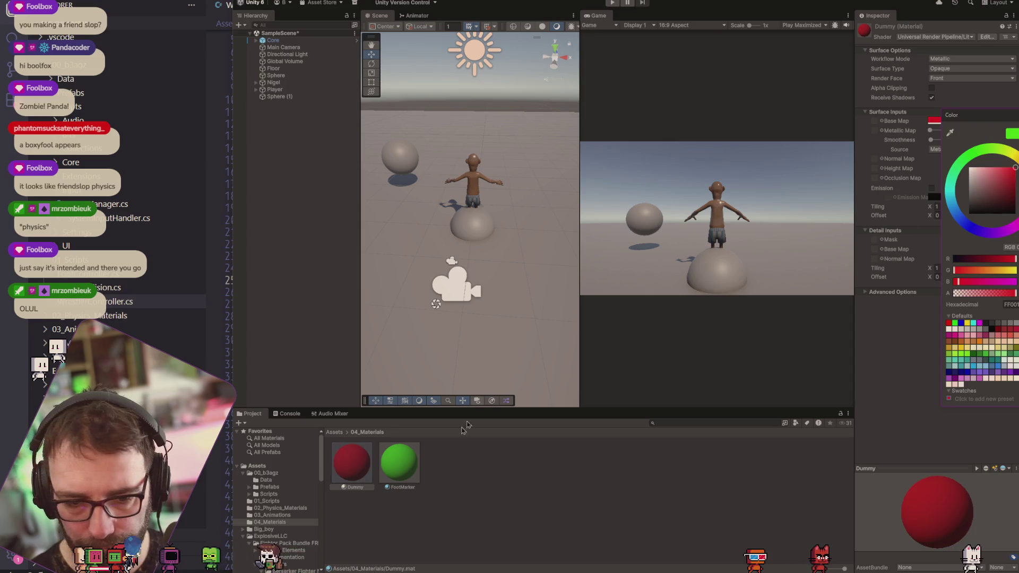
mouse_move(348, 463)
mouse_down()
mouse_move(452, 319)
mouse_move(483, 236)
mouse_up()
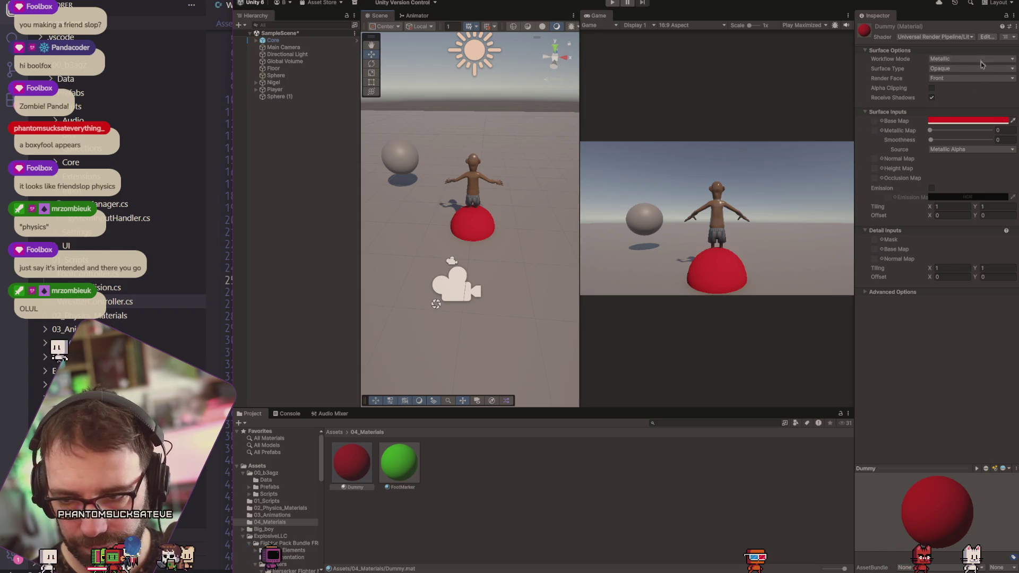
click(276, 98)
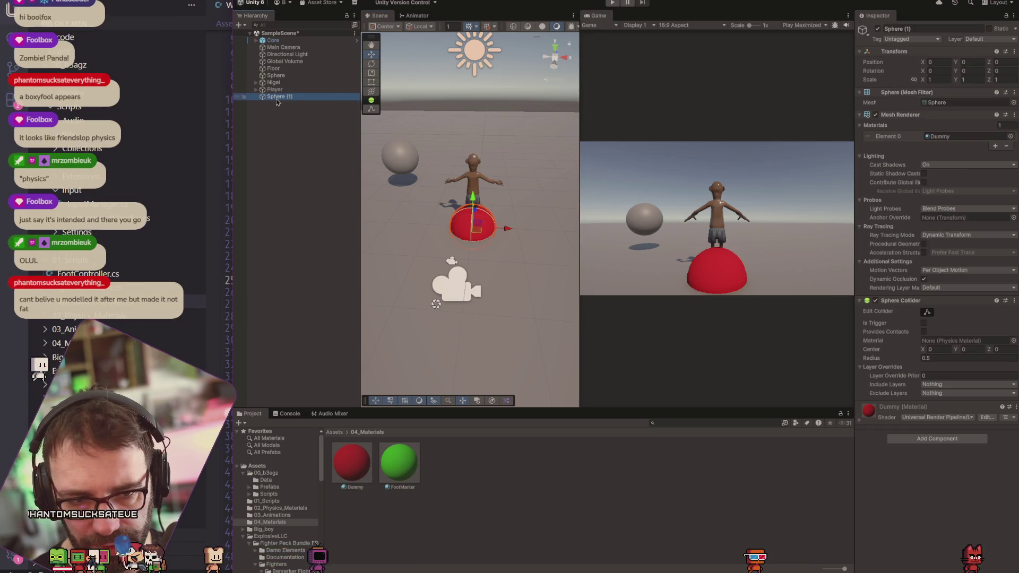
Set the red Dummy sphere's scale to 0.5 on all axes and remove its Sphere Collider.
click(360, 99)
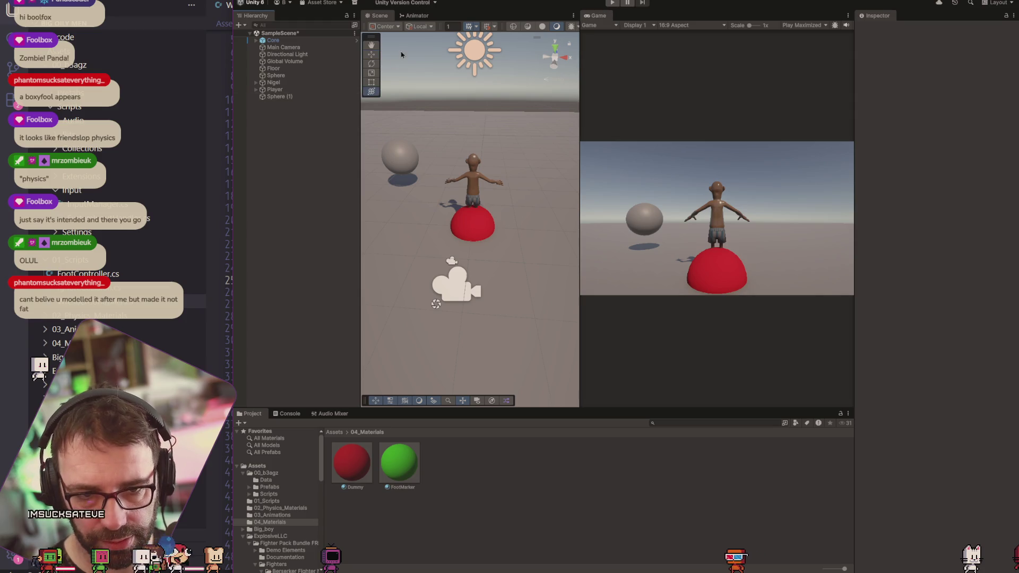
click(281, 98)
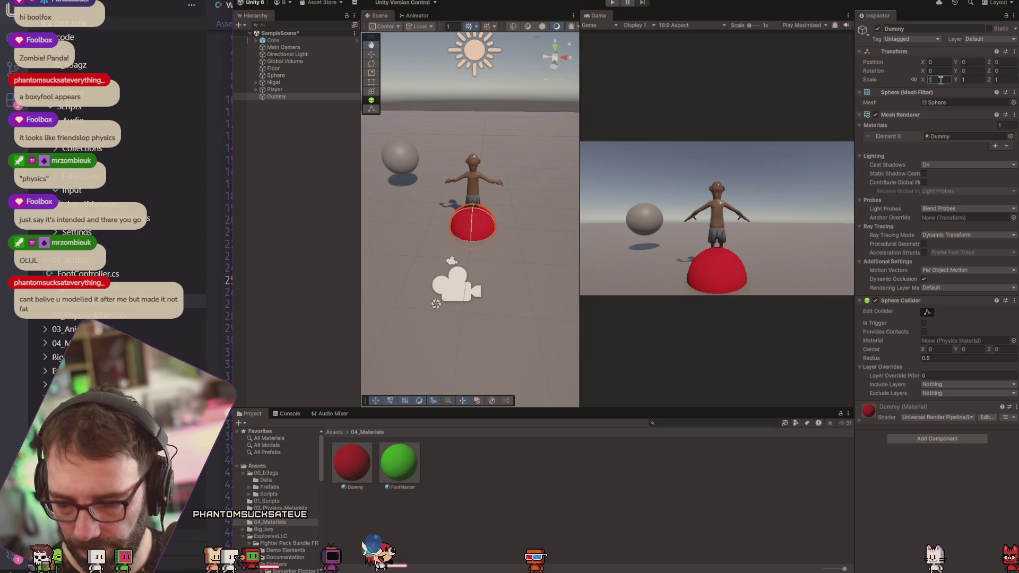
key(BackSpace)
text(0.5)
key(Tab)
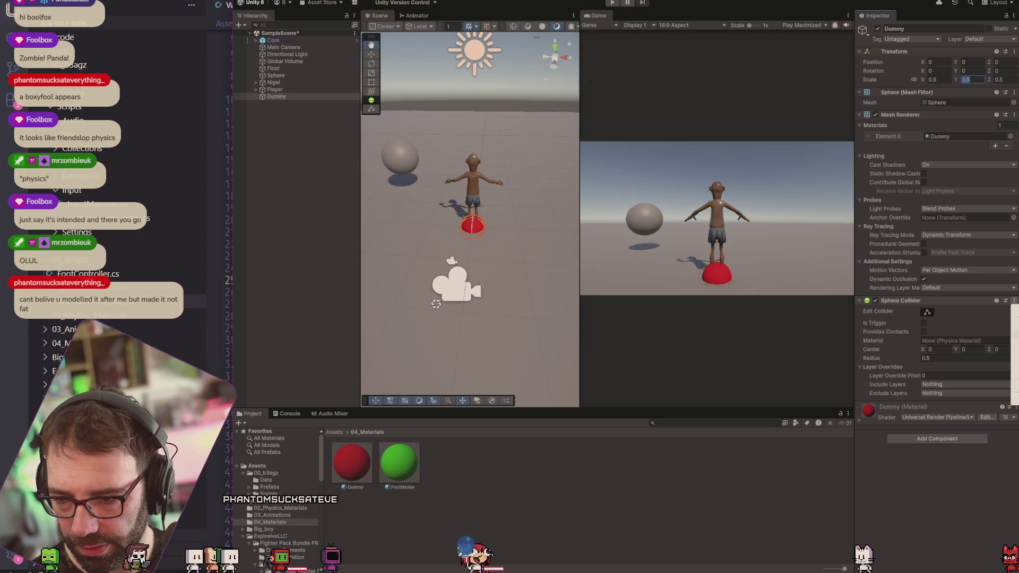
click(1015, 323)
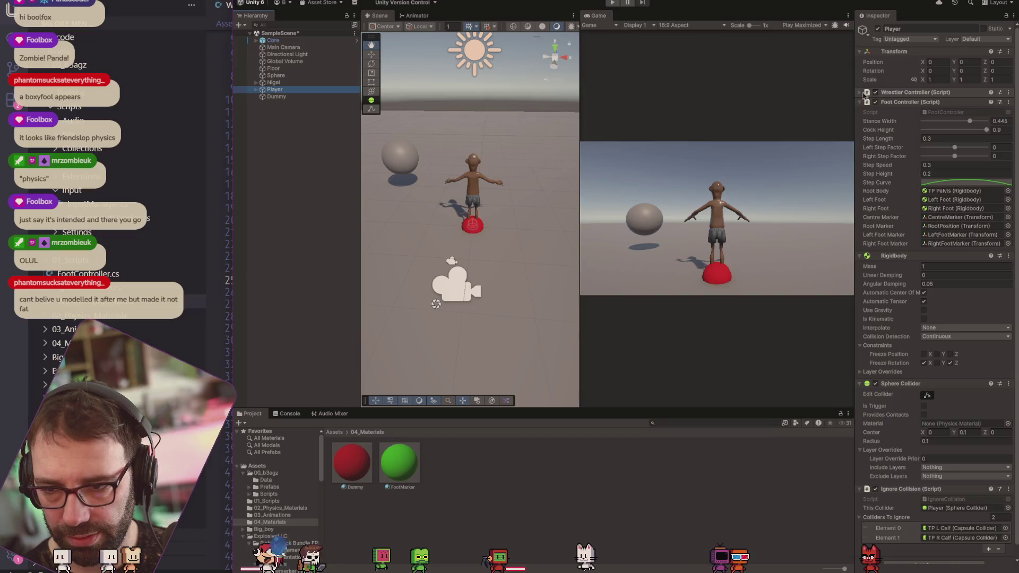
key(alt+Tab)
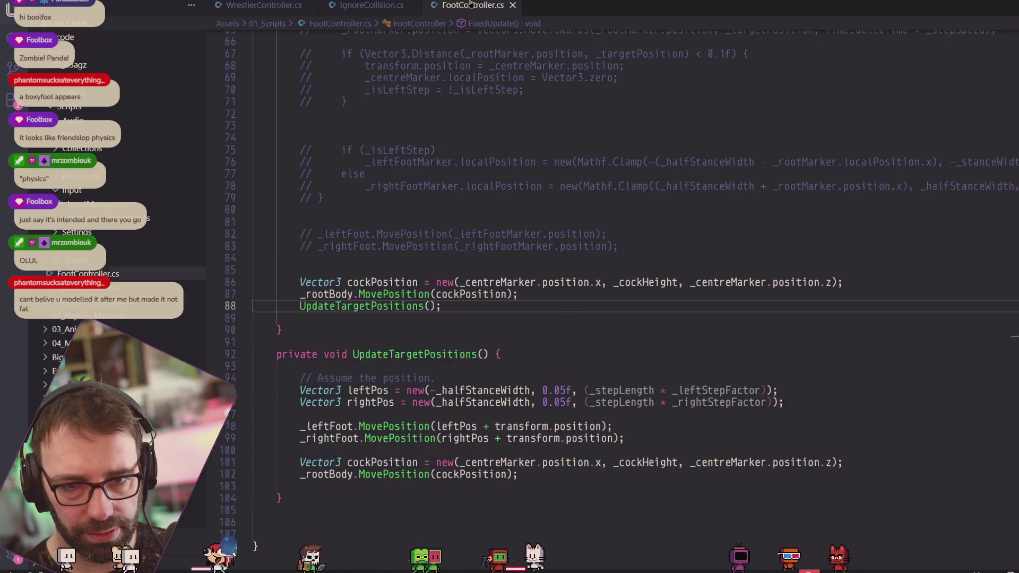
Copy the '[SerializeField] private' prefix from line 11 of WrestlerController.cs.
scroll(548, 171, up, 2)
scroll(532, 198, down, 6)
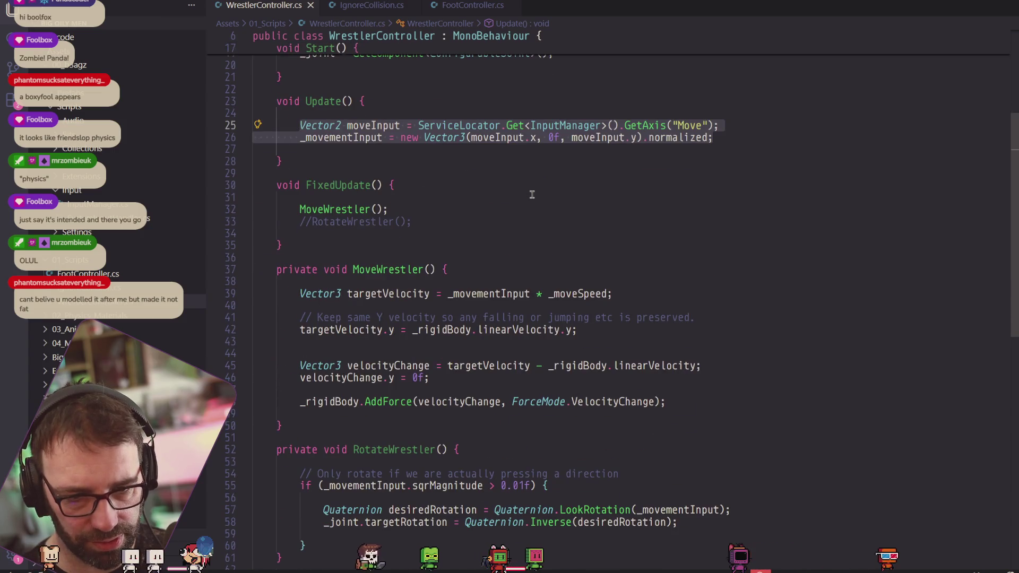
scroll(520, 184, up, 3)
click(469, 179)
scroll(586, 158, up, 3)
click(514, 204)
key(Return)
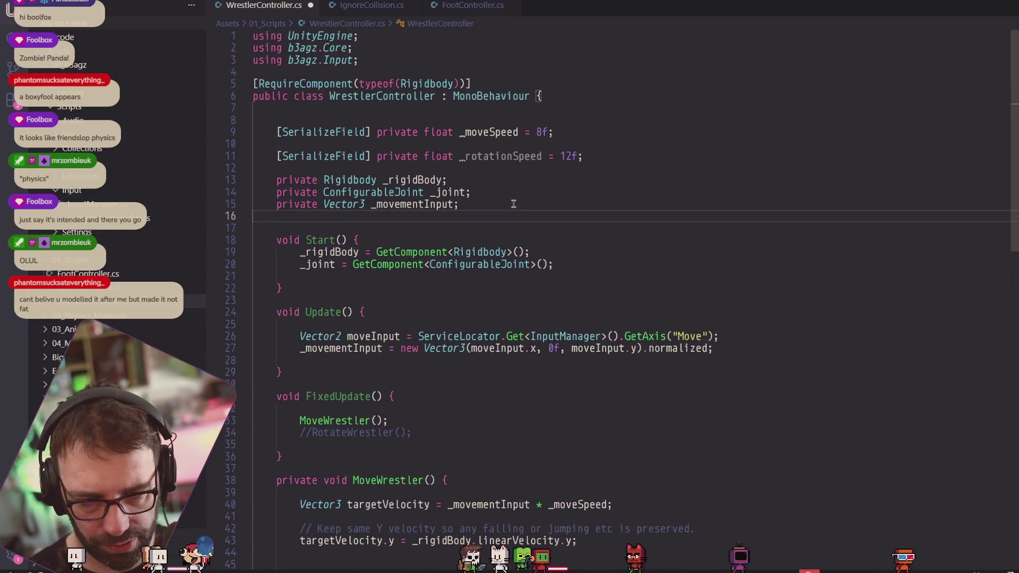
key(BackSpace)
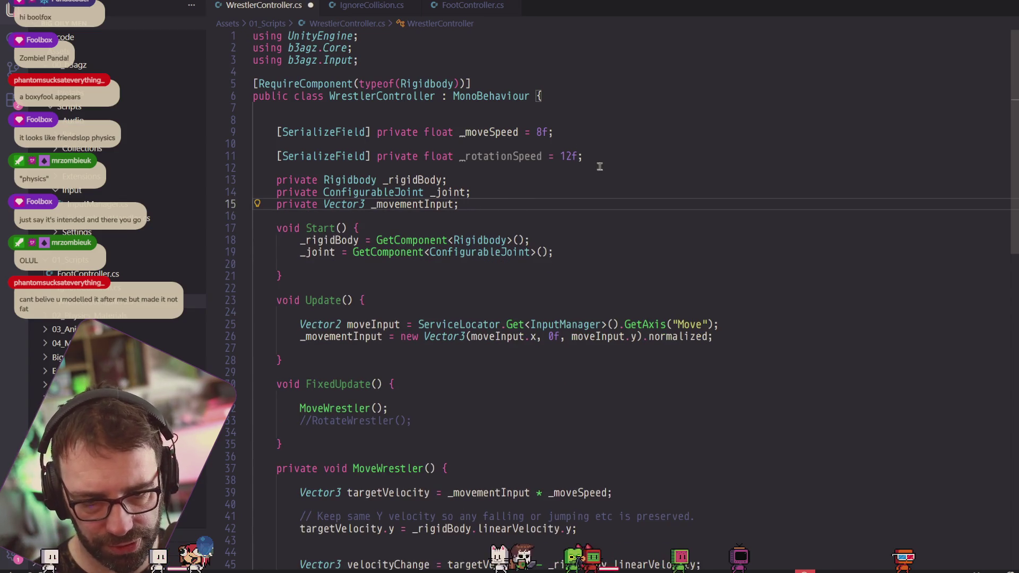
drag(425, 158, 281, 159)
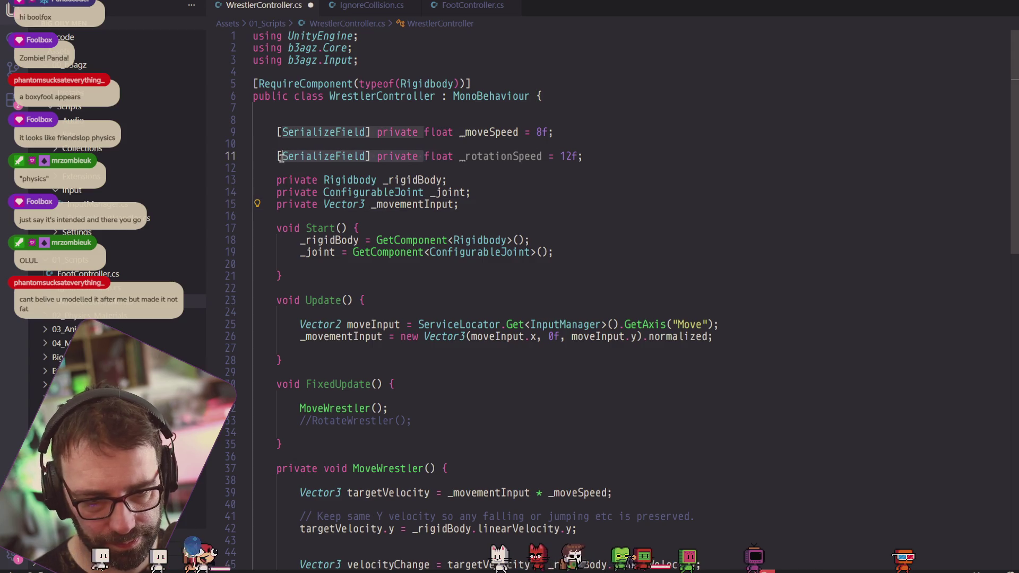
key(ctrl+c)
Add the serialized field 'Transform _theDummy;' on a new line 13 and return to Unity.
click(611, 156)
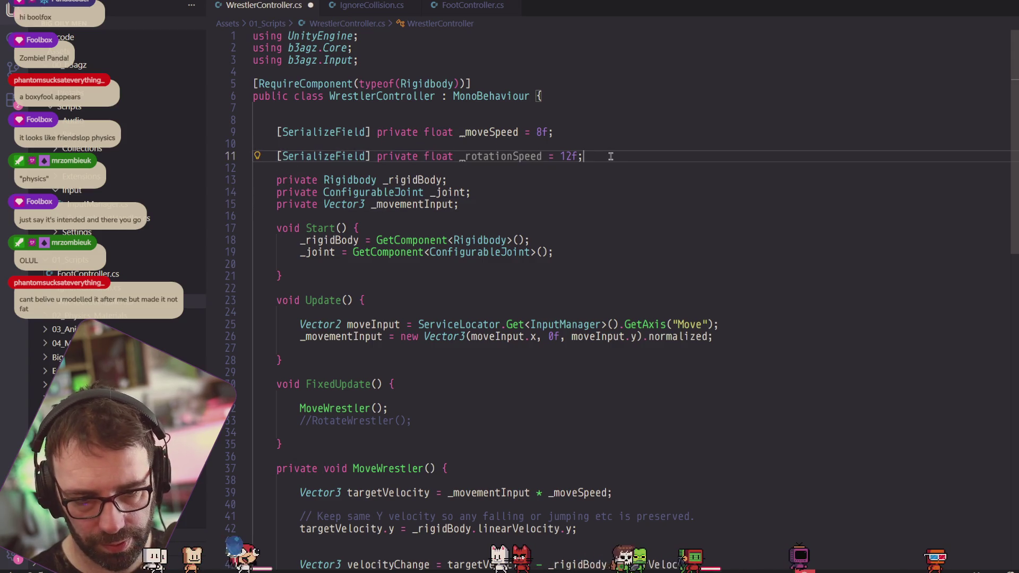
key(Return)
key(Return)
key(ctrl+v)
text(Trans)
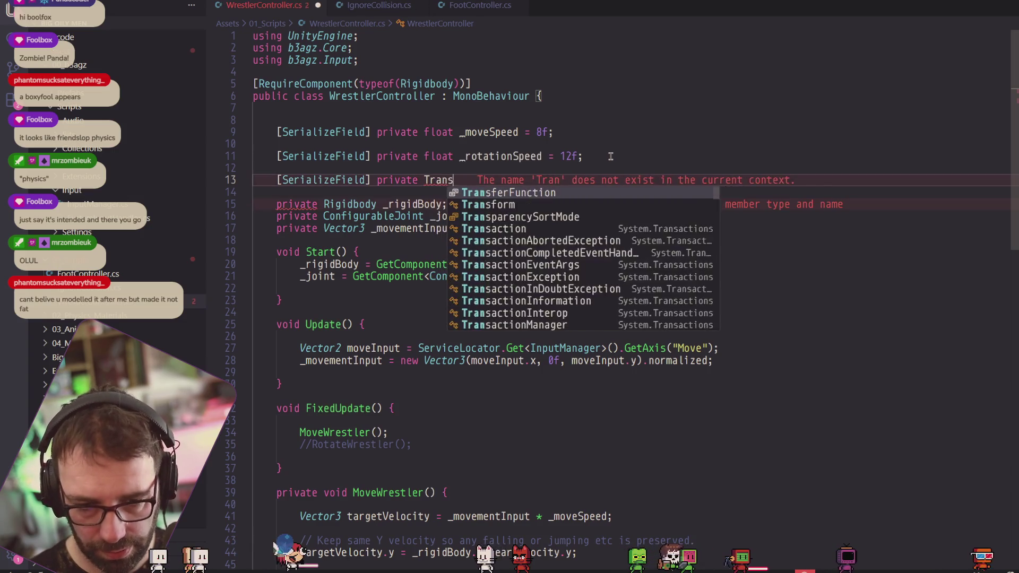
text(form Mrzom)
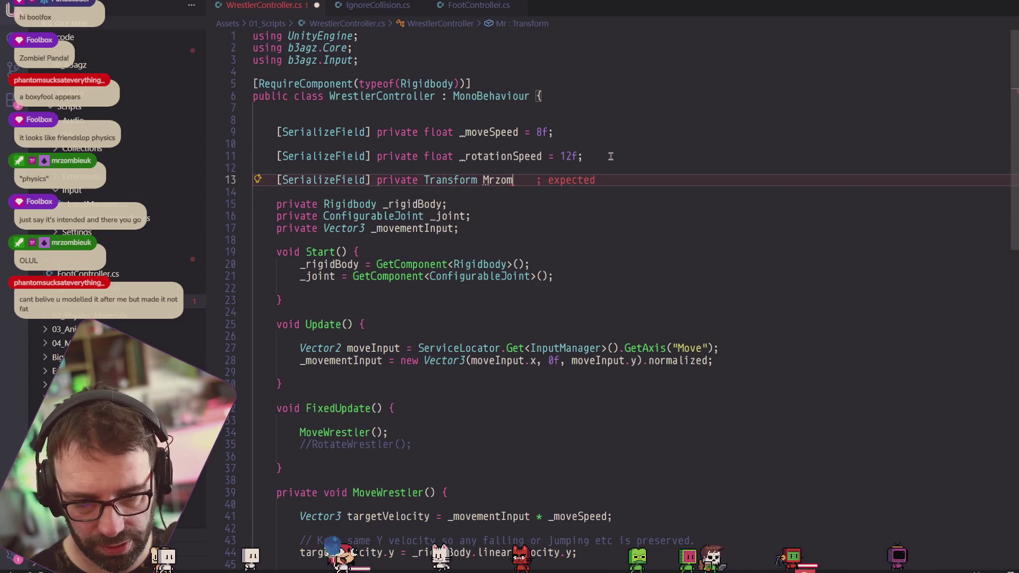
text(bieuk)
key(BackSpace)
key(BackSpace)
key(BackSpace)
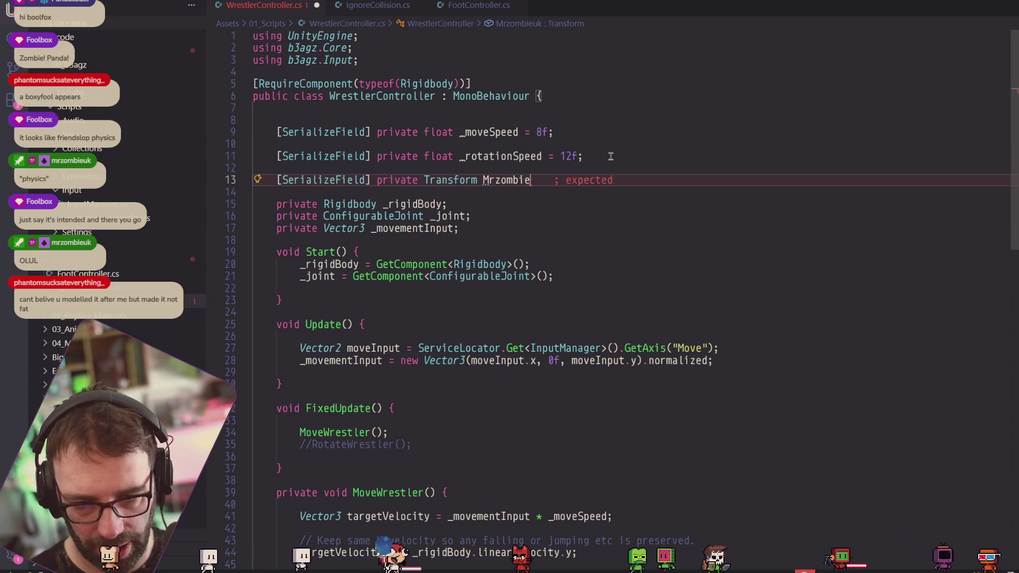
key(BackSpace)
text(_thed)
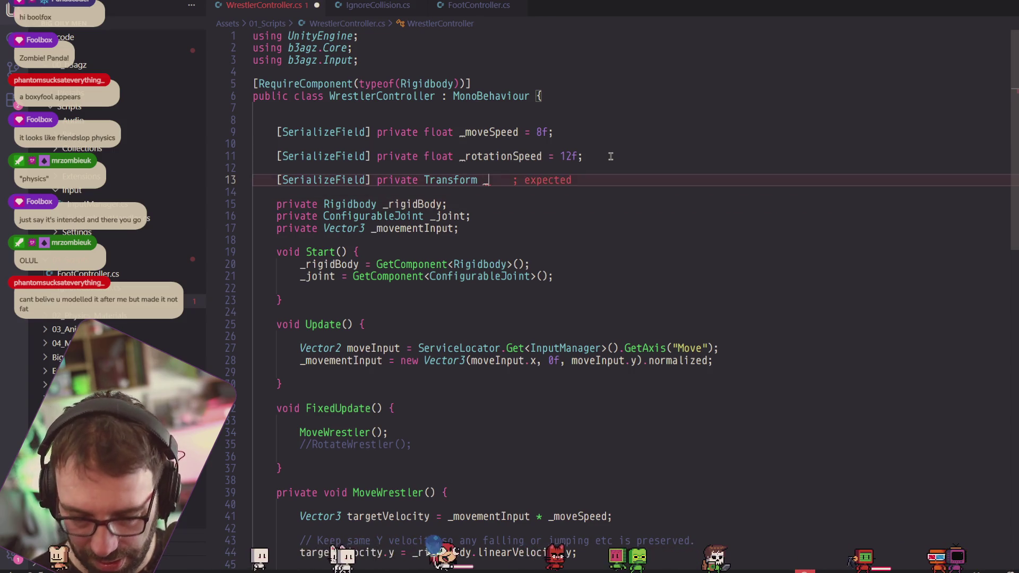
key(BackSpace)
text(Dummy =)
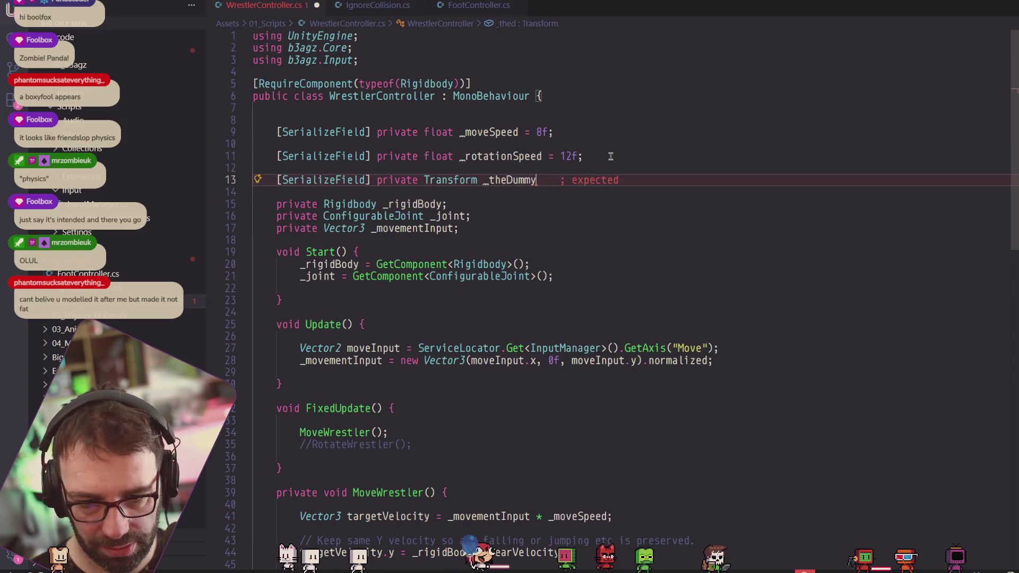
key(BackSpace)
key(BackSpace)
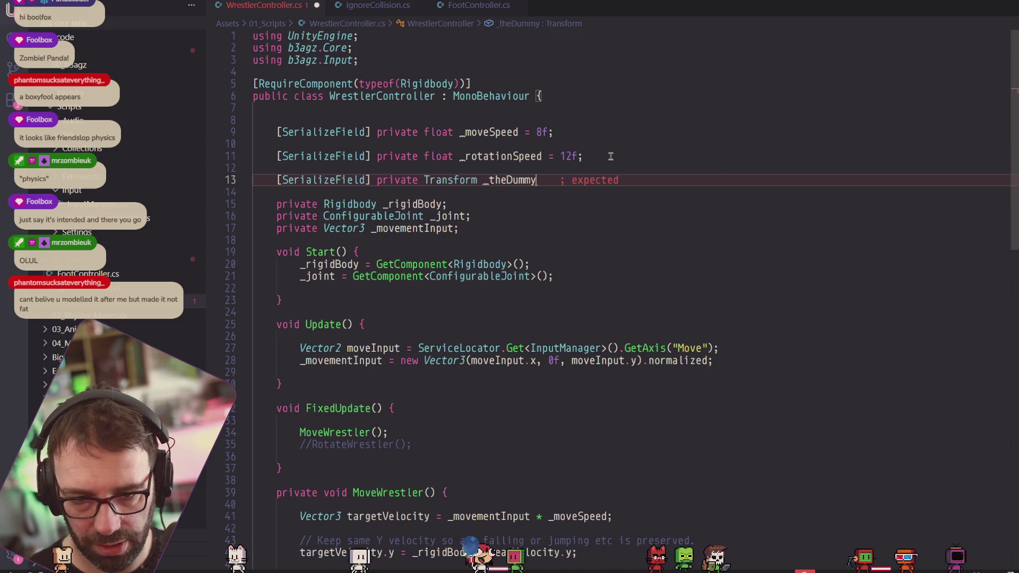
text(;)
key(alt+Tab)
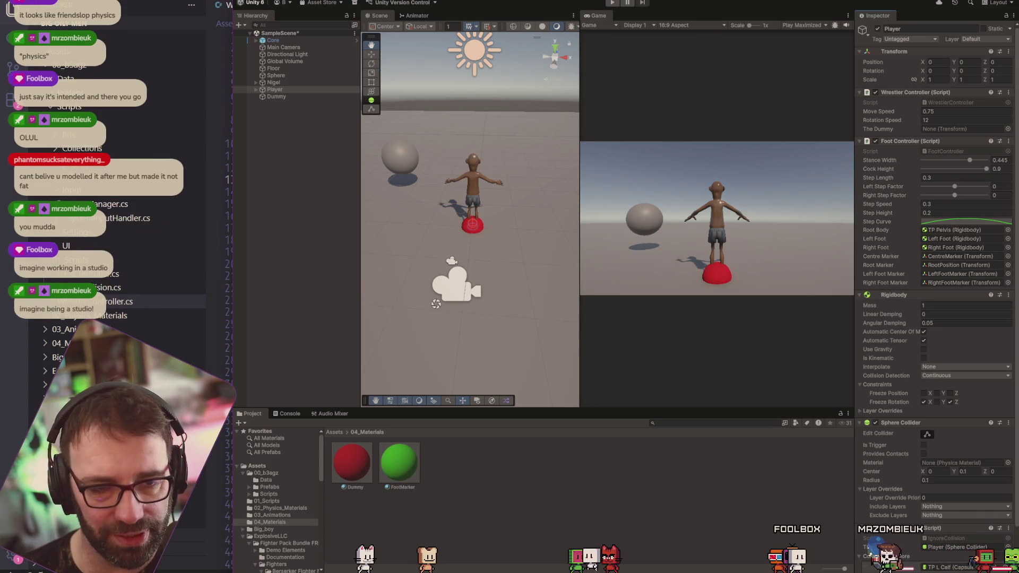
Save the Unity project, widen the editor window to the left, and save the scene.
click(248, 1)
click(266, 86)
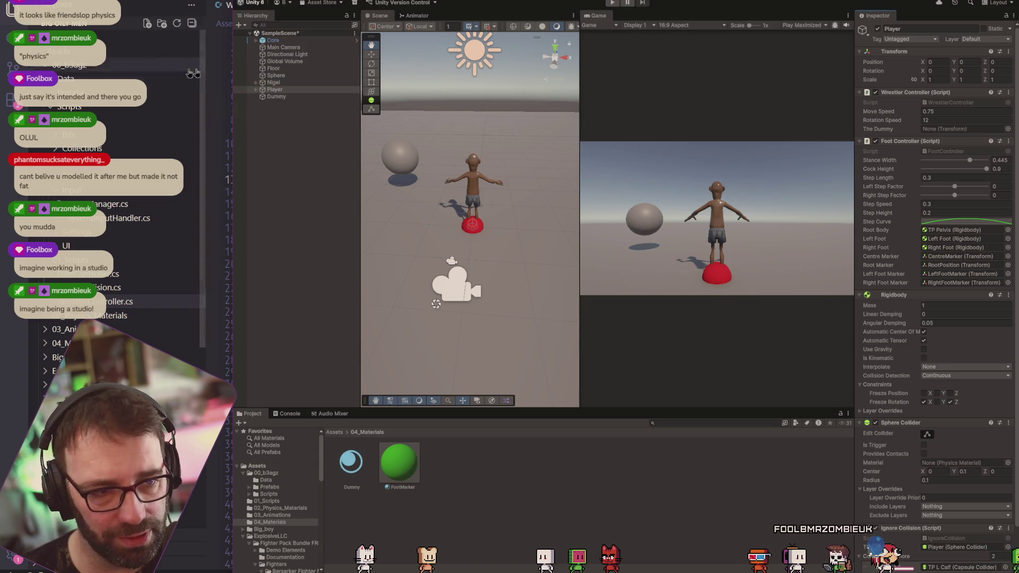
drag(230, 65, 137, 65)
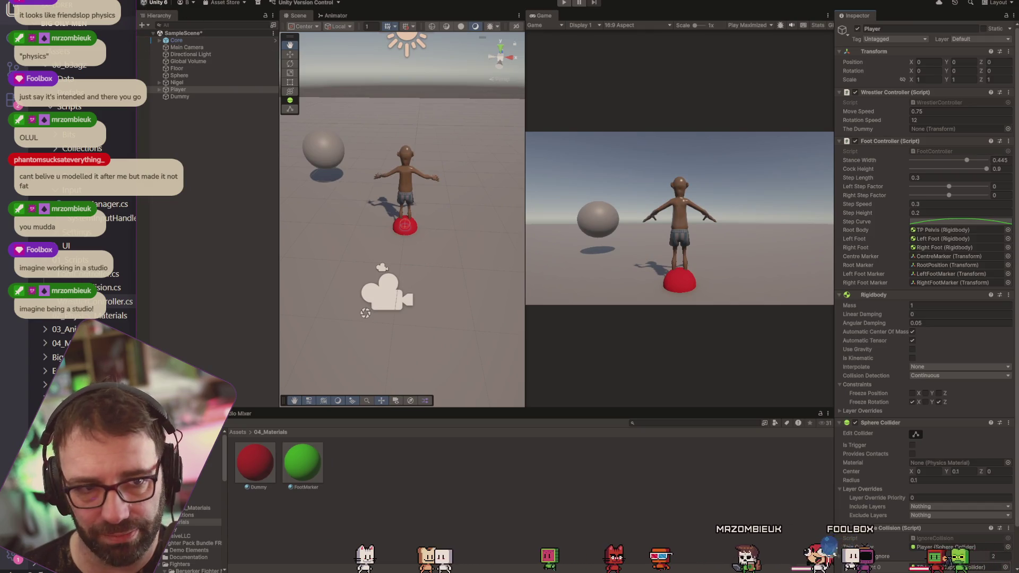
click(143, 3)
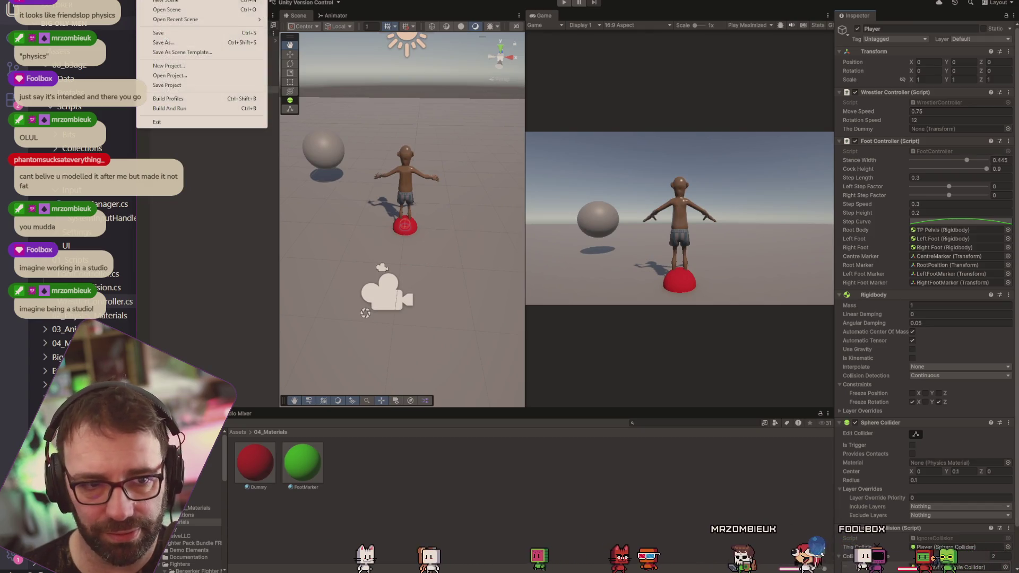
click(167, 34)
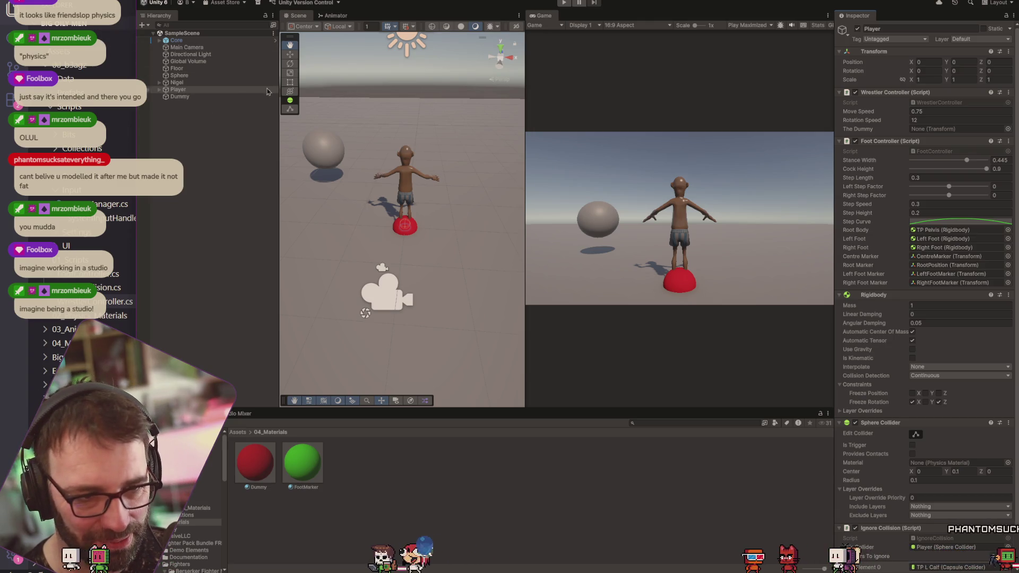
Move Player and Nigel toward the camera, then frame the Main Camera and pull it back.
ctrl+click(244, 82)
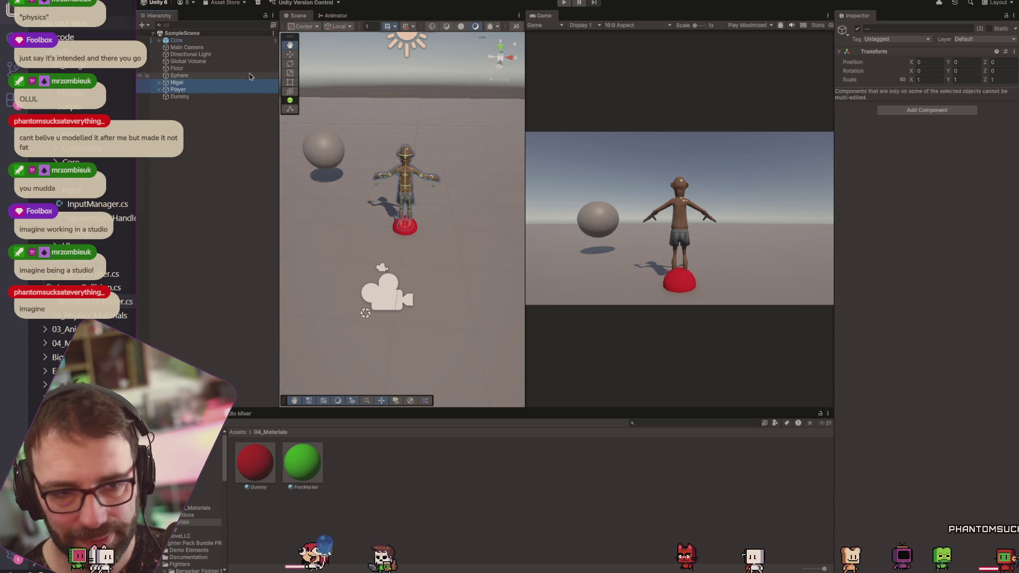
drag(409, 180, 389, 243)
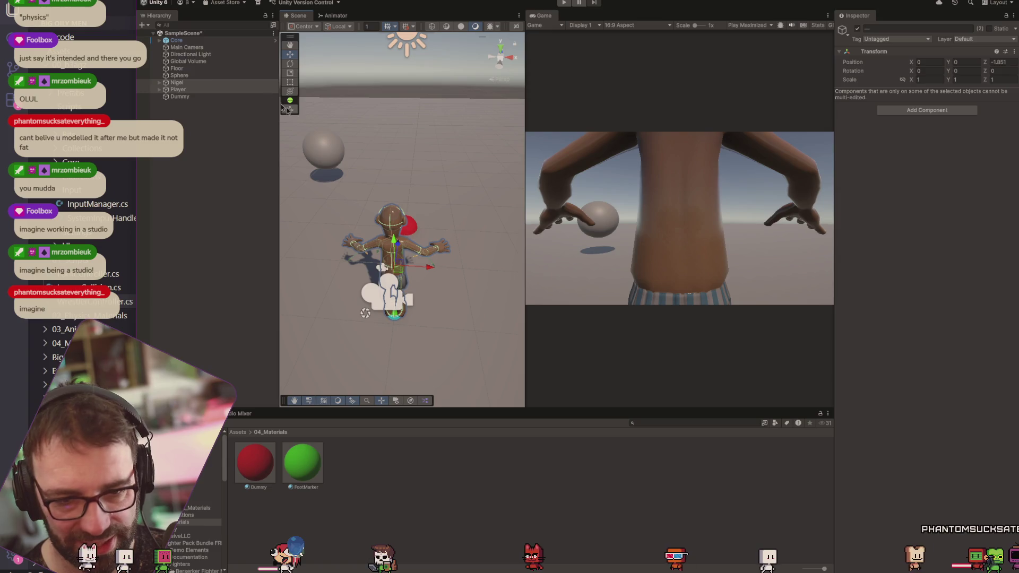
click(191, 47)
key(f)
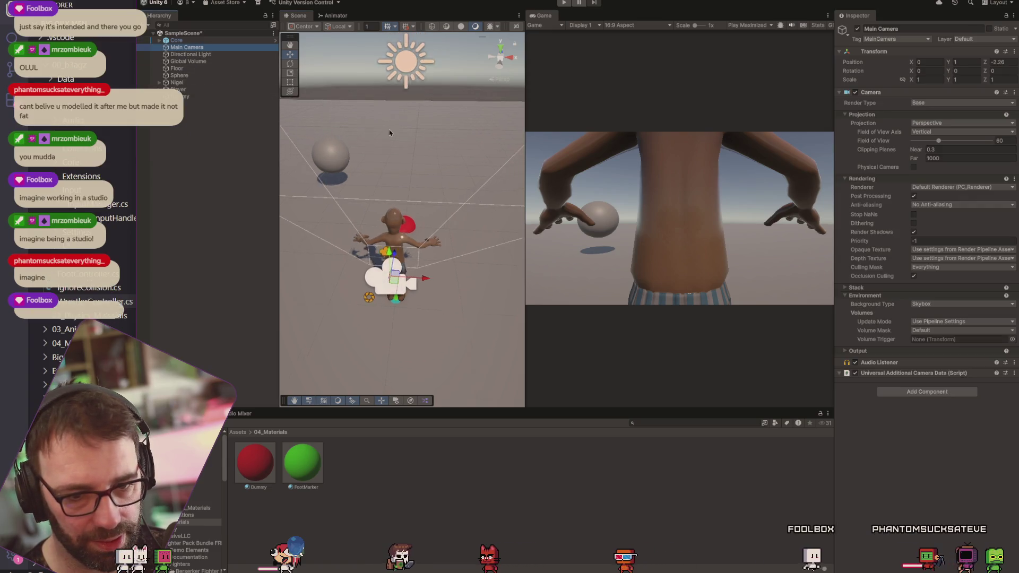
mouse_move(401, 233)
mouse_down()
mouse_move(382, 337)
mouse_move(370, 252)
mouse_move(360, 260)
mouse_move(363, 292)
mouse_up()
Tilt the Main Camera down, raise it above the character, and start play mode.
click(289, 63)
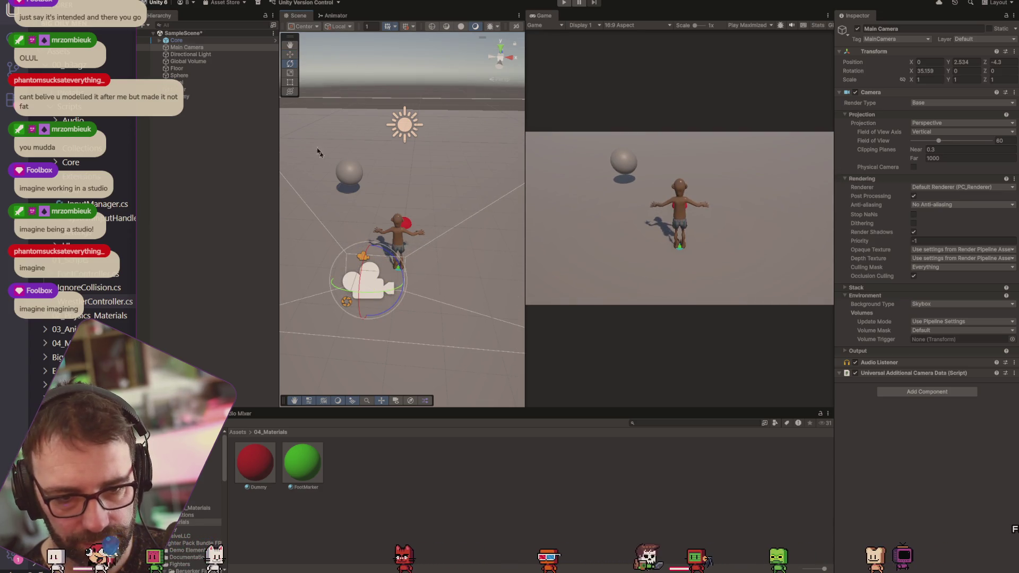
click(289, 55)
drag(371, 251, 375, 161)
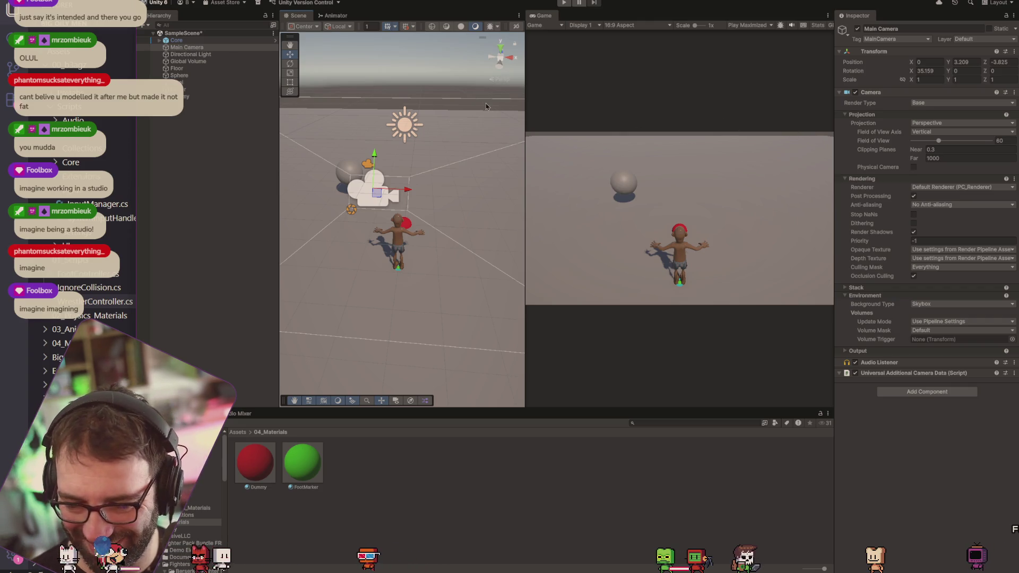
click(566, 2)
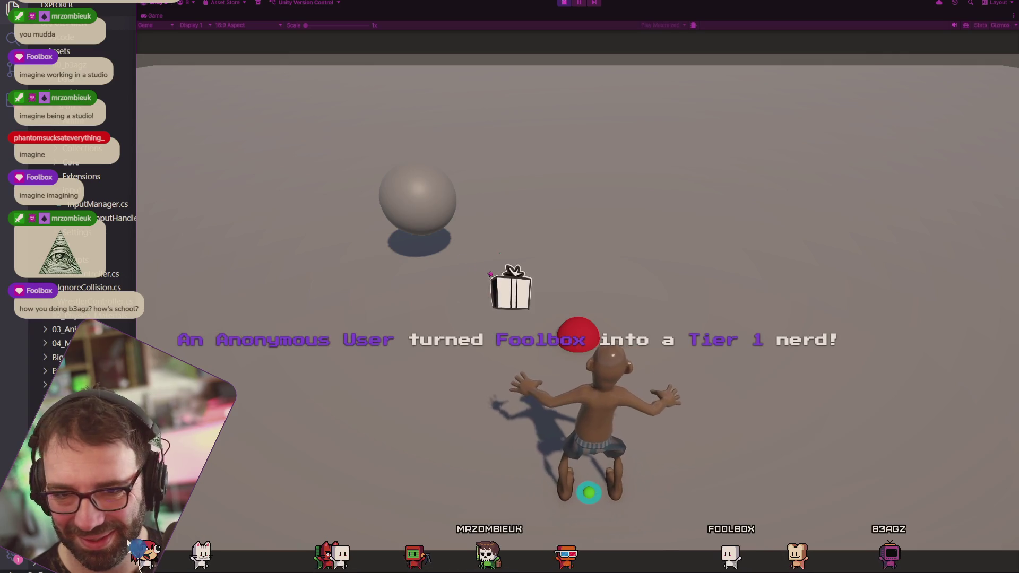
click(564, 3)
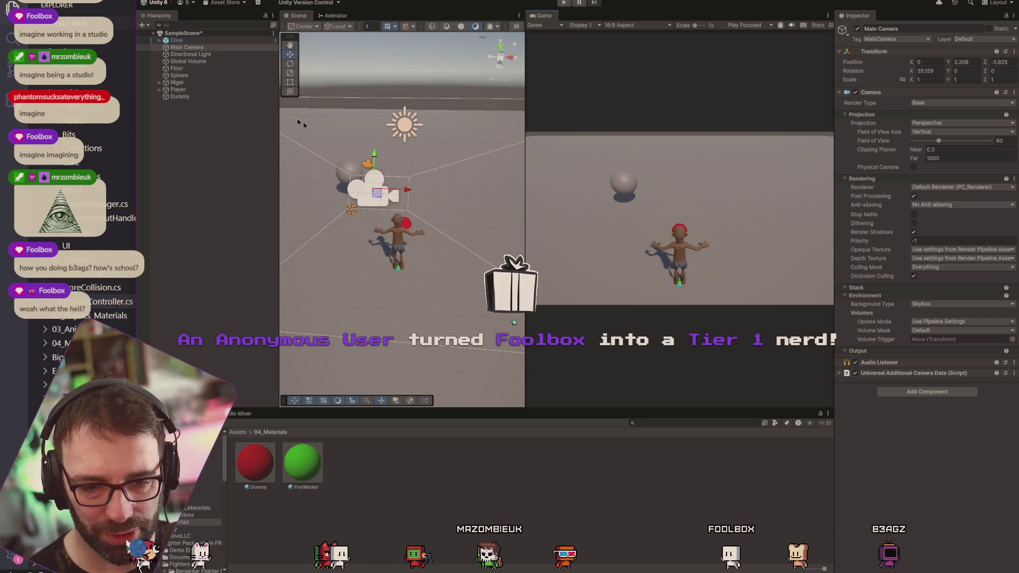
click(177, 83)
Expand Nigel, enter play mode with Ctrl+P, and select the CHEST part of the Physics Rig.
key(Right)
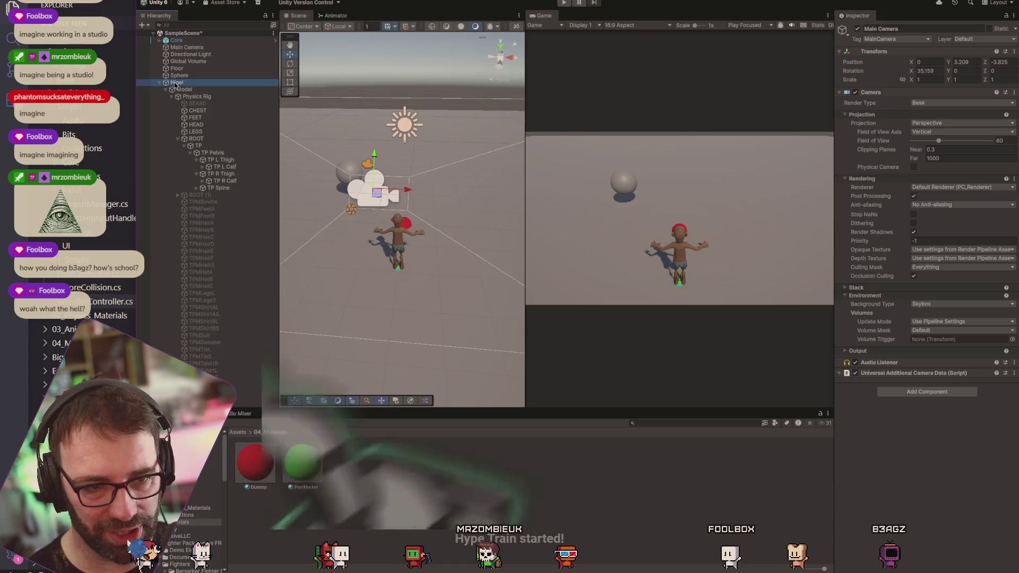
key(ctrl+p)
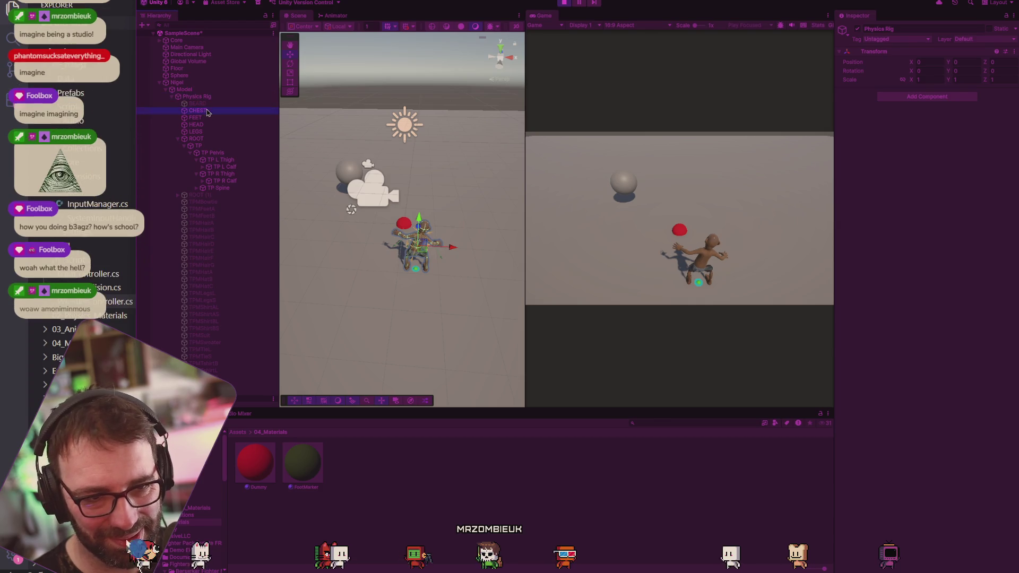
click(205, 111)
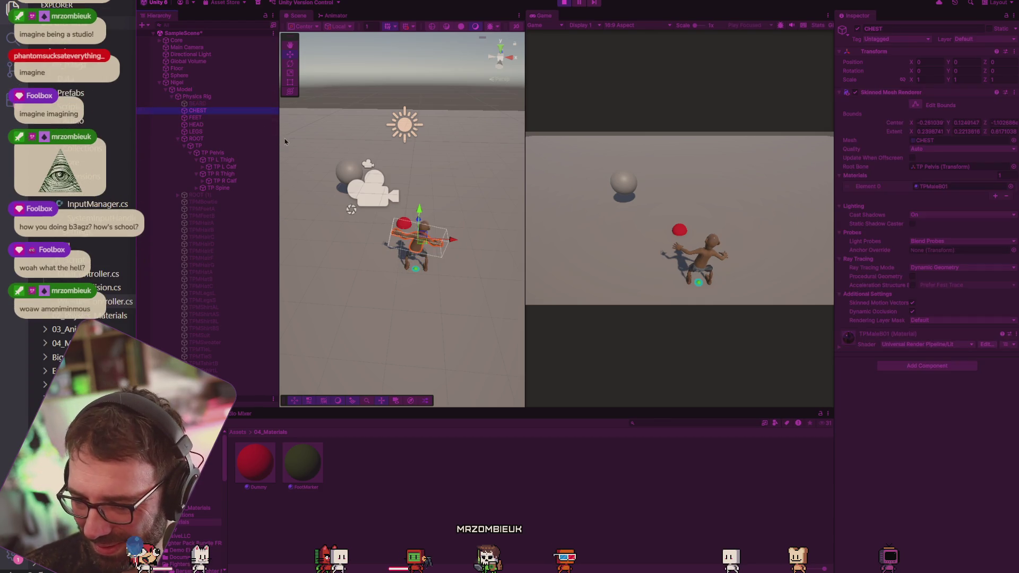
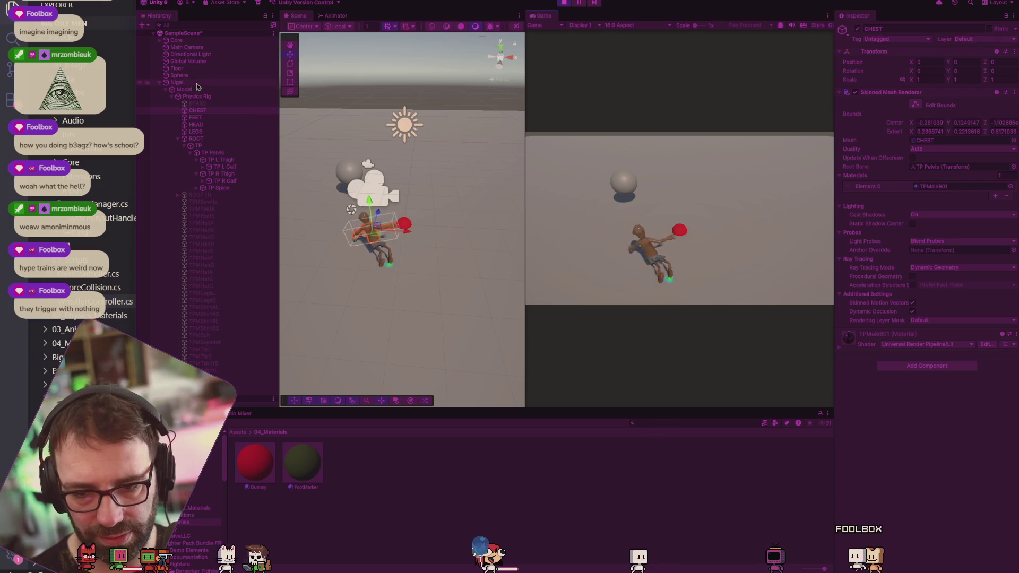
Stop play mode and assign the Dummy object to the Player's Wrestler Controller dummy target.
click(177, 83)
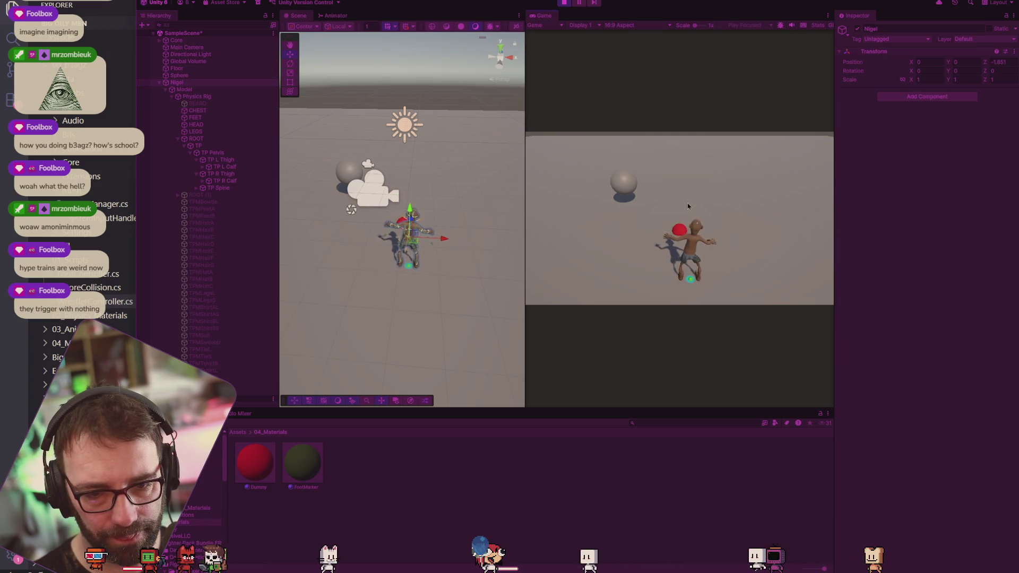
click(185, 89)
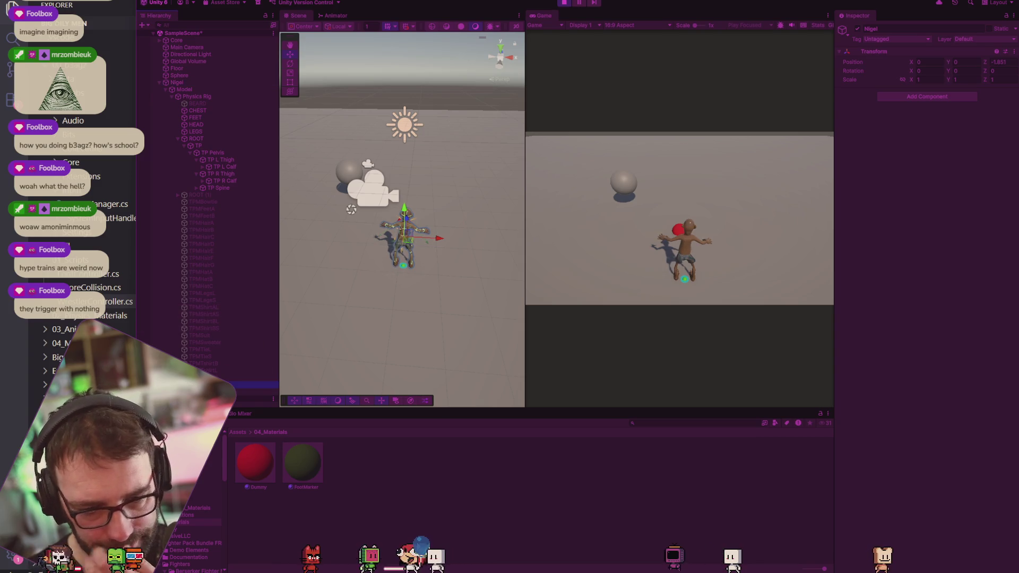
click(254, 386)
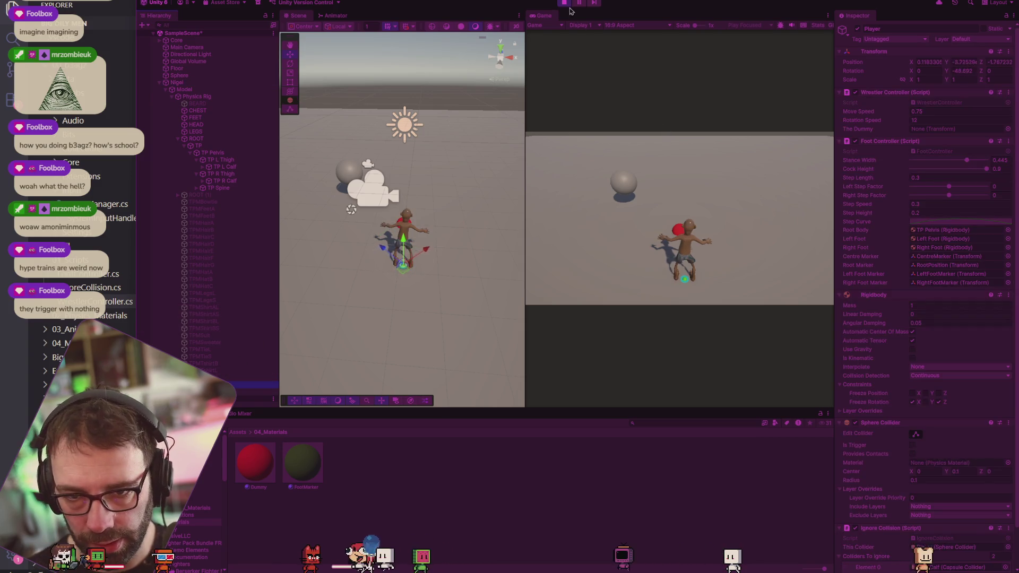
key(ctrl+p)
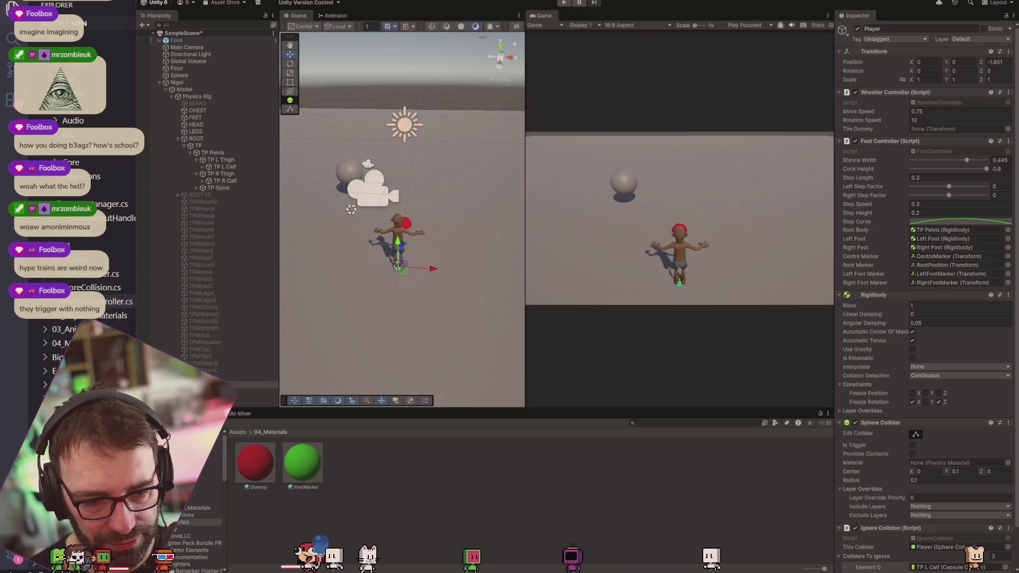
drag(954, 124, 951, 129)
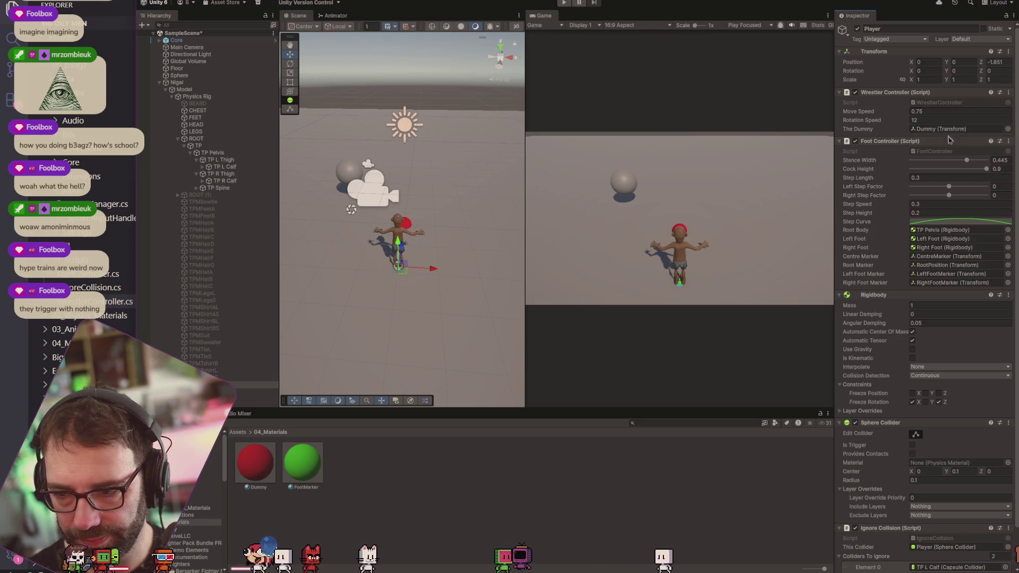
key(alt+Tab)
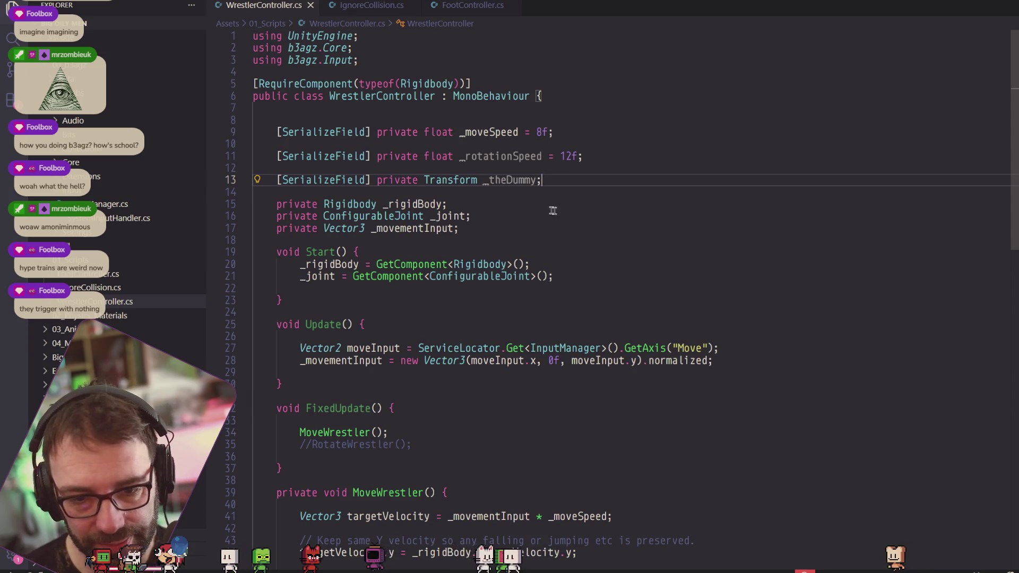
scroll(554, 212, down, 2)
mouse_move(520, 207)
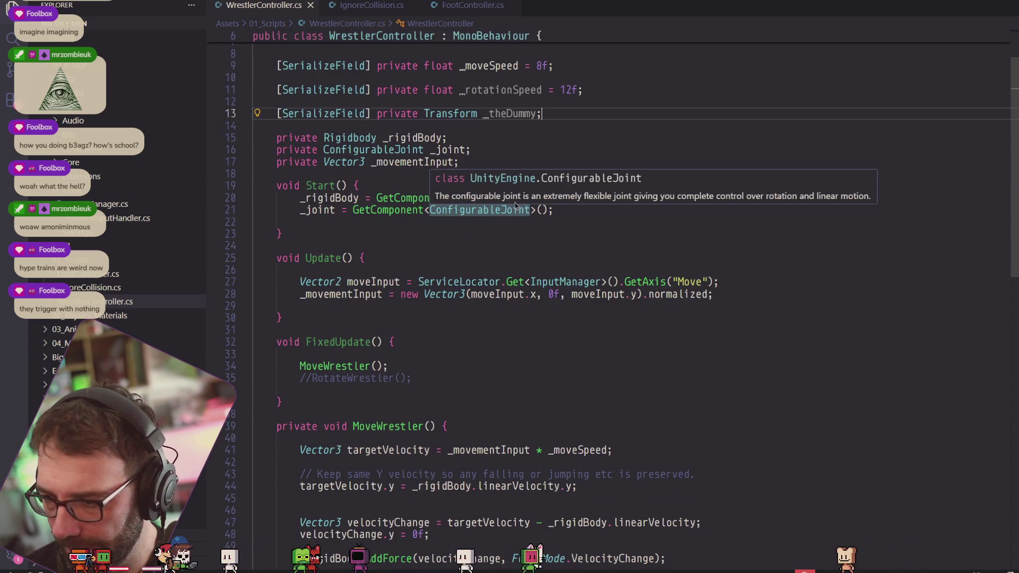
scroll(403, 211, down, 3)
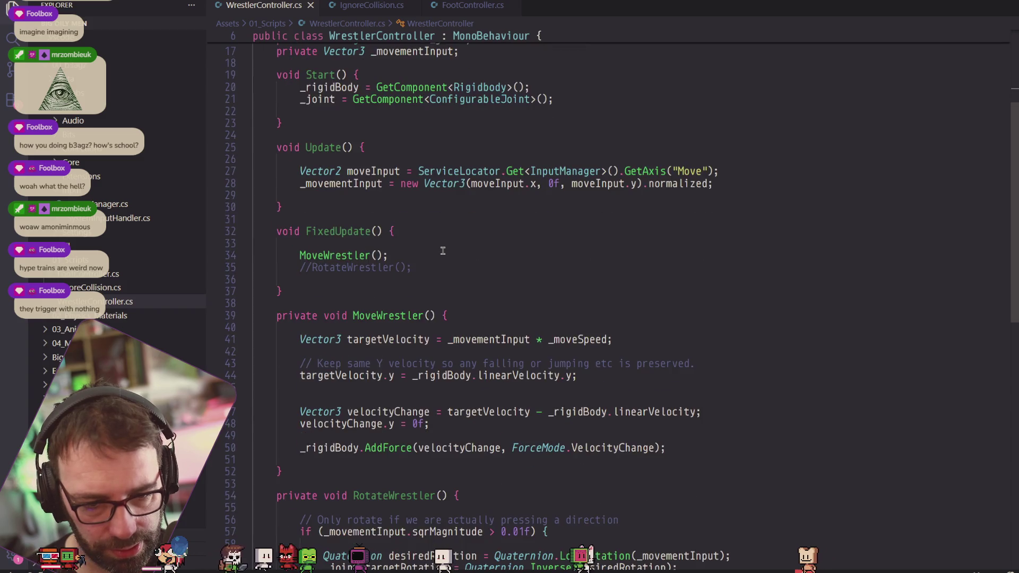
scroll(410, 248, down, 3)
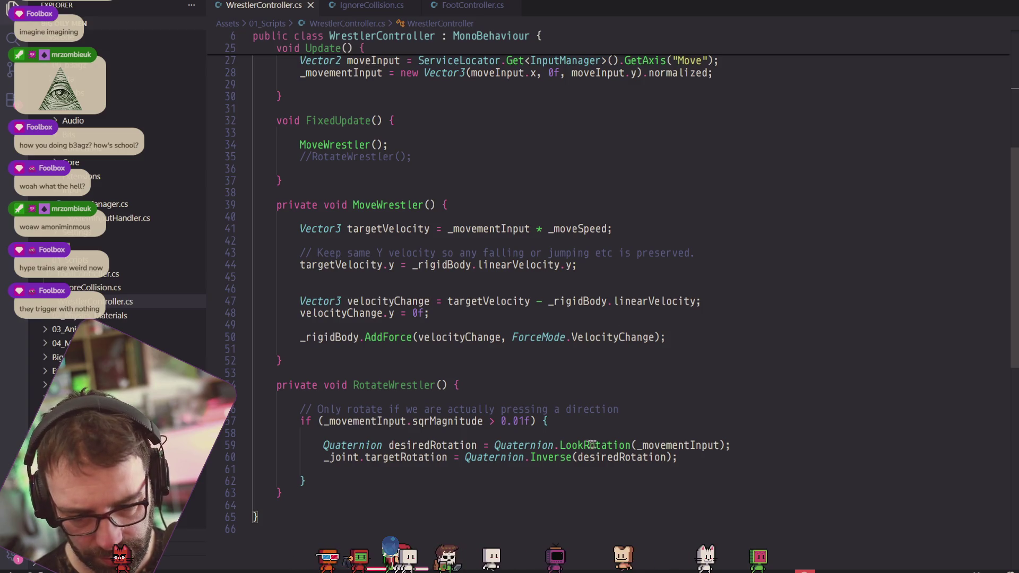
mouse_move(603, 448)
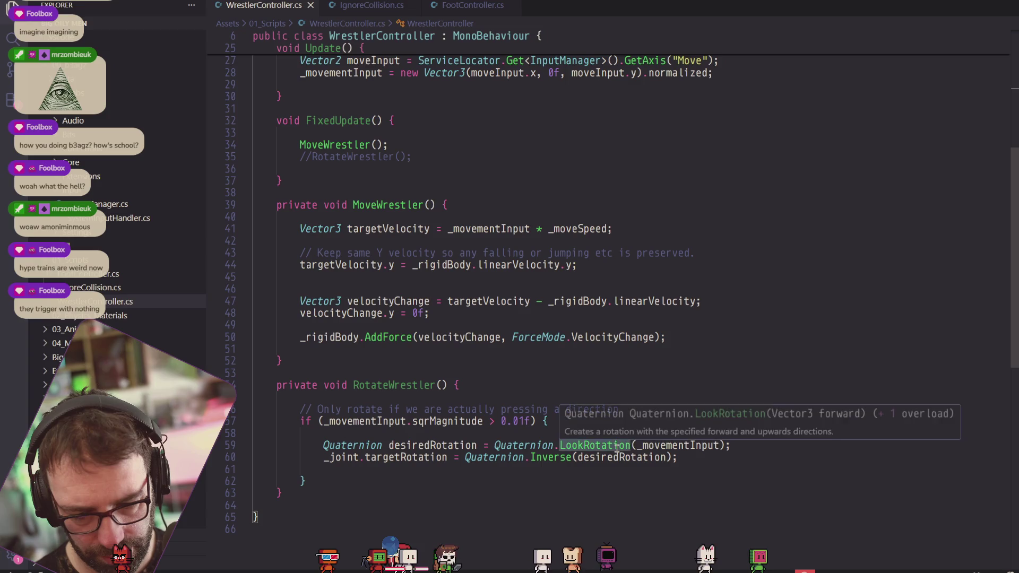
click(638, 446)
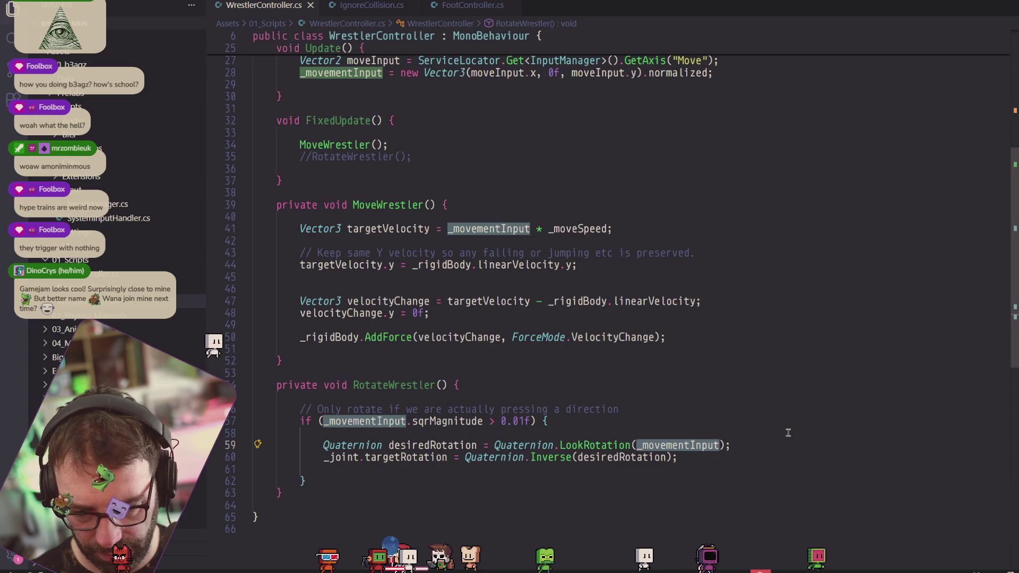
Change the LookRotation argument to _theDummy.position - transform.position.
key(ctrl+BackSpace)
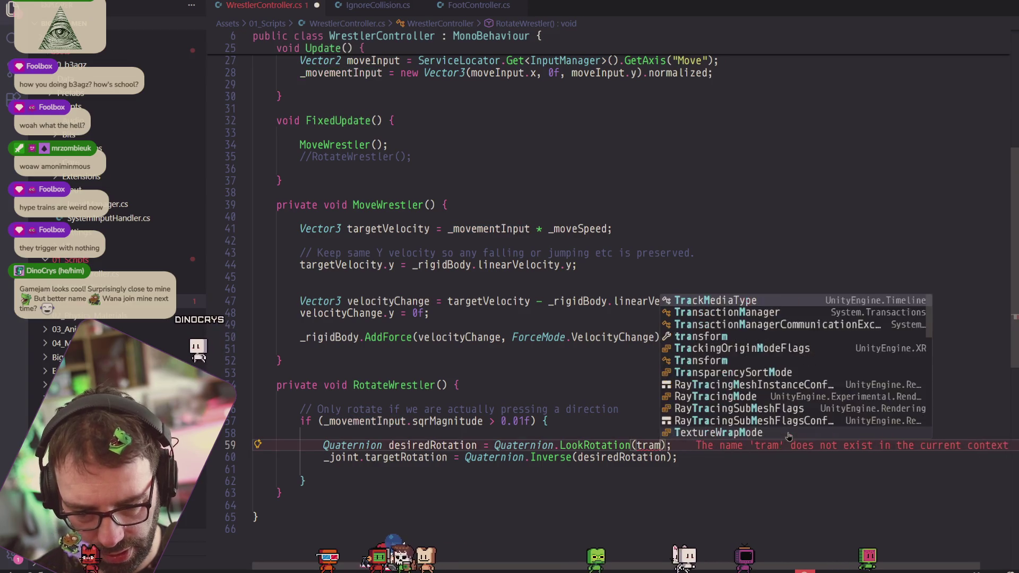
text(tr)
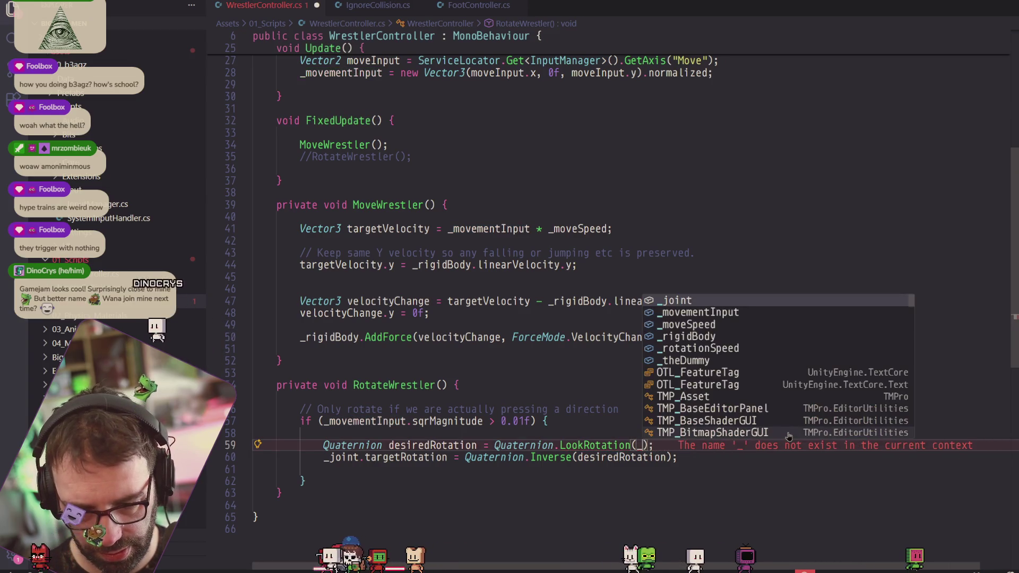
text(ansfor)
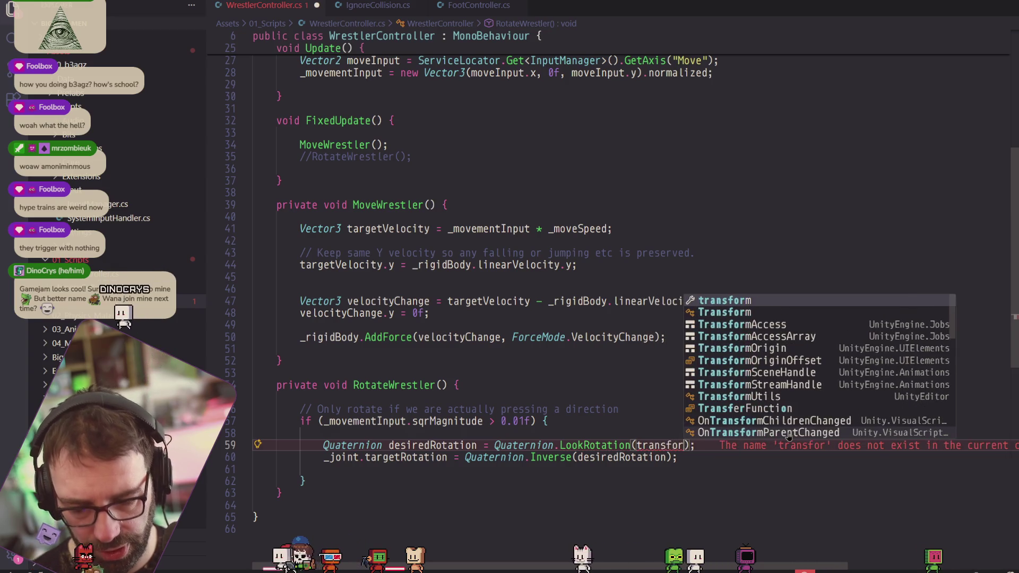
key(BackSpace)
key(BackSpace)
key(BackSpace)
key(BackSpace)
text(_dumm)
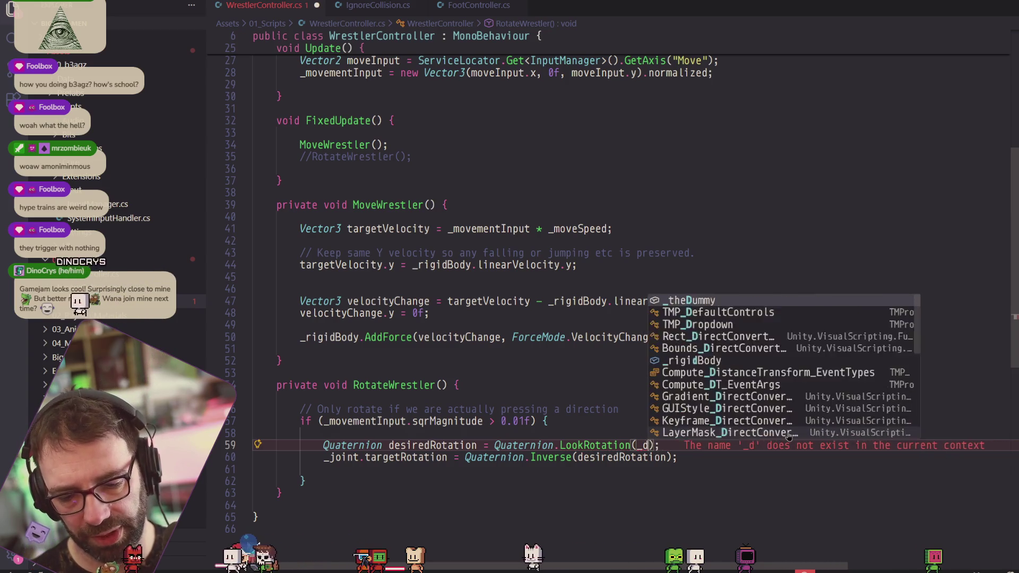
key(Tab)
text(.pos)
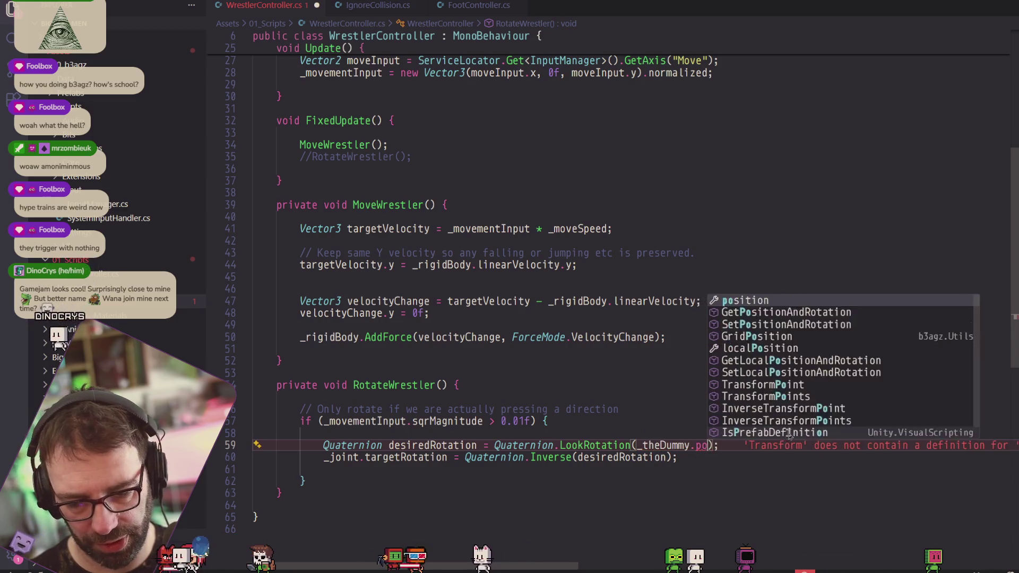
key(Tab)
text(0)
key(BackSpace)
text(- transform.position)
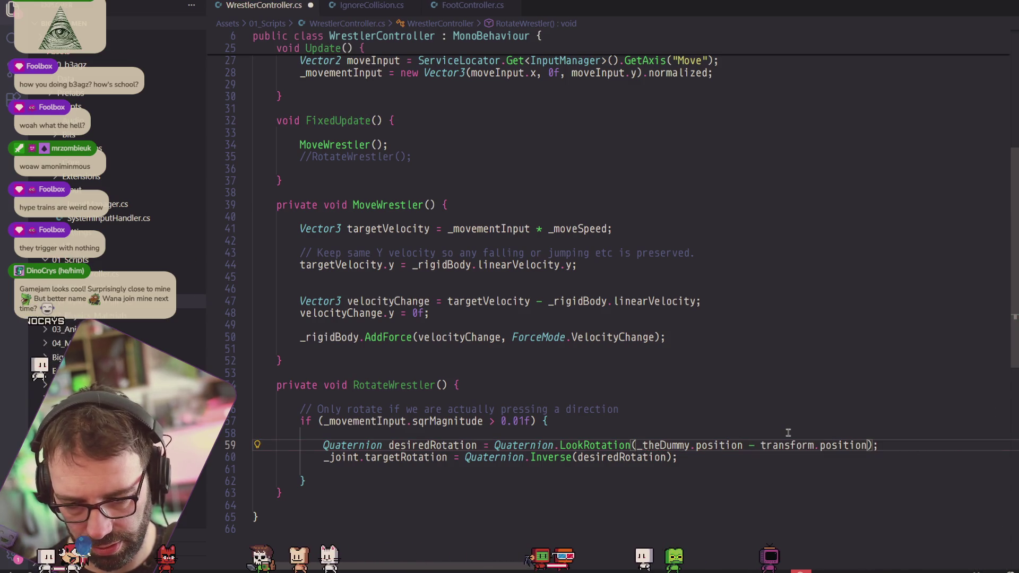
key(alt+Tab)
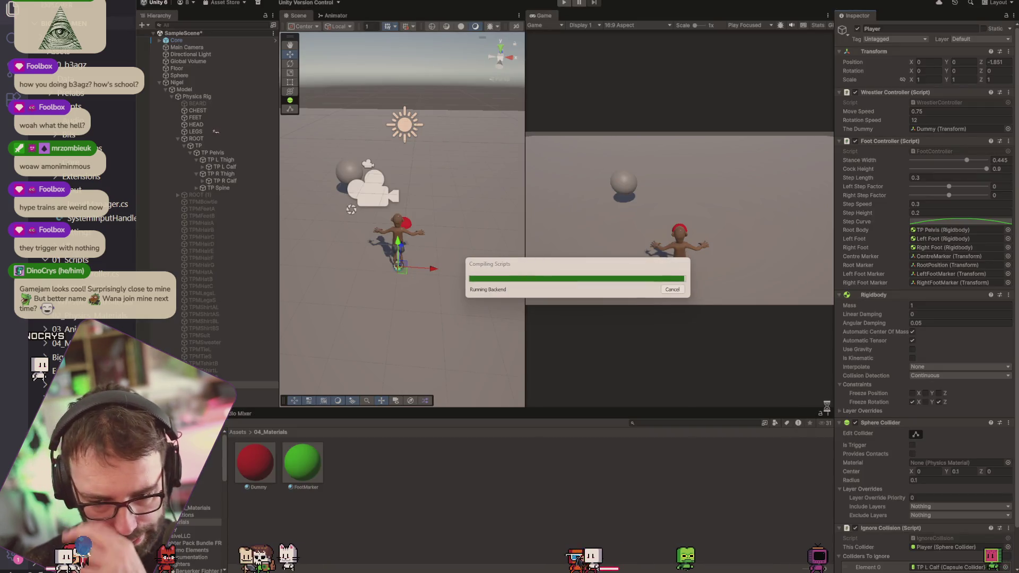
key(alt+Tab)
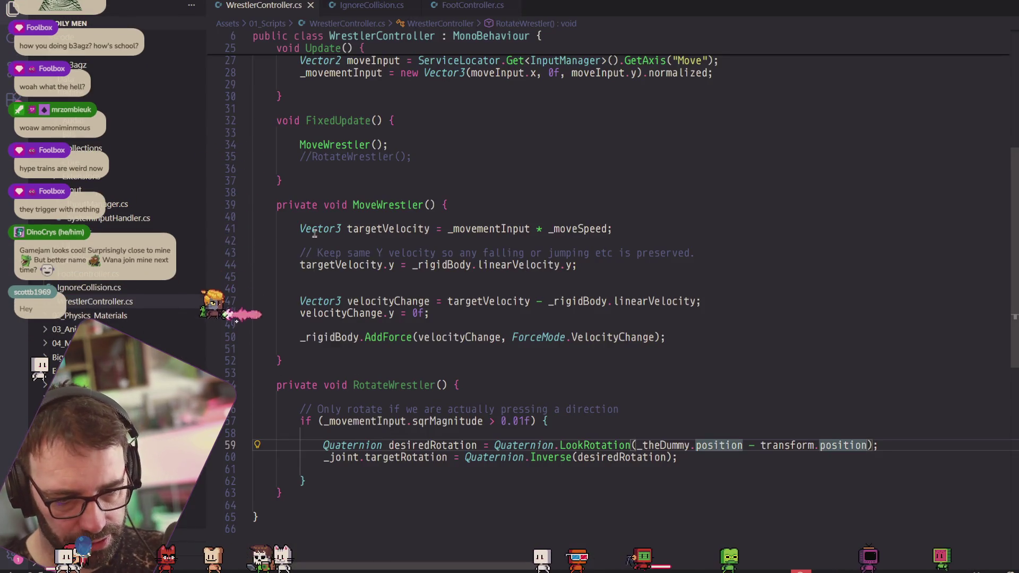
Uncomment the RotateWrestler() call in FixedUpdate and save the script.
click(311, 157)
key(BackSpace)
key(BackSpace)
key(ctrl+s)
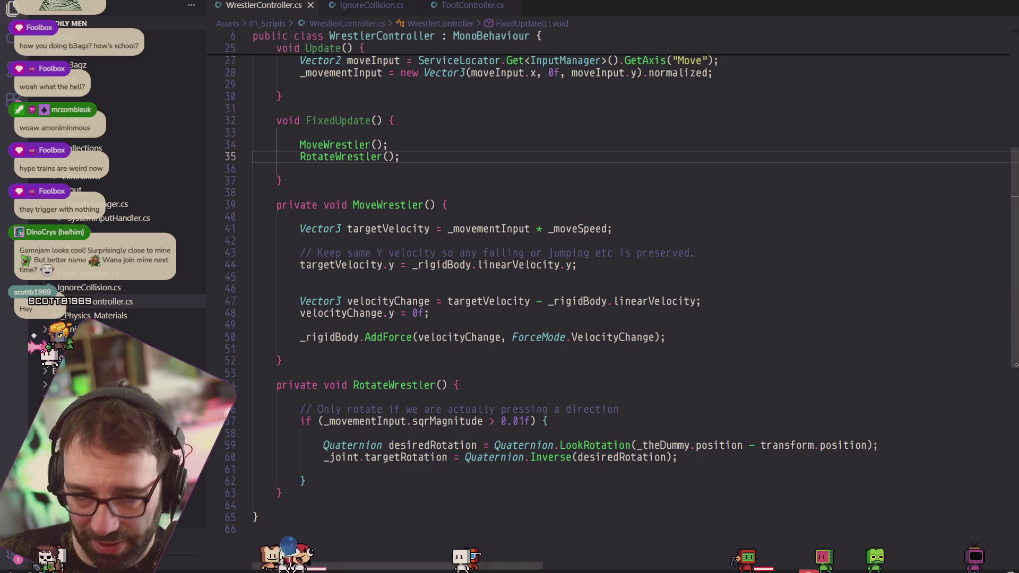
key(alt+Tab)
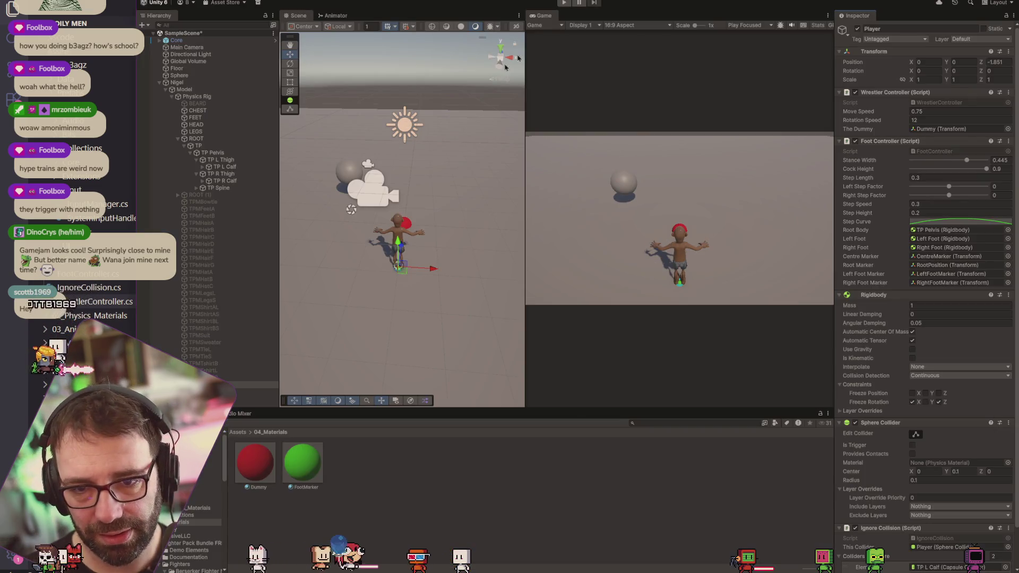
Play-test the wrestler's rotation toward the dummy, then stop play mode.
click(564, 3)
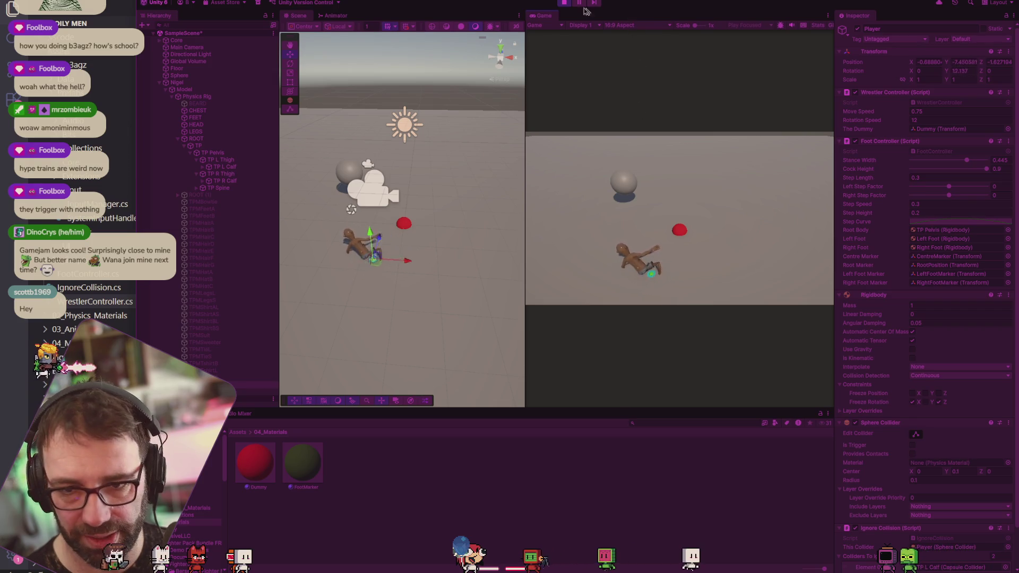
click(564, 2)
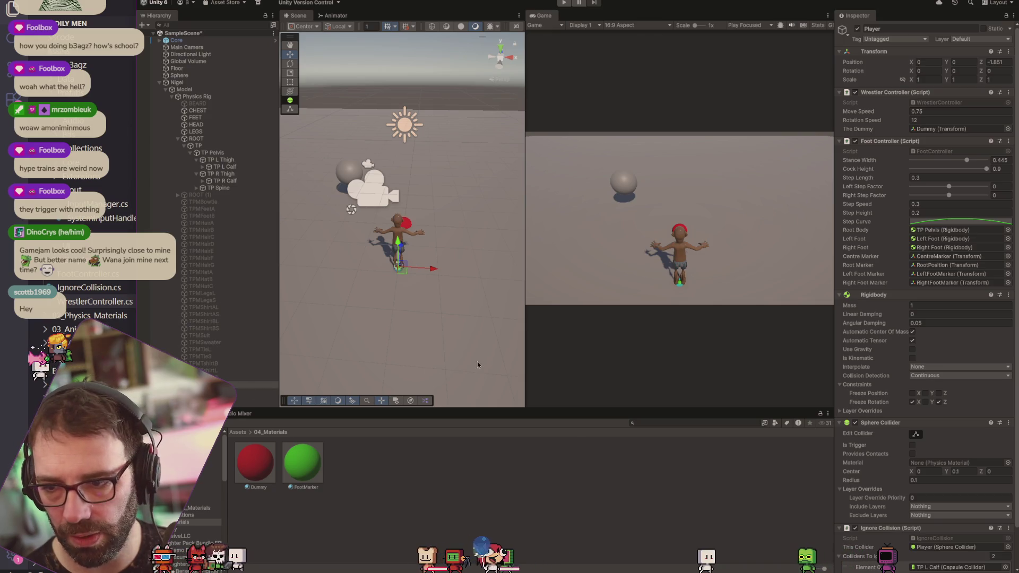
key(alt+Tab)
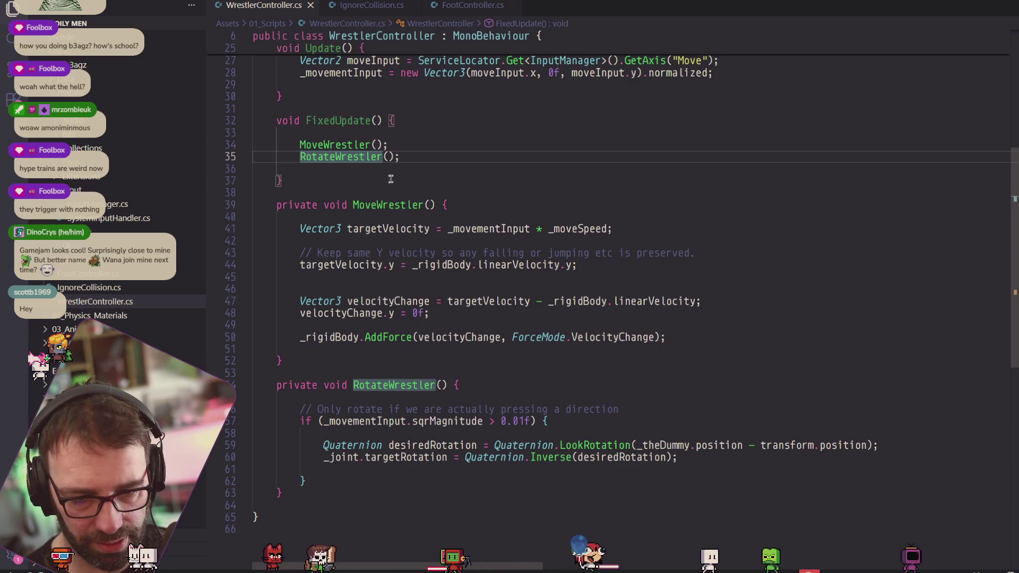
Review the _theDummy and _joint field declarations in WrestlerController.cs, then recompile in Unity.
scroll(420, 188, up, 3)
scroll(420, 188, up, 5)
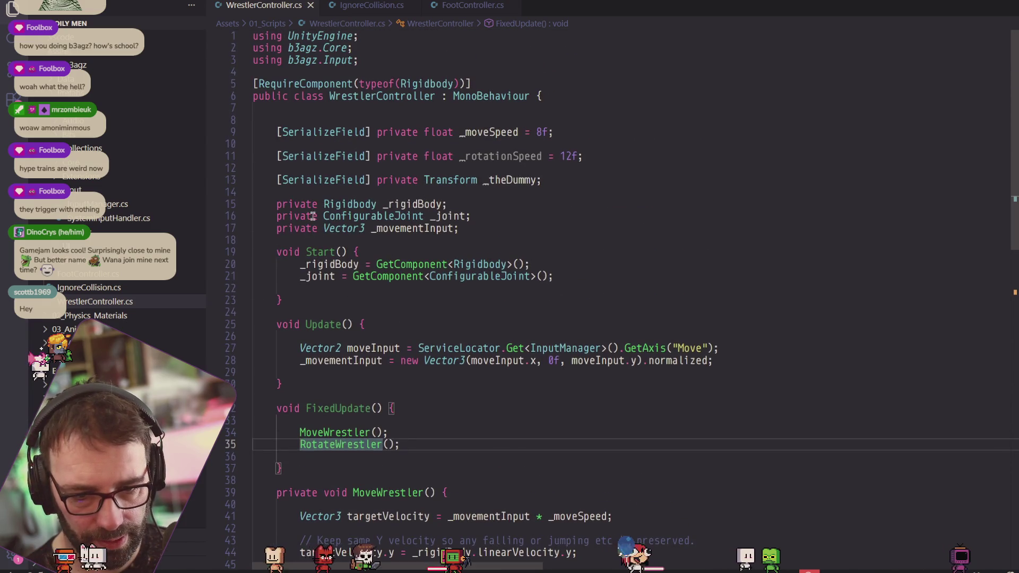
click(275, 178)
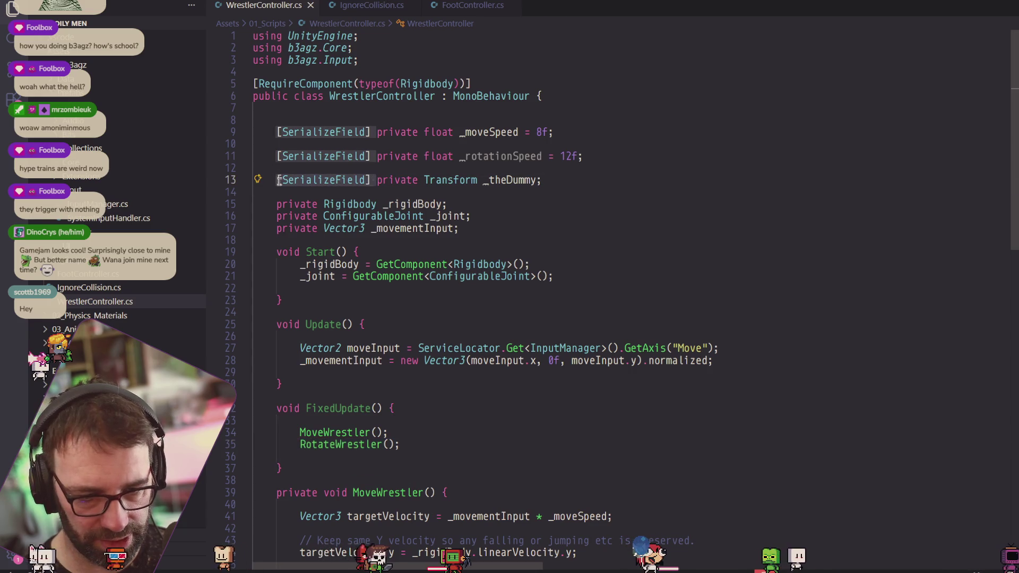
click(277, 216)
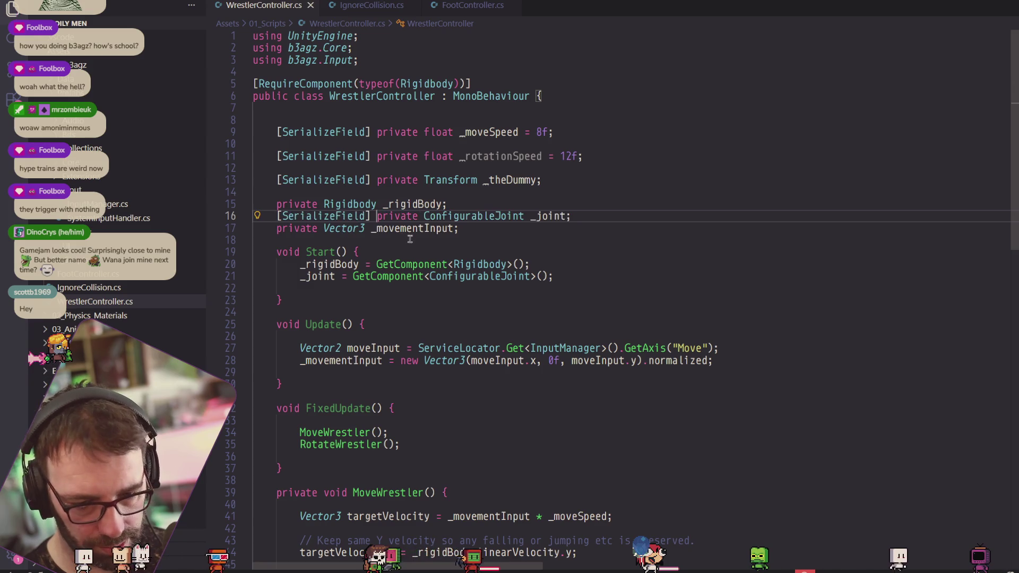
scroll(477, 243, down, 9)
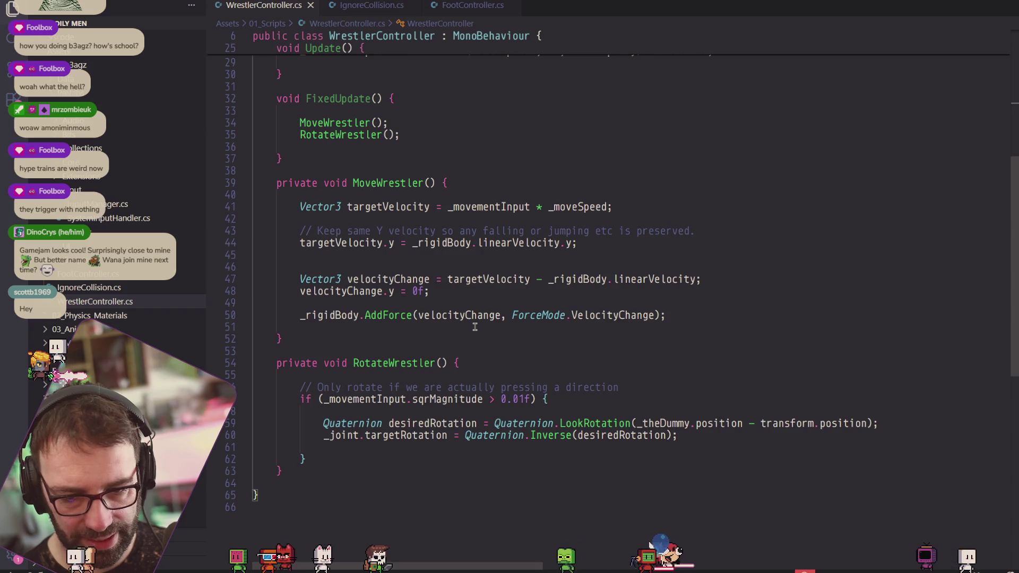
key(alt+Tab)
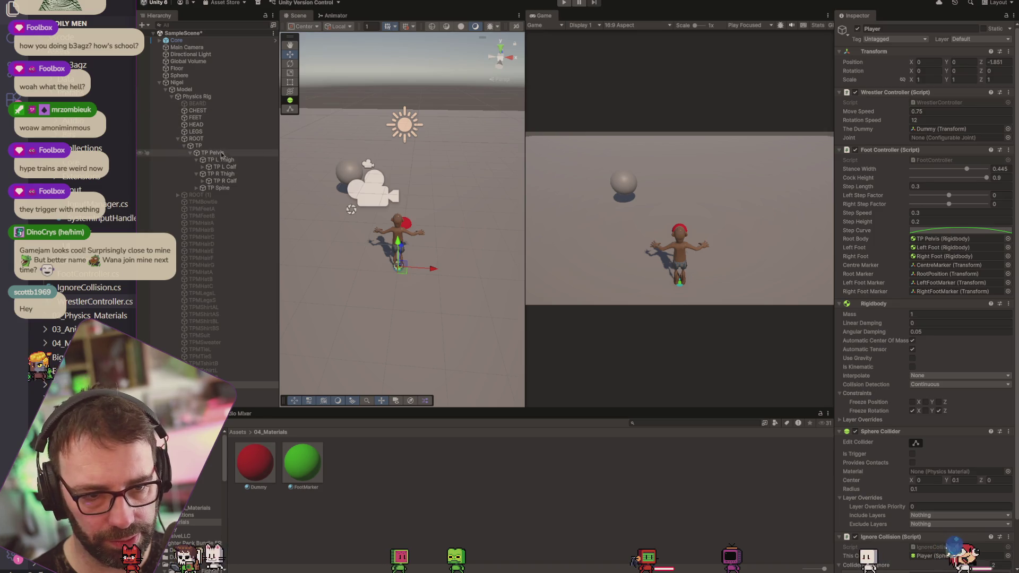
Assign TP Pelvis to the Joint field, play-test, and check the Console for errors.
drag(223, 160, 850, 137)
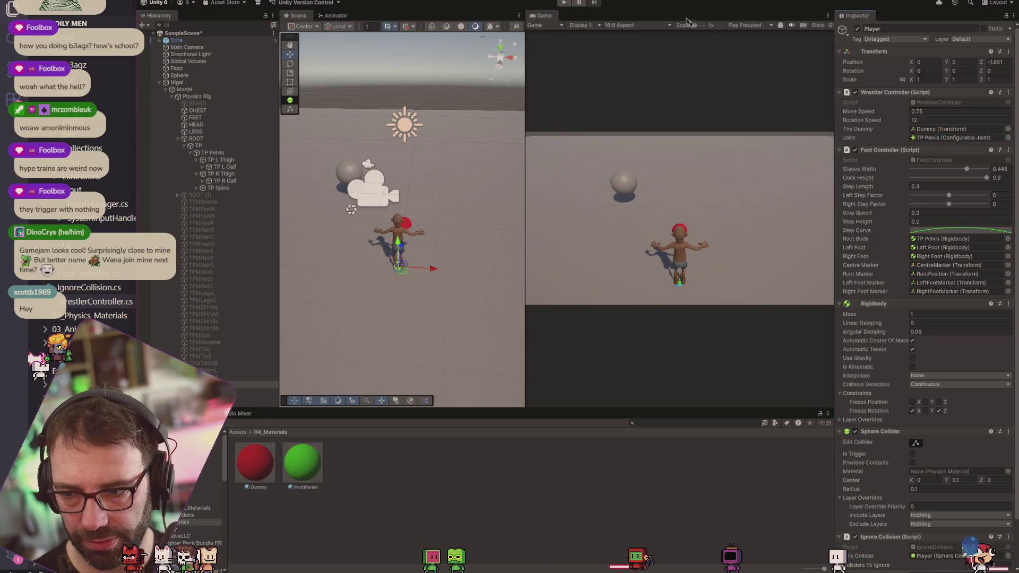
click(565, 3)
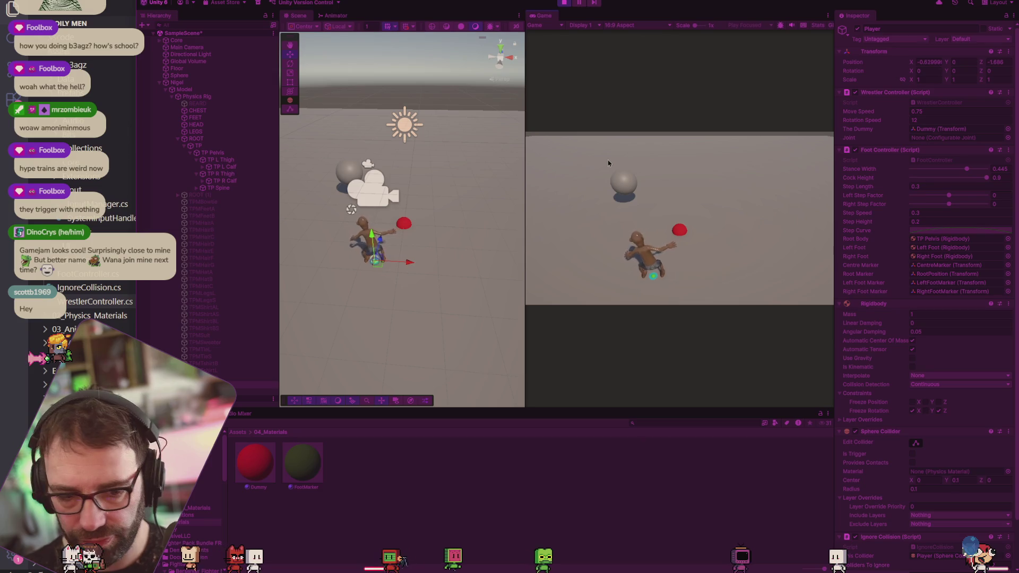
key(ctrl+shift+c)
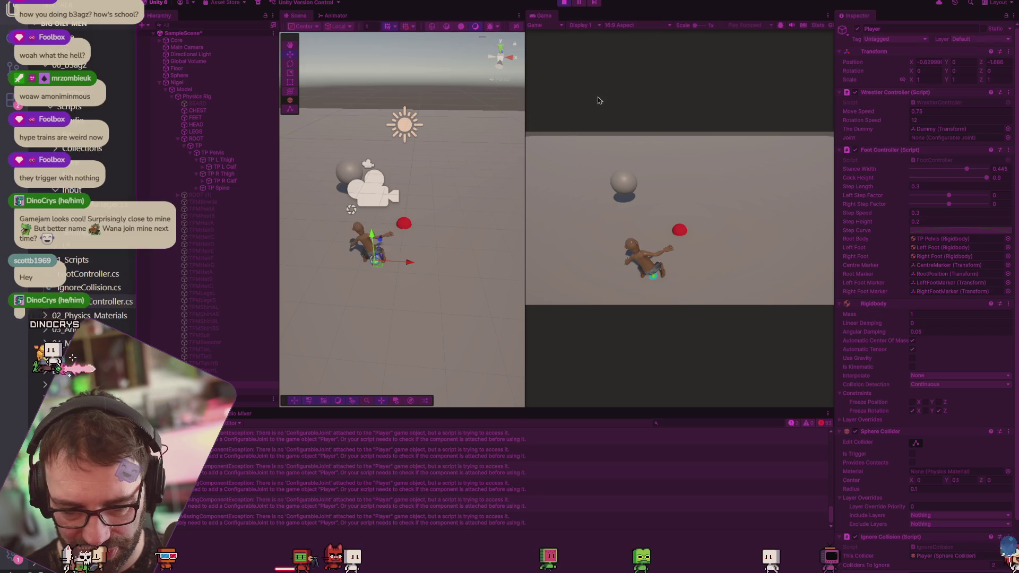
key(ctrl+p)
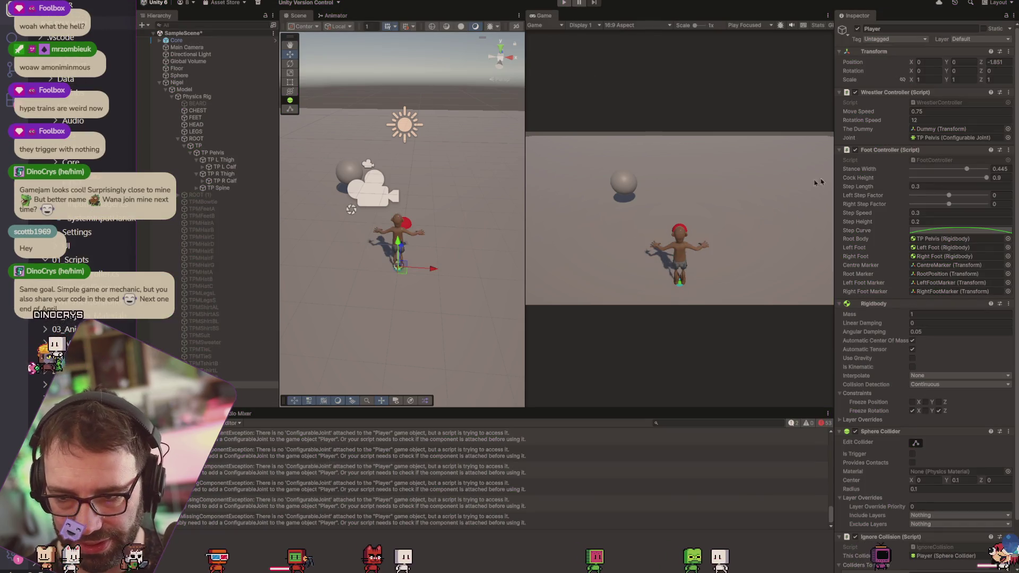
key(alt+Tab)
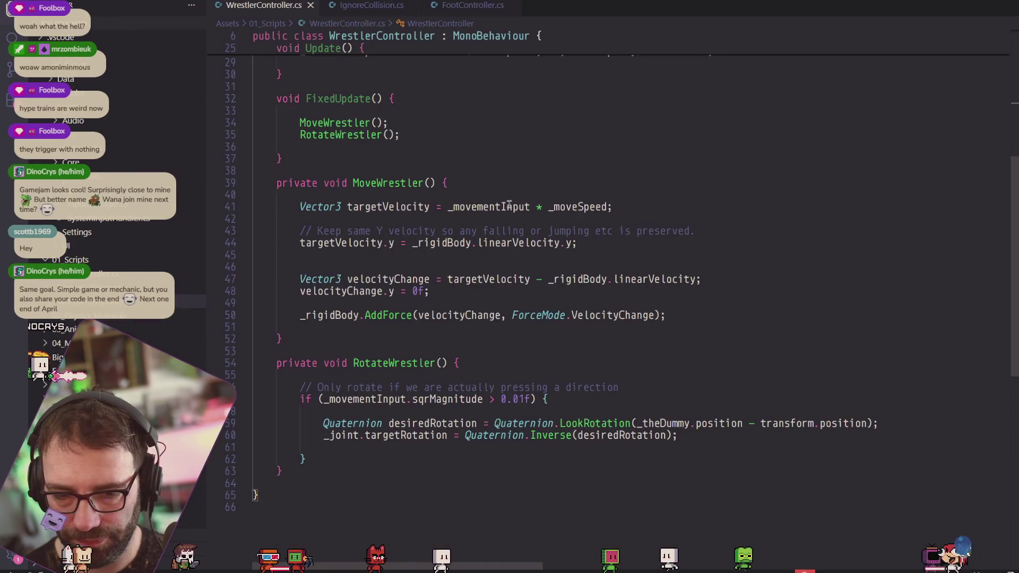
Delete the _joint = GetComponent<ConfigurableJoint>() line from Start and recompile in Unity.
scroll(492, 229, up, 10)
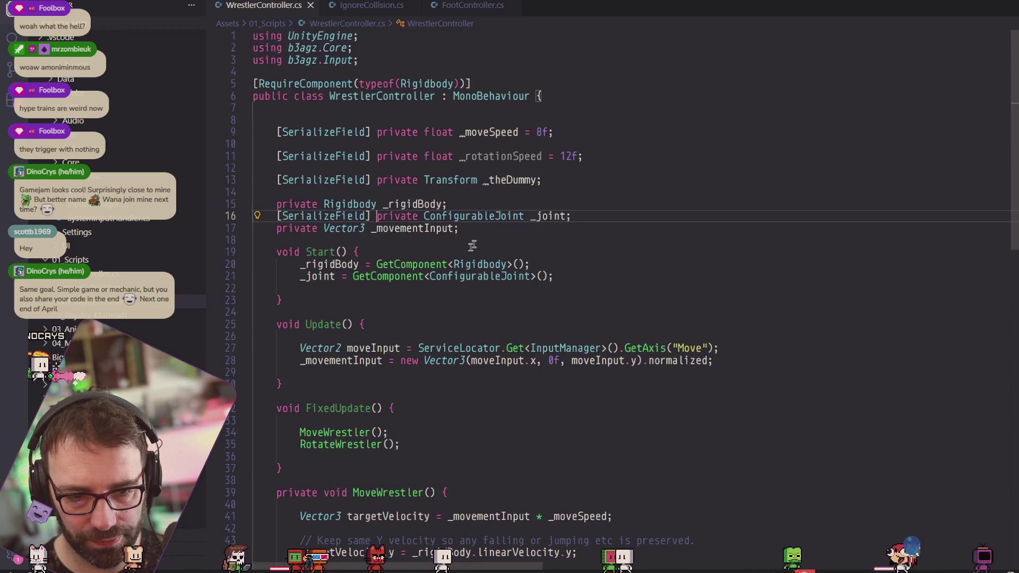
mouse_move(587, 277)
mouse_down()
mouse_move(209, 284)
mouse_move(224, 278)
mouse_up()
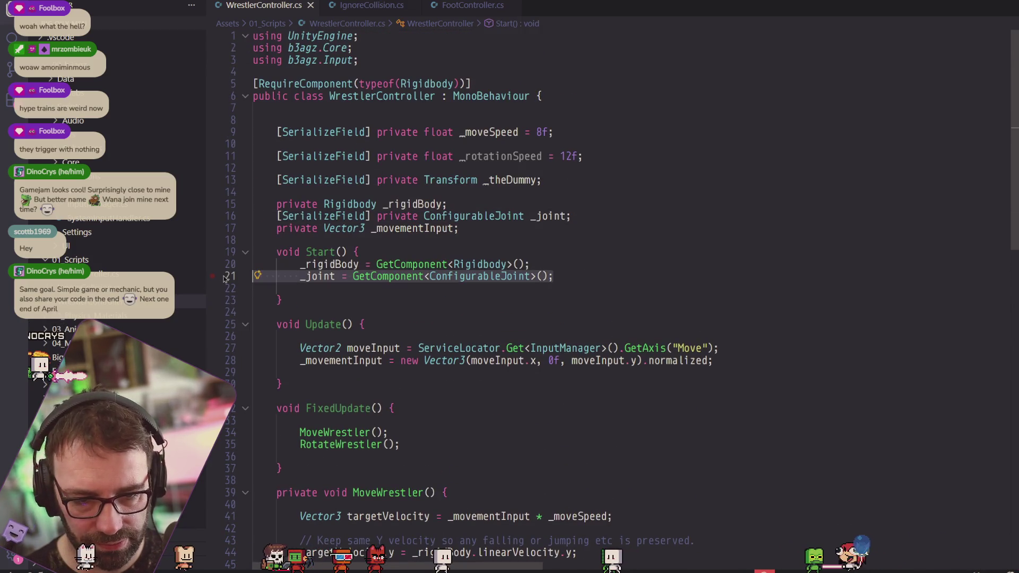
key(BackSpace)
key(BackSpace)
text(0)
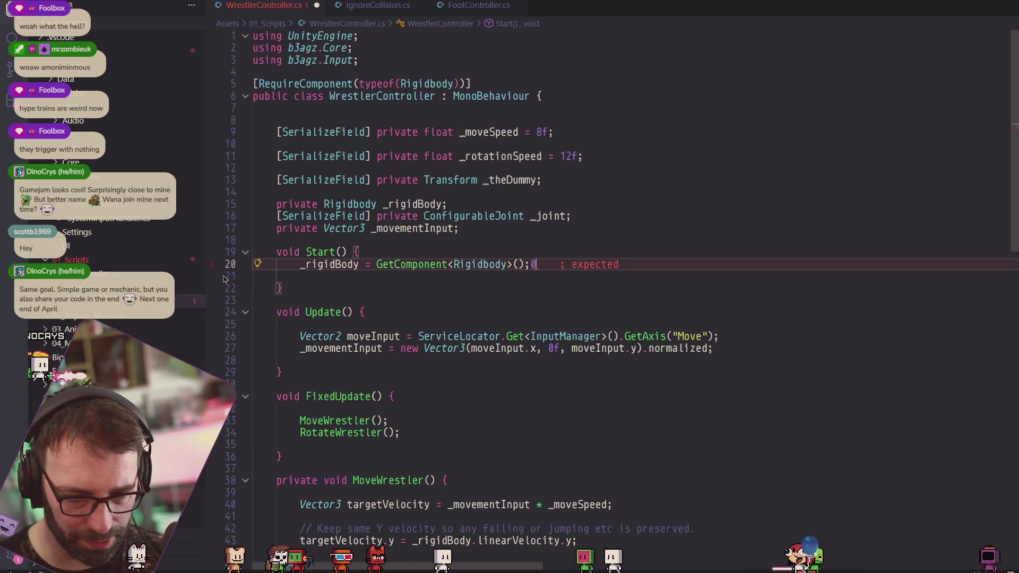
key(BackSpace)
key(alt+Tab)
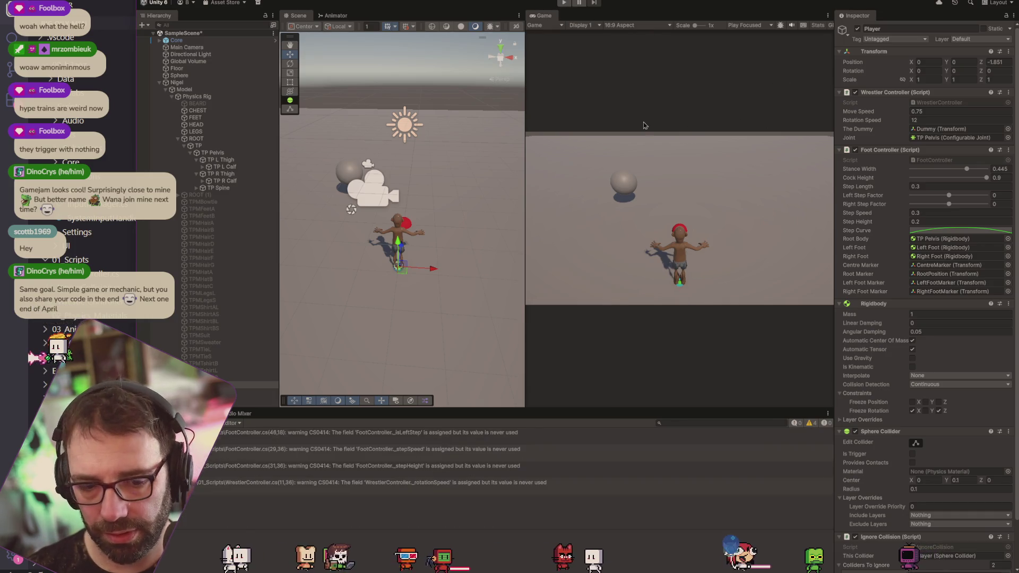
Play-test the wrestler turning toward the red dummy, then select ROOT in the Hierarchy.
key(ctrl+p)
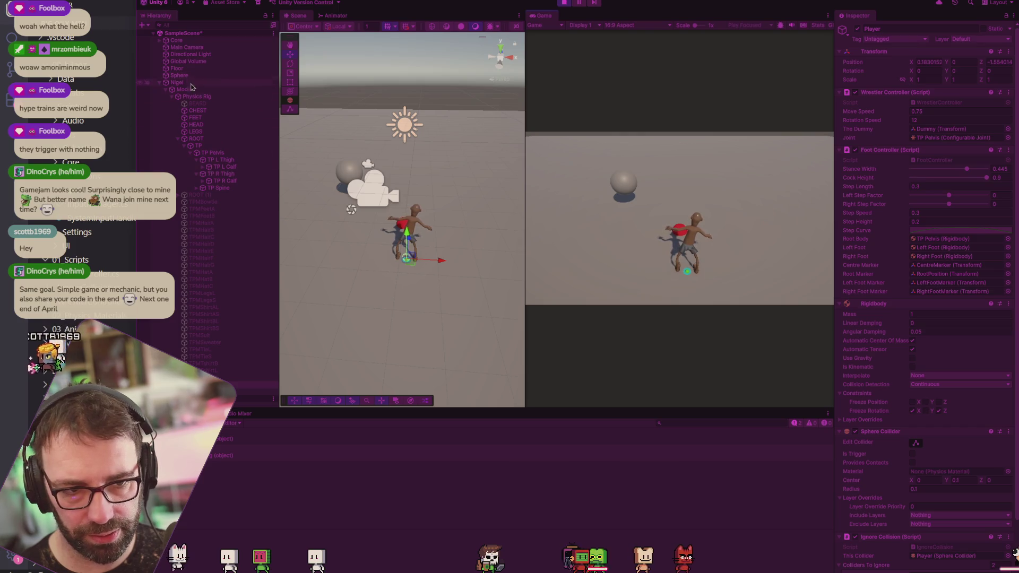
click(208, 141)
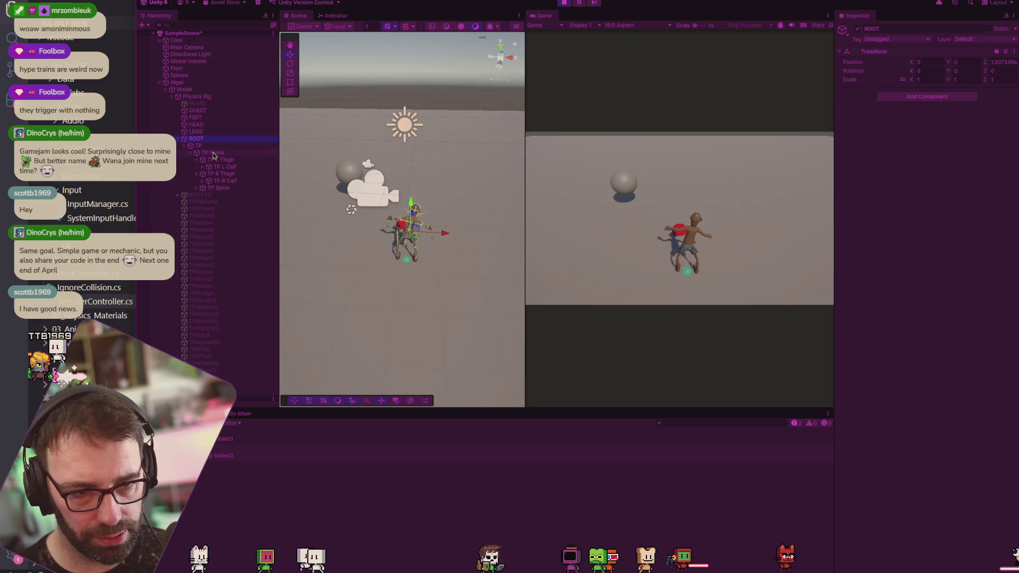
Set TP Pelvis's Configurable Joint X Motion to Free, back to Locked, then stop play.
click(213, 154)
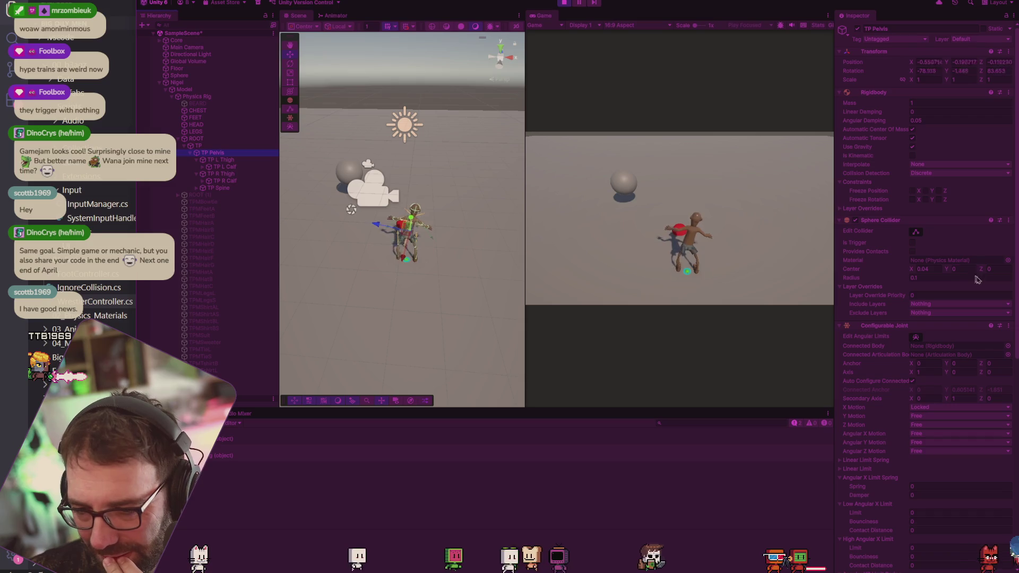
scroll(976, 303, down, 3)
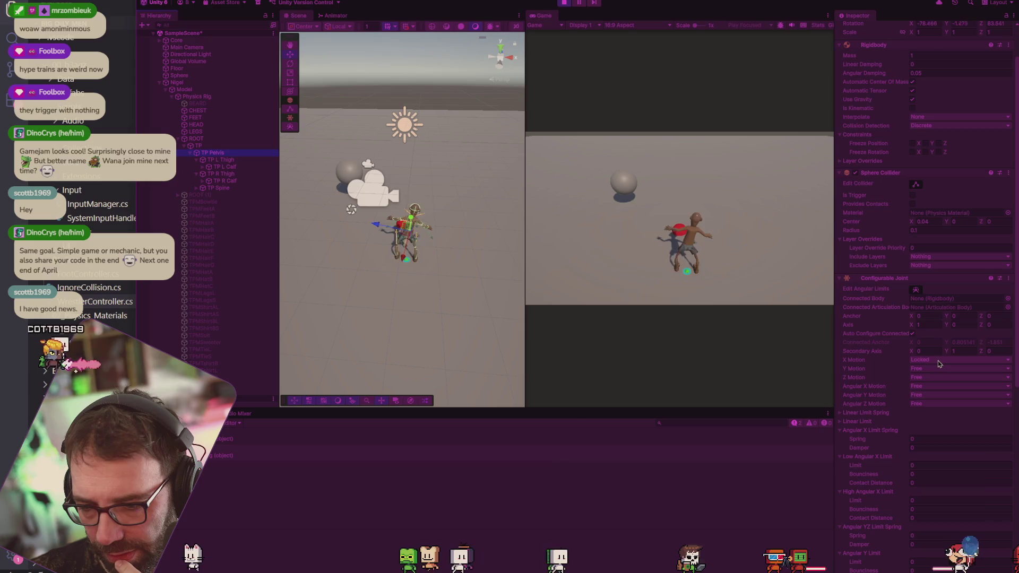
click(938, 363)
click(935, 387)
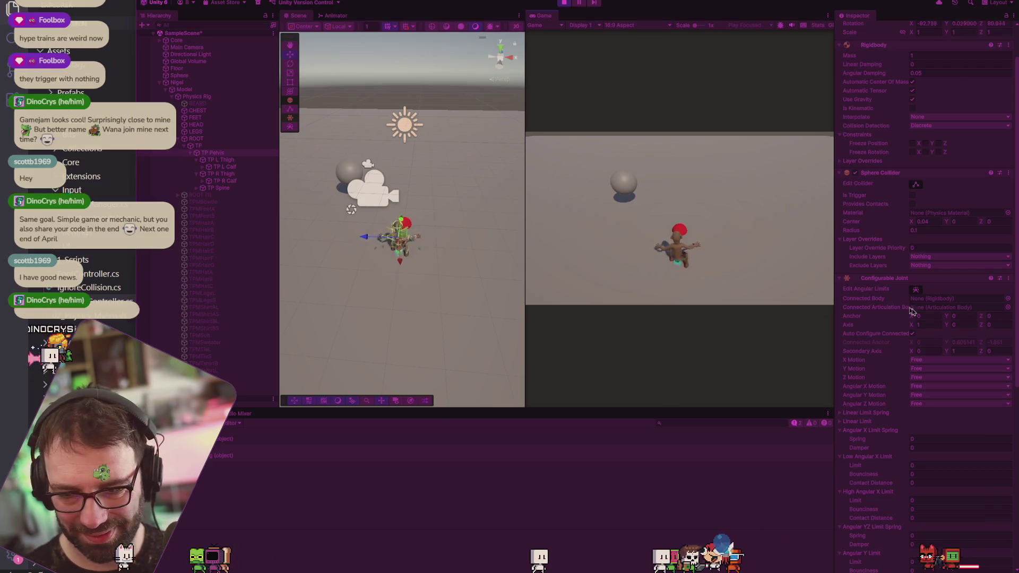
click(932, 359)
click(919, 366)
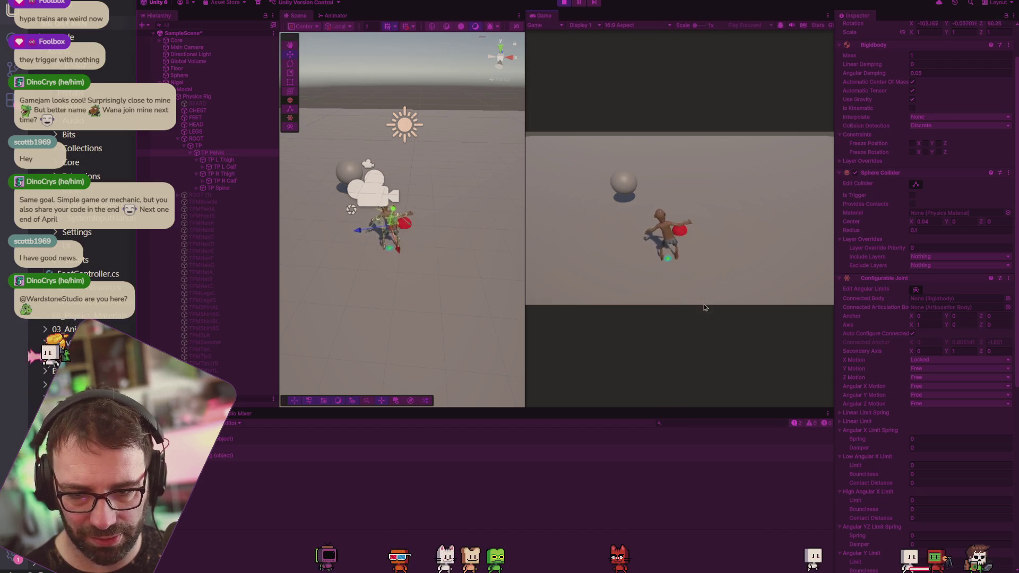
click(564, 2)
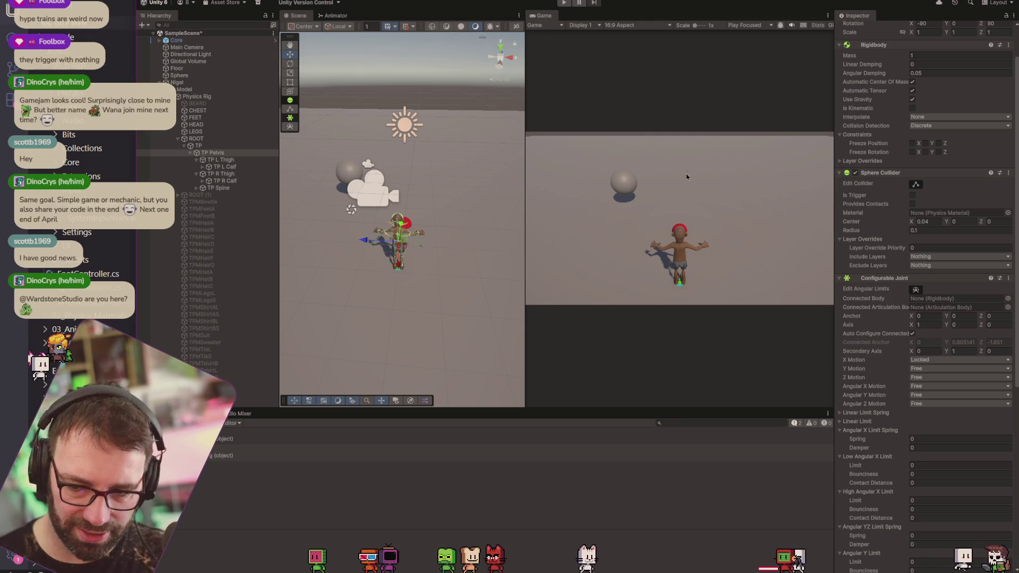
Review TP Pelvis's joint drive settings, then select TP Spine.
scroll(867, 242, up, 2)
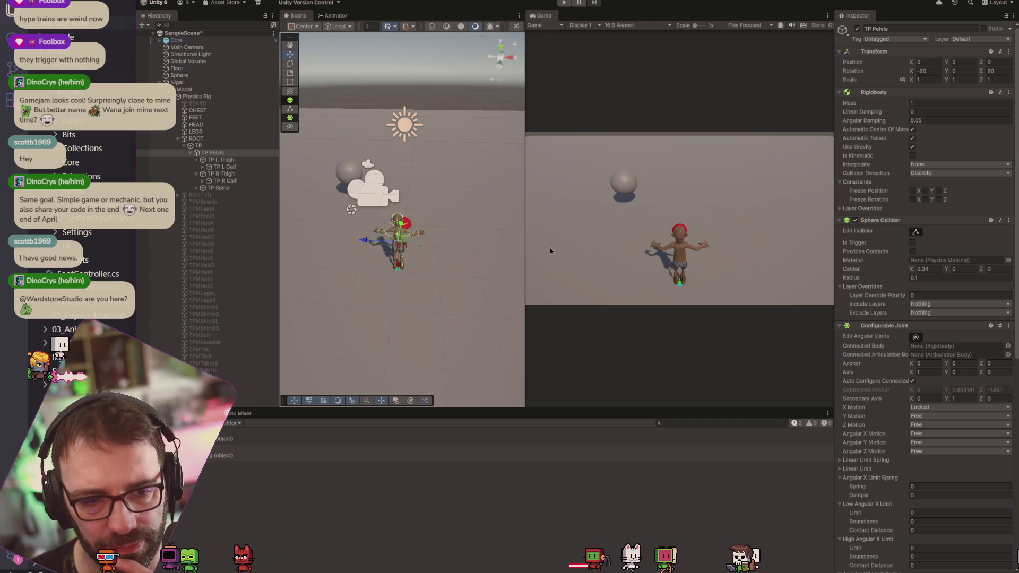
scroll(948, 290, down, 4)
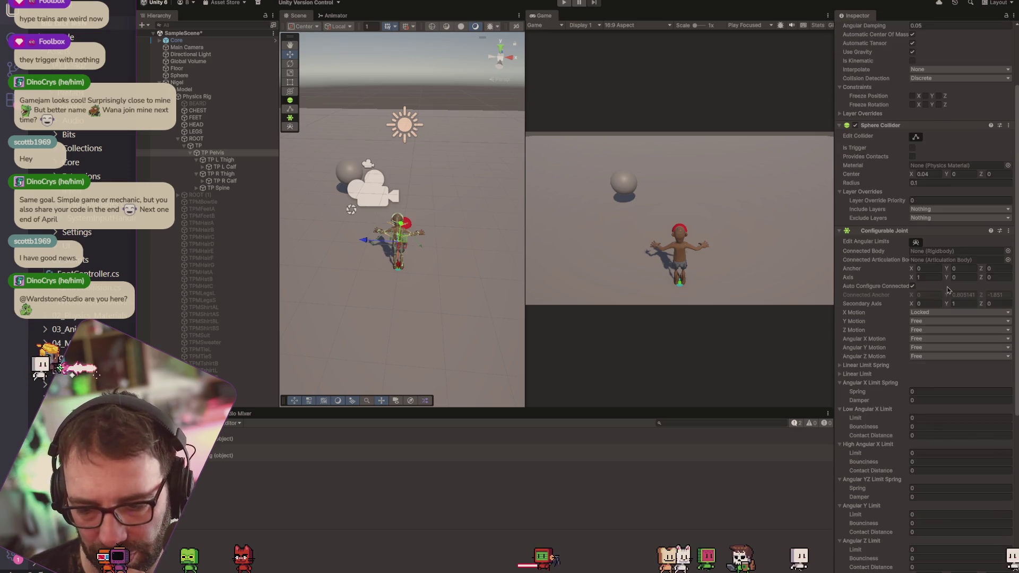
scroll(948, 290, down, 5)
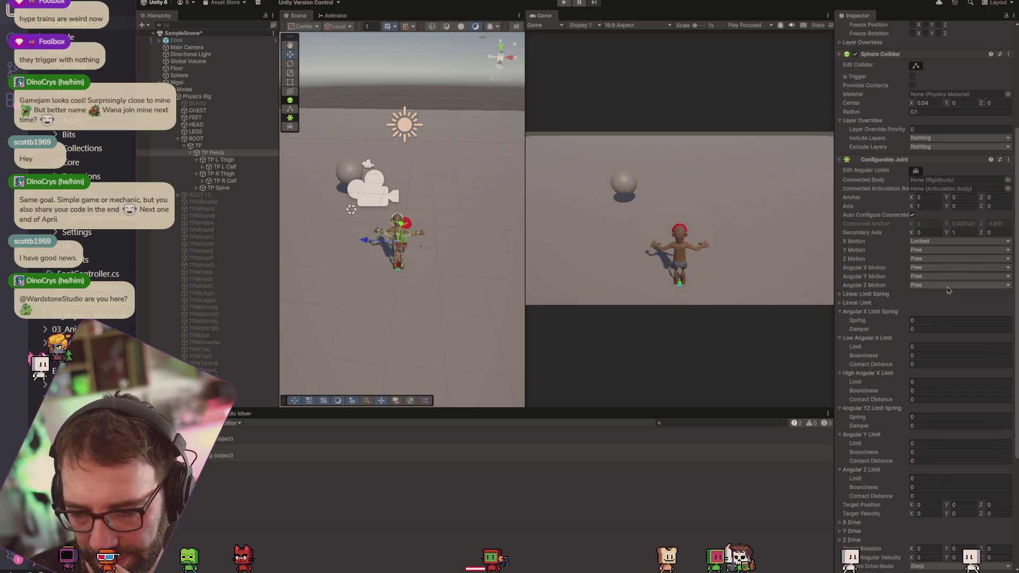
scroll(949, 290, down, 3)
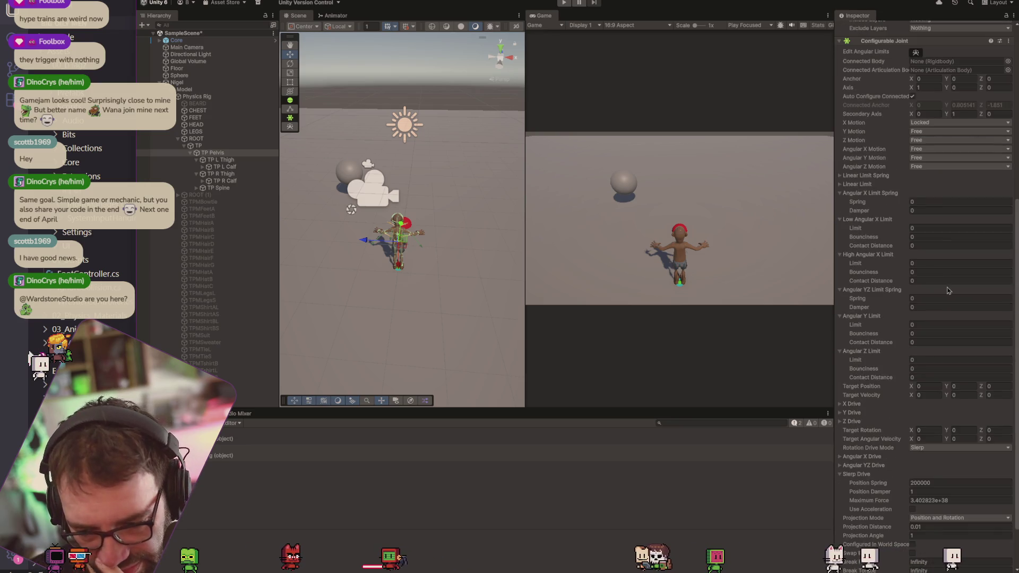
scroll(949, 297, down, 3)
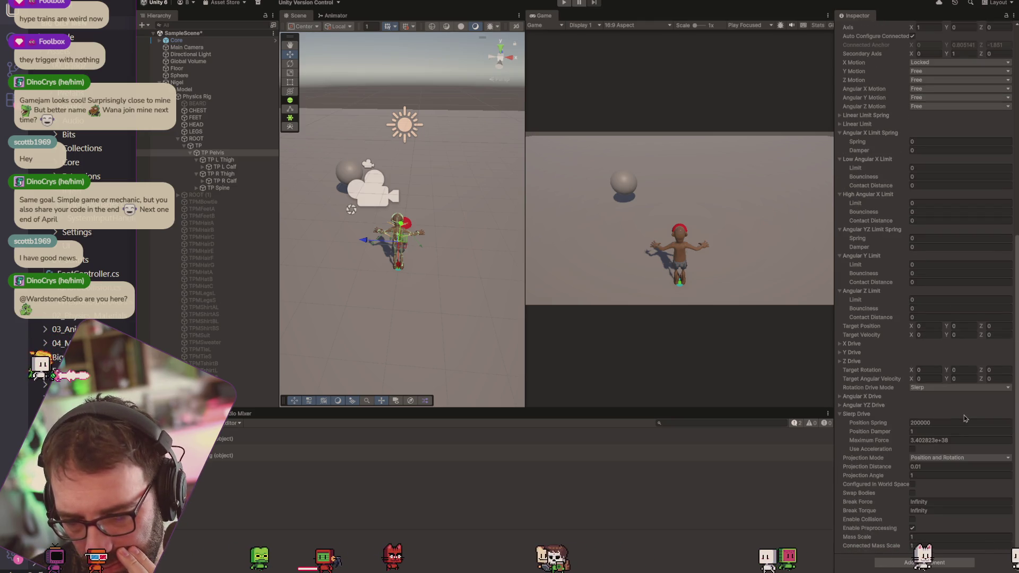
scroll(964, 415, up, 10)
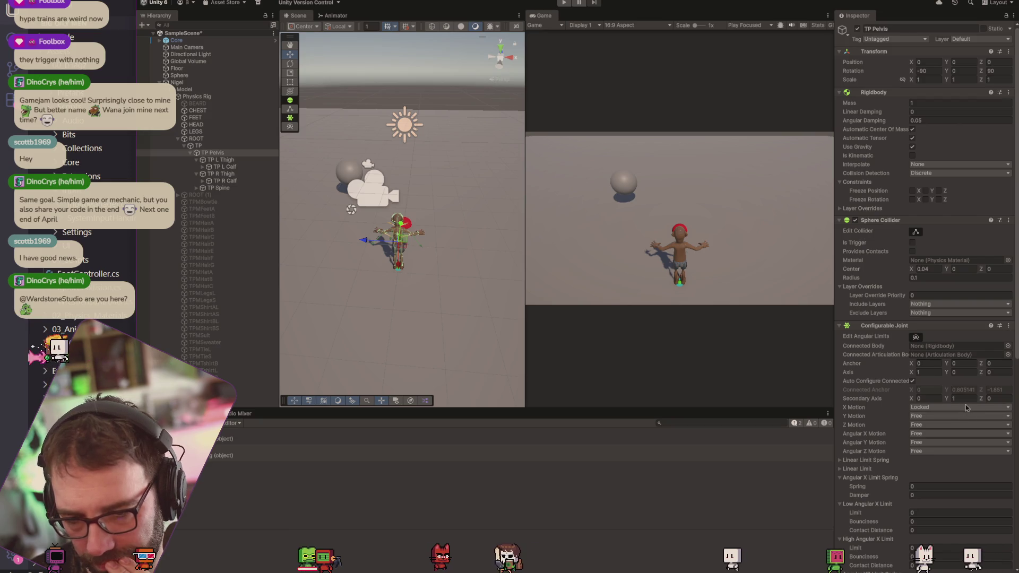
click(218, 190)
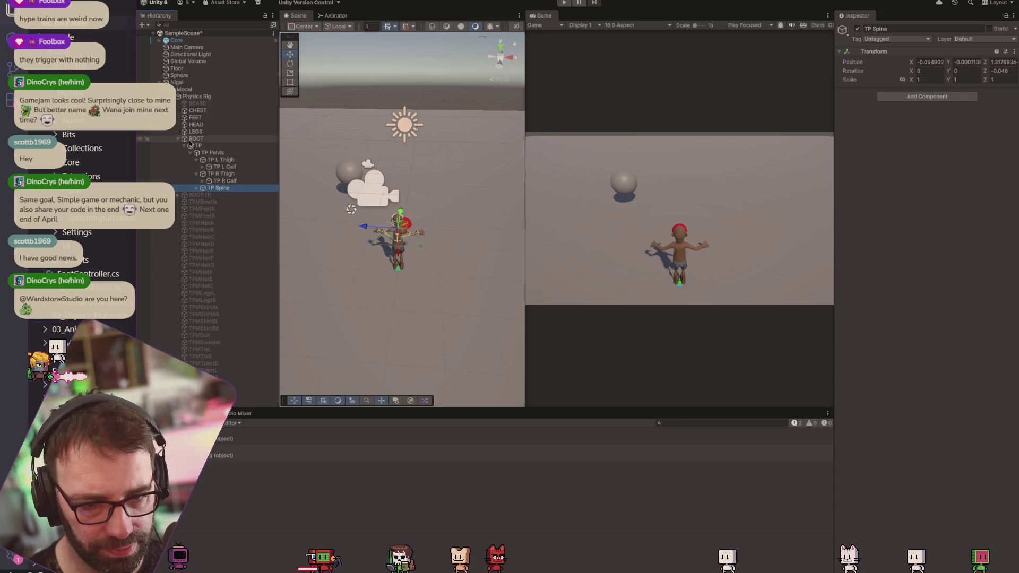
Move Nigel back to Position Z -3.06 and play-test the ragdoll.
click(195, 96)
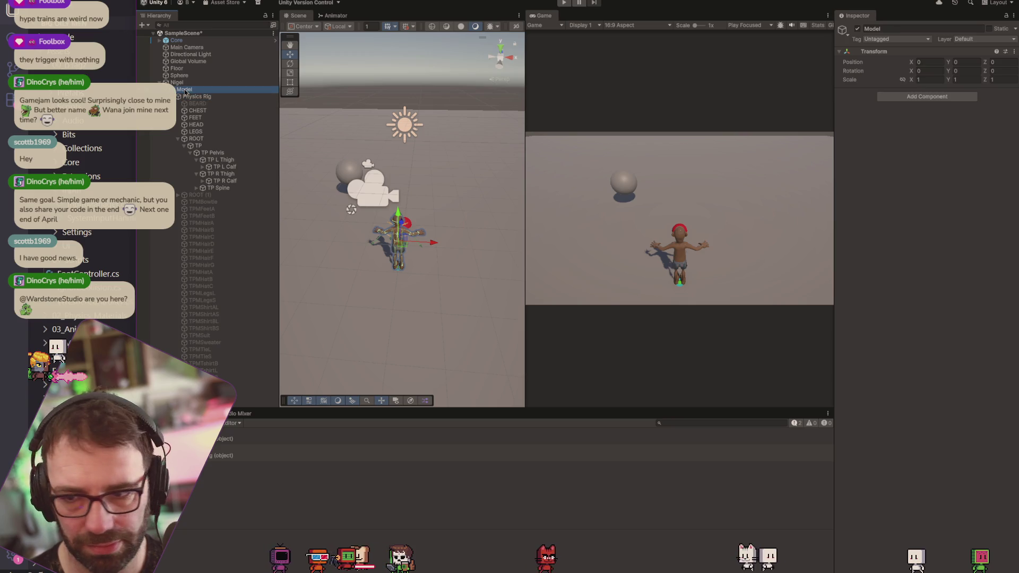
click(182, 84)
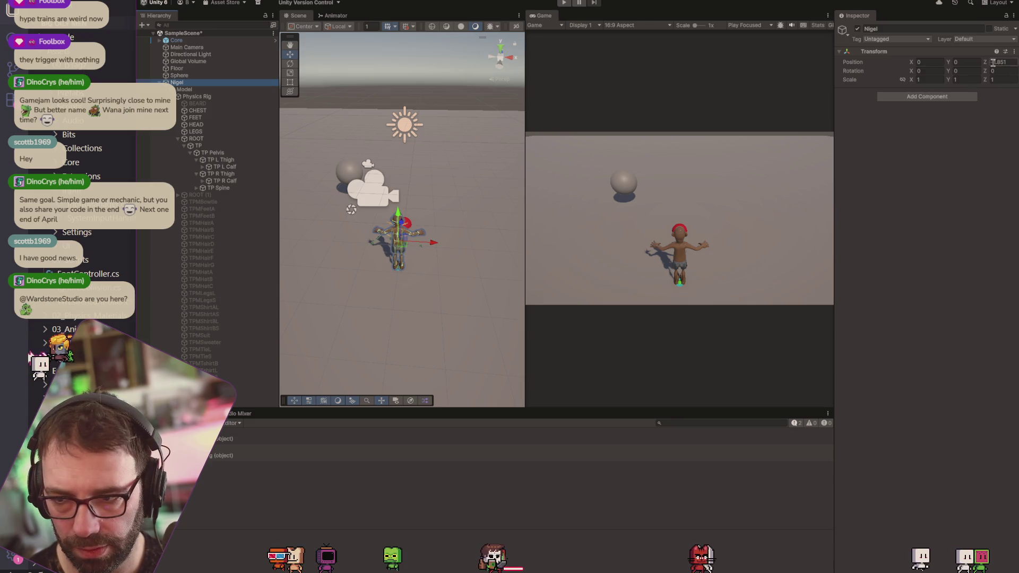
drag(985, 63, 958, 73)
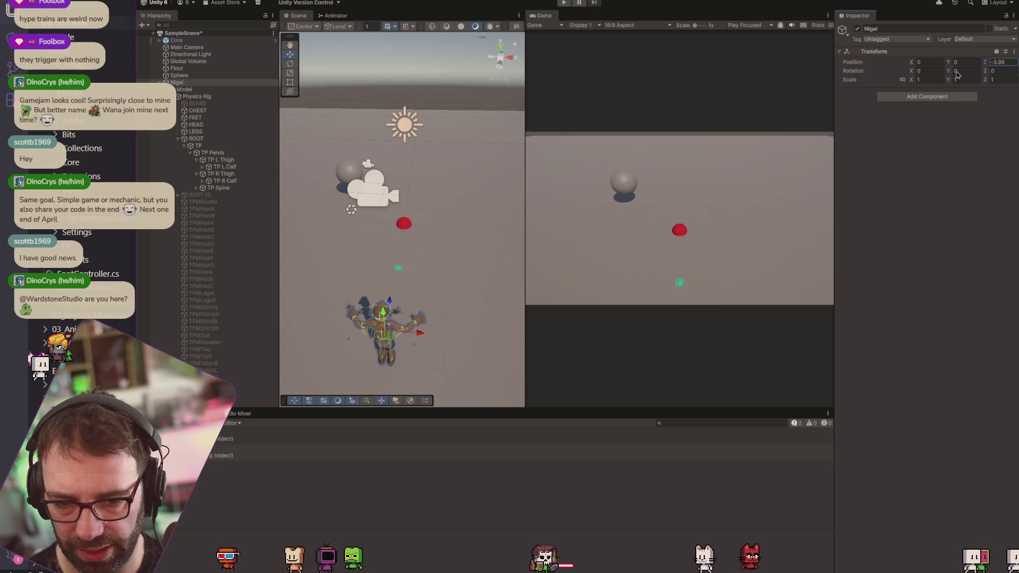
click(564, 3)
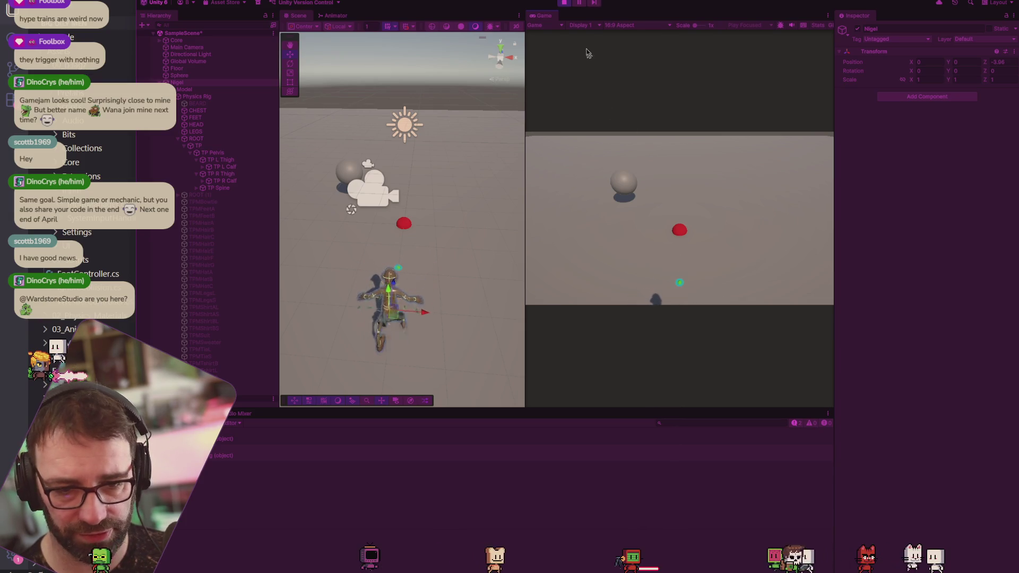
key(ctrl+p)
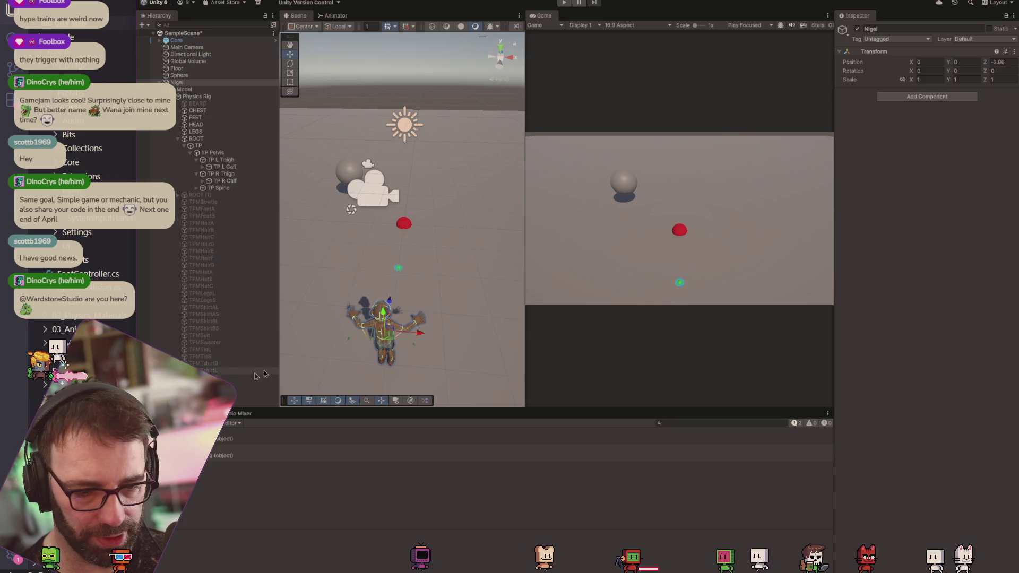
Move Nigel and the Player object together to Z -3.714.
drag(386, 318, 403, 283)
click(250, 384)
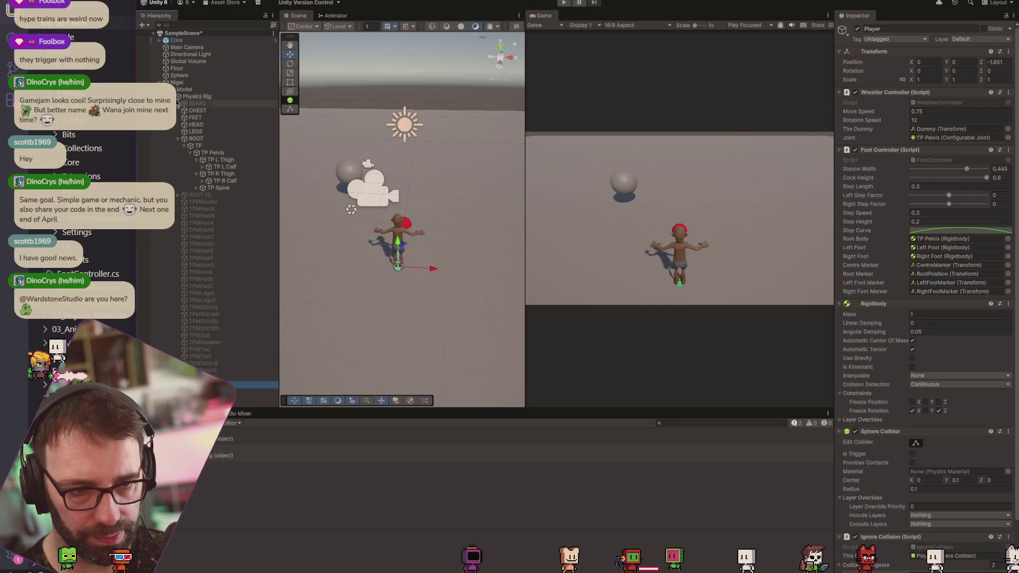
shift+click(182, 84)
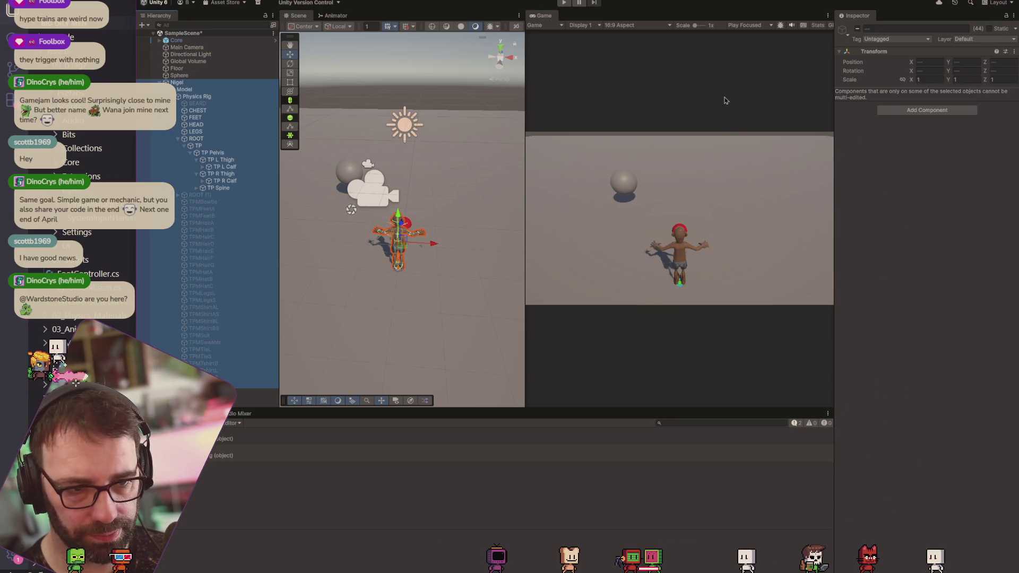
click(183, 83)
ctrl+click(239, 384)
drag(407, 228, 425, 294)
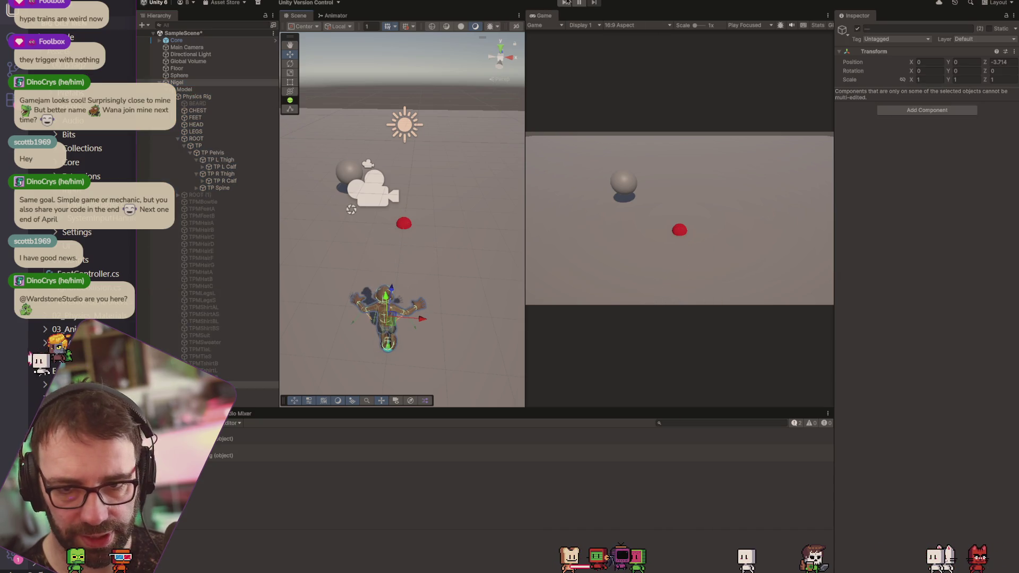
Play-test with the Player's Freeze Rotation X toggled, then stop and select TP L Thigh.
click(566, 2)
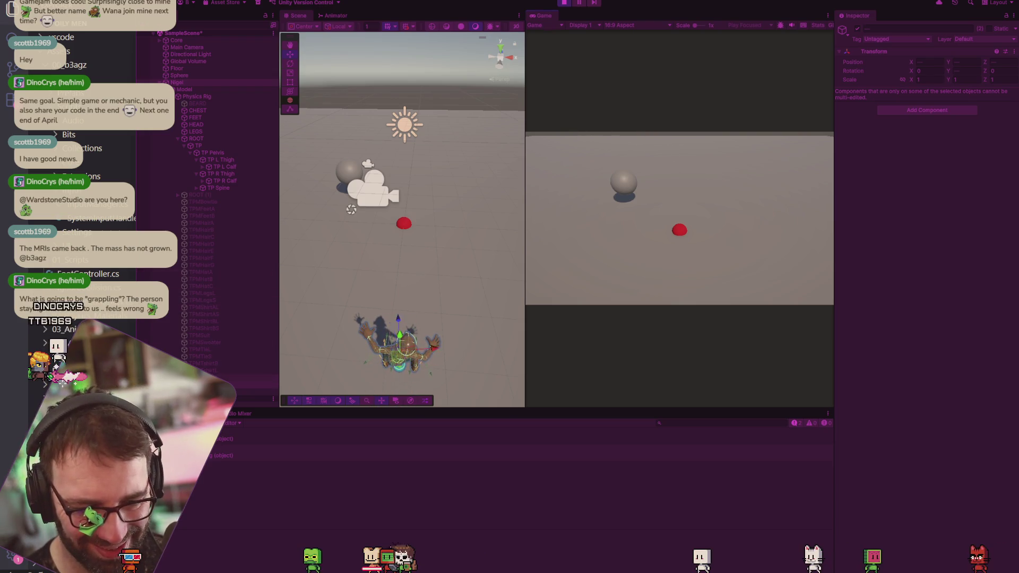
click(399, 351)
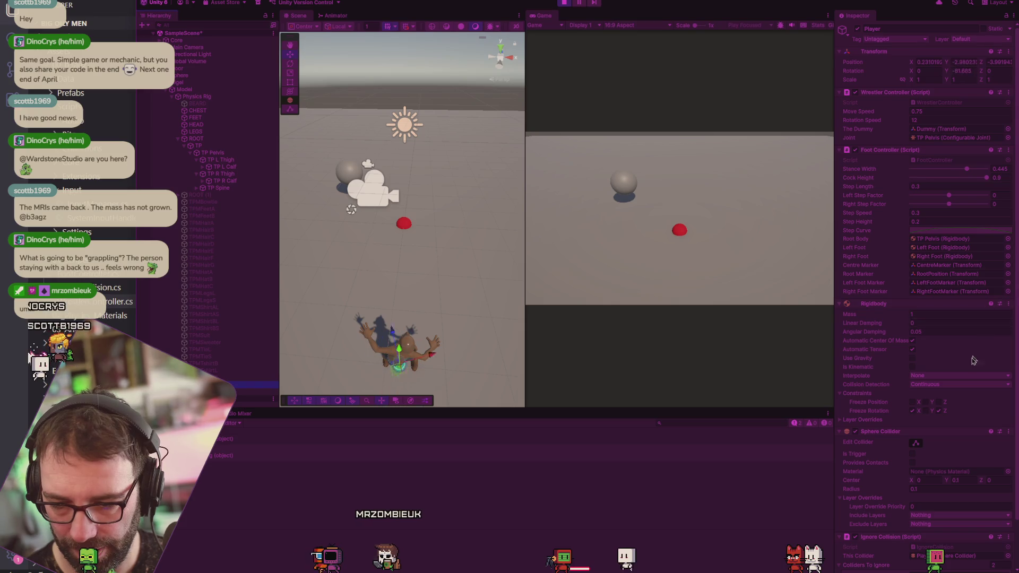
click(912, 411)
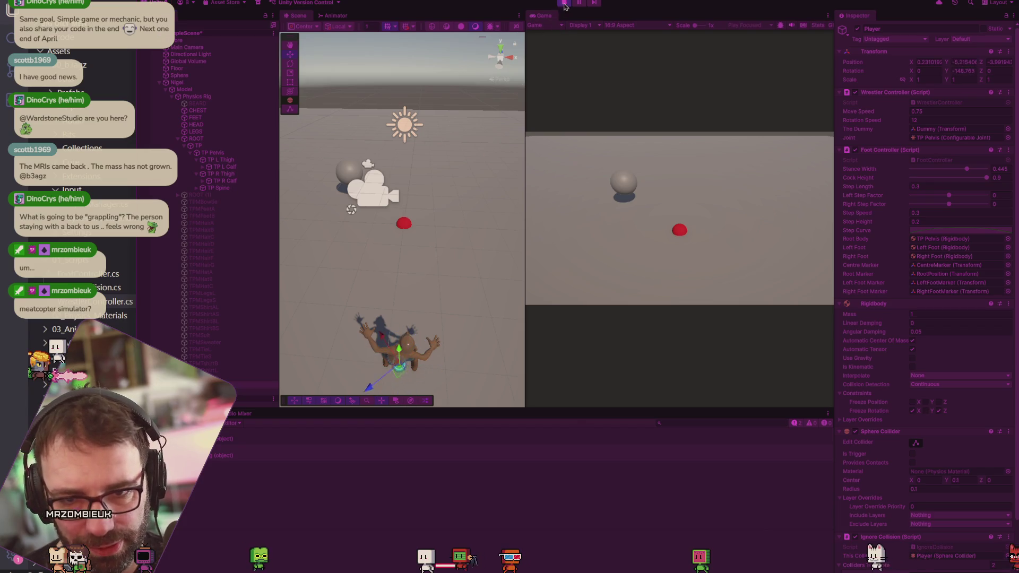
click(564, 4)
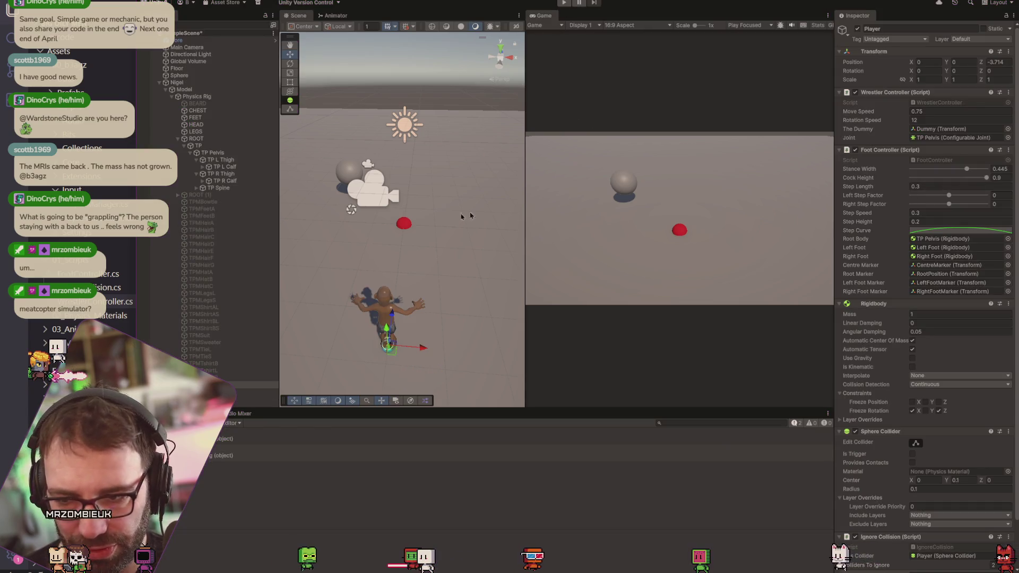
click(227, 162)
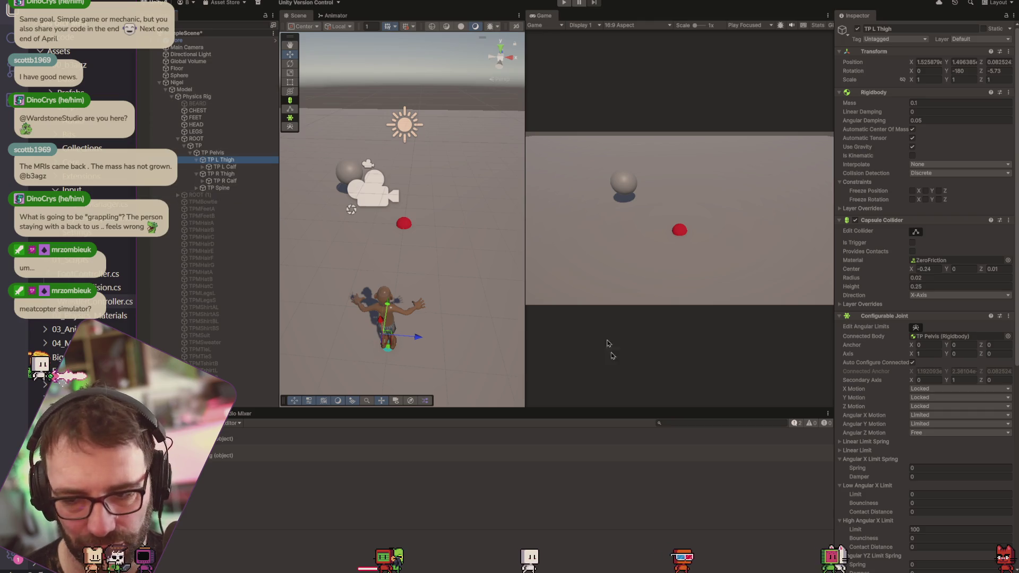
Glance over the WrestlerController code in VS Code.
key(alt+Tab)
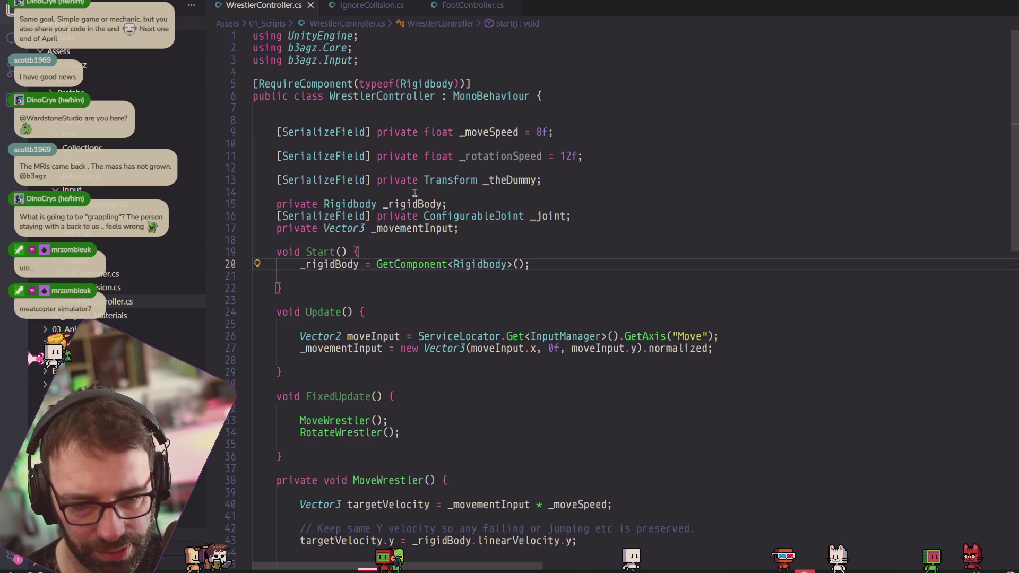
scroll(387, 222, down, 3)
scroll(387, 223, up, 3)
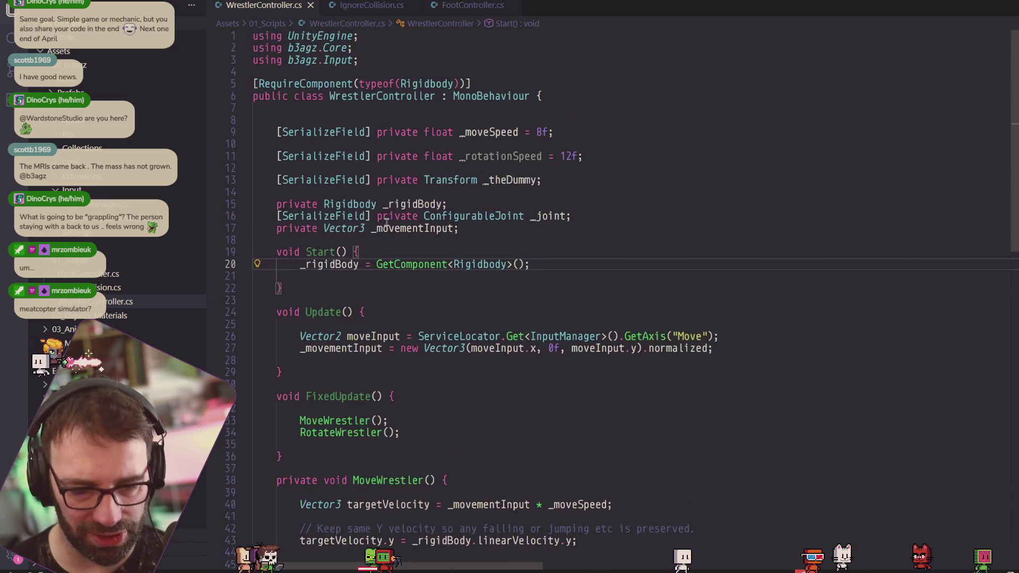
Browse to the 01_Scripts folder, inspect the IgnoreCollision script and the Player's components, then return to WrestlerController.
key(alt+Tab)
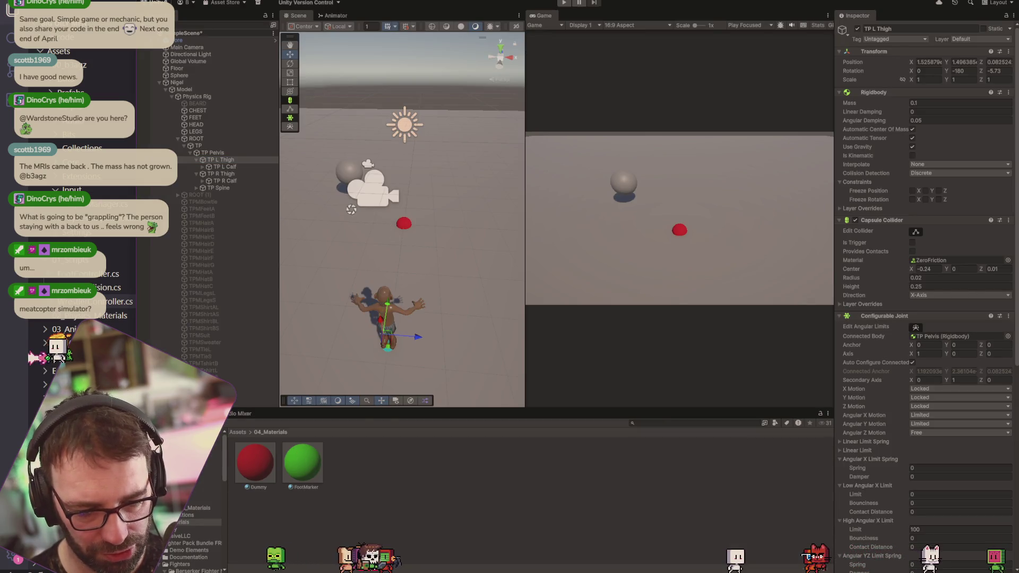
click(210, 494)
click(218, 501)
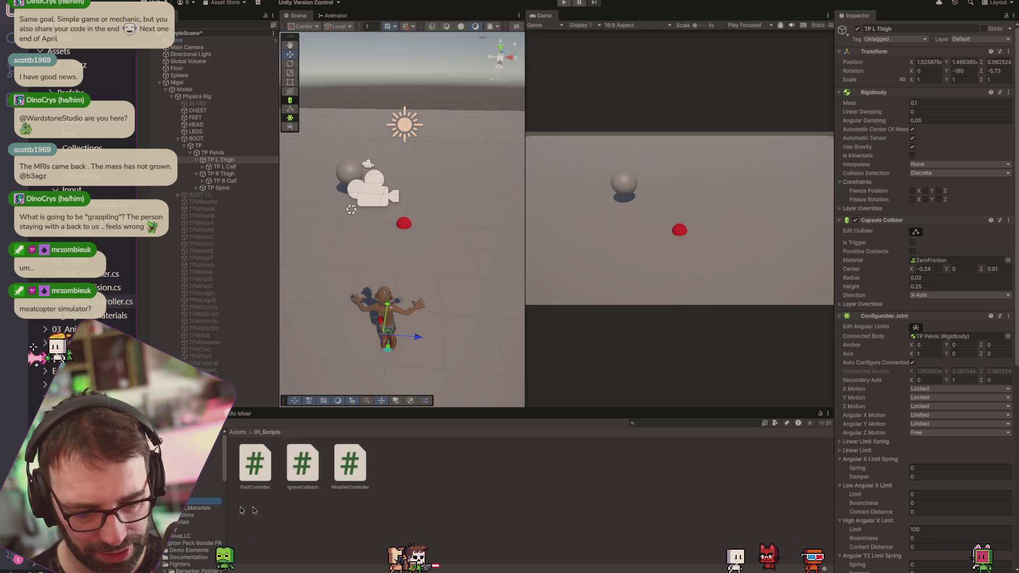
click(296, 470)
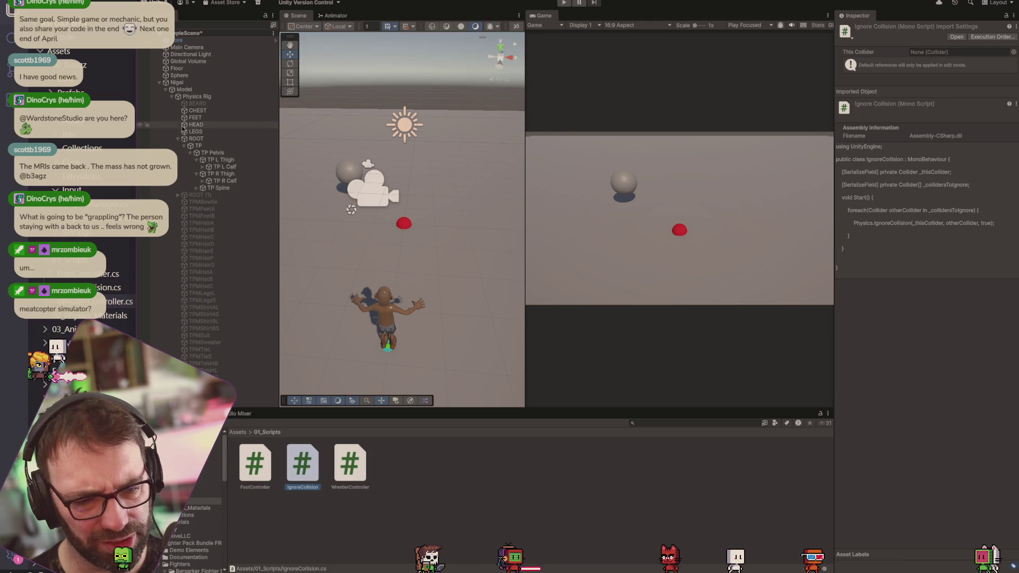
click(250, 384)
scroll(839, 325, down, 3)
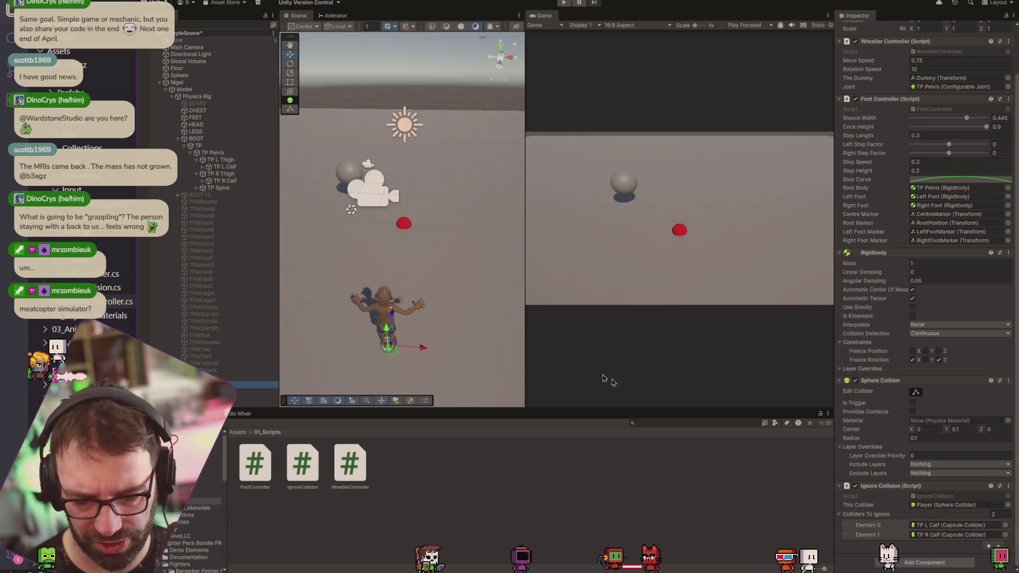
scroll(937, 214, up, 3)
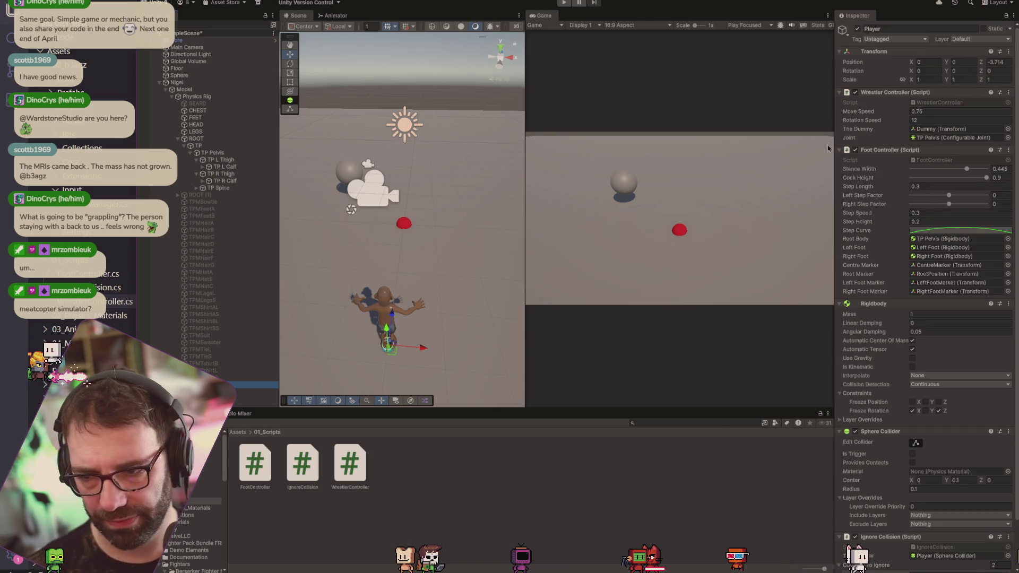
key(alt+Tab)
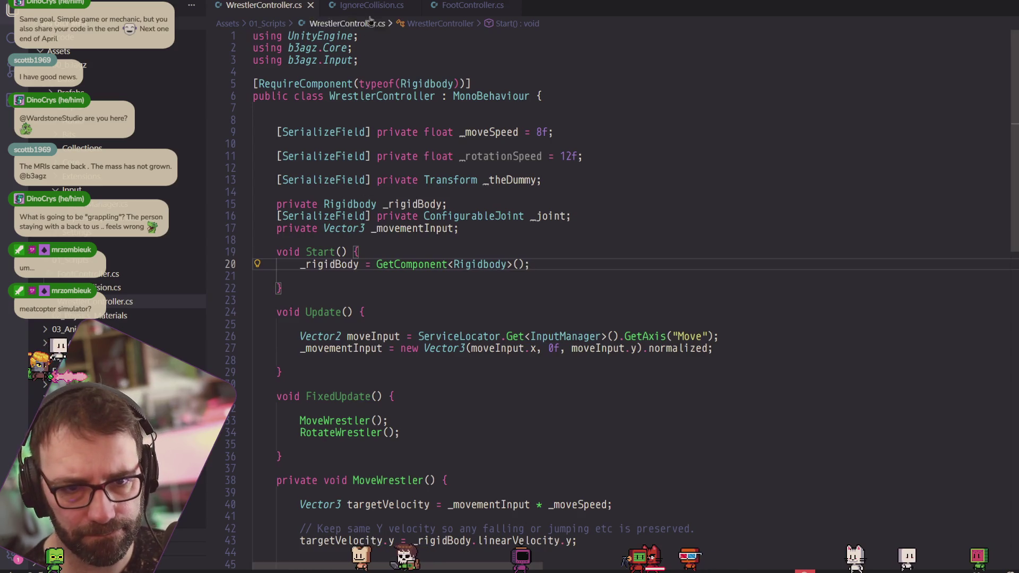
Bring up FootController.cs and scroll through it down to UpdateTargetPositions.
key(ctrl+Tab)
key(ctrl+Tab)
scroll(498, 289, up, 2)
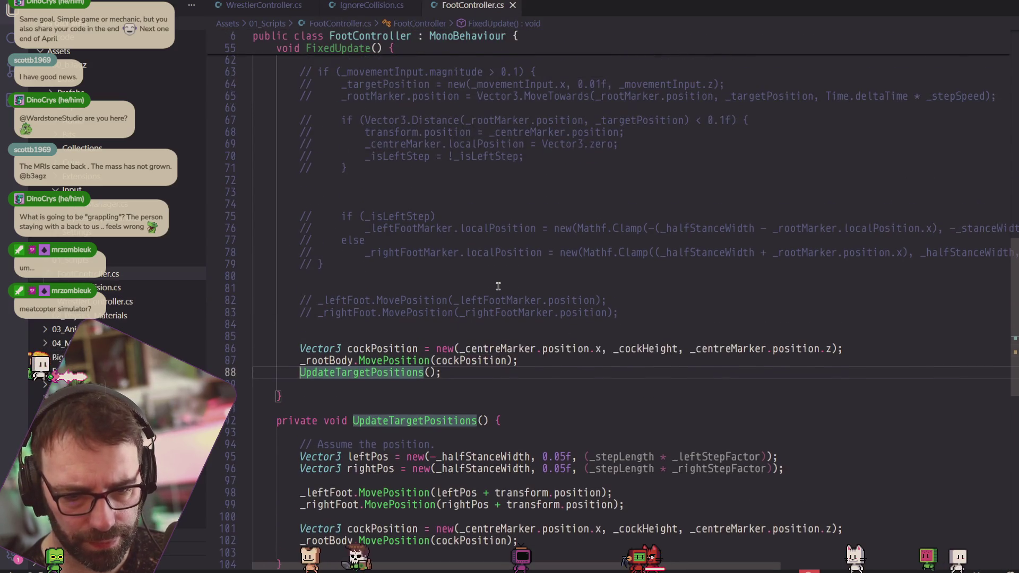
scroll(498, 288, up, 9)
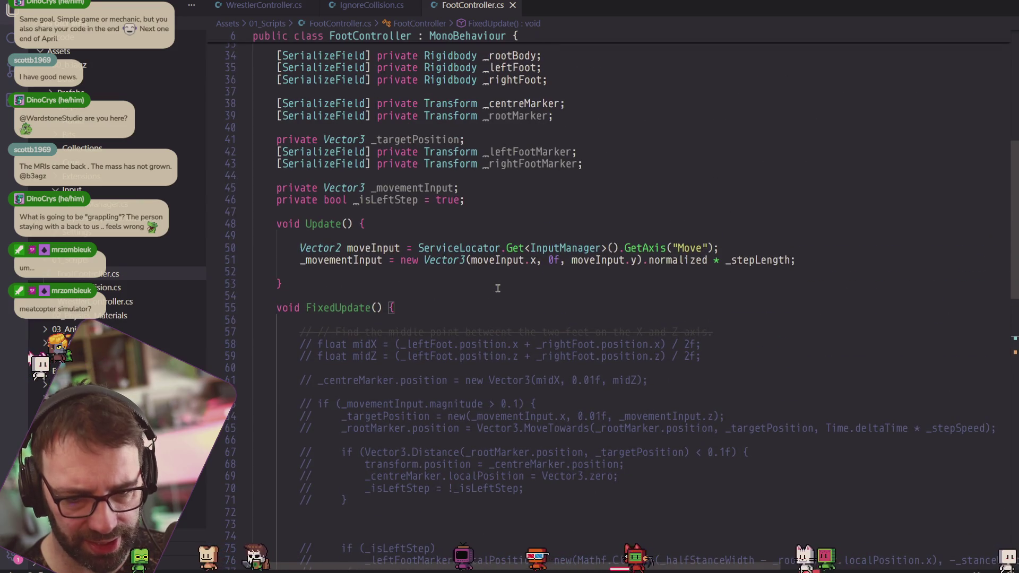
scroll(498, 289, down, 2)
scroll(498, 288, down, 1)
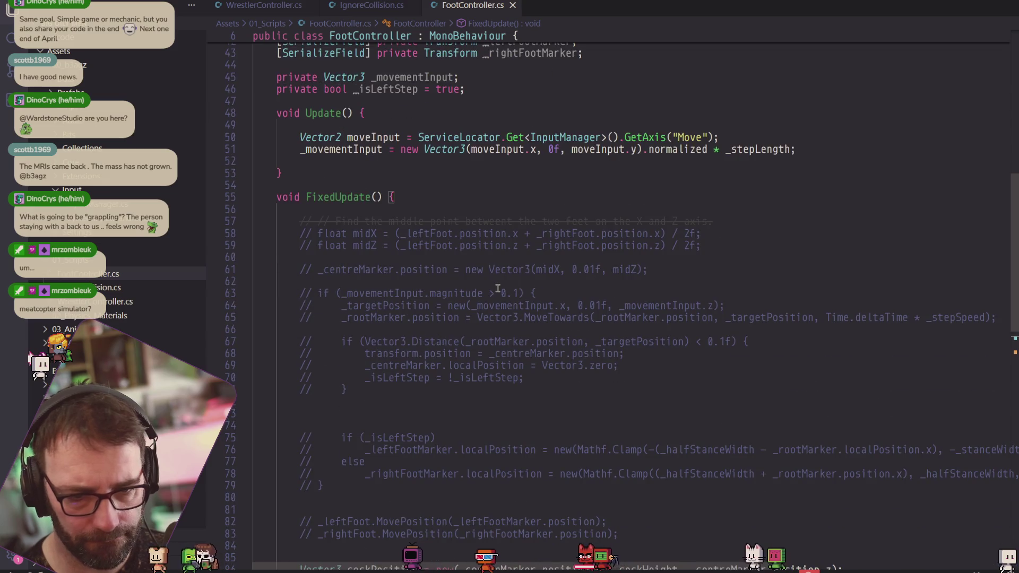
scroll(498, 288, down, 2)
scroll(498, 288, down, 3)
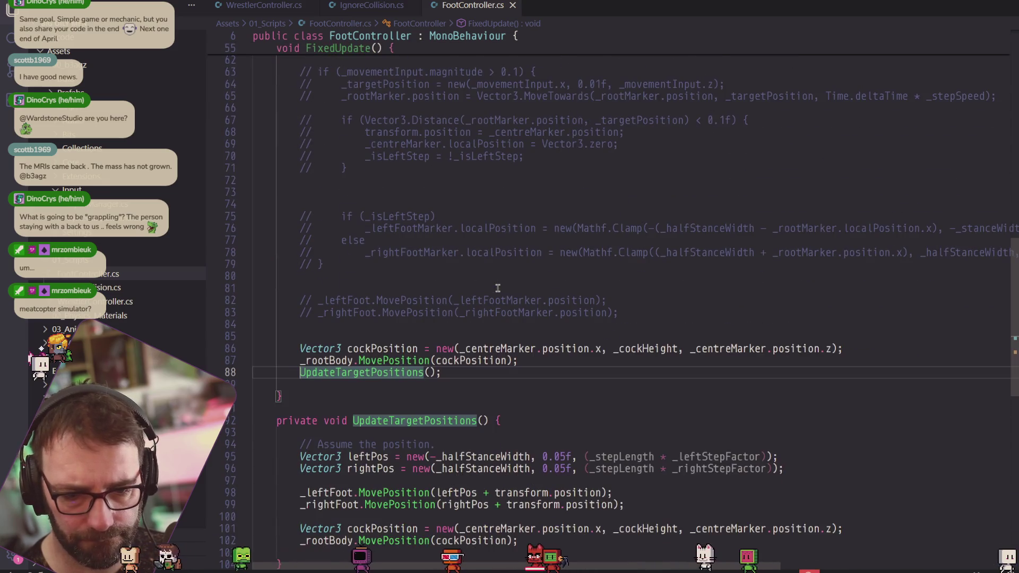
scroll(498, 288, down, 1)
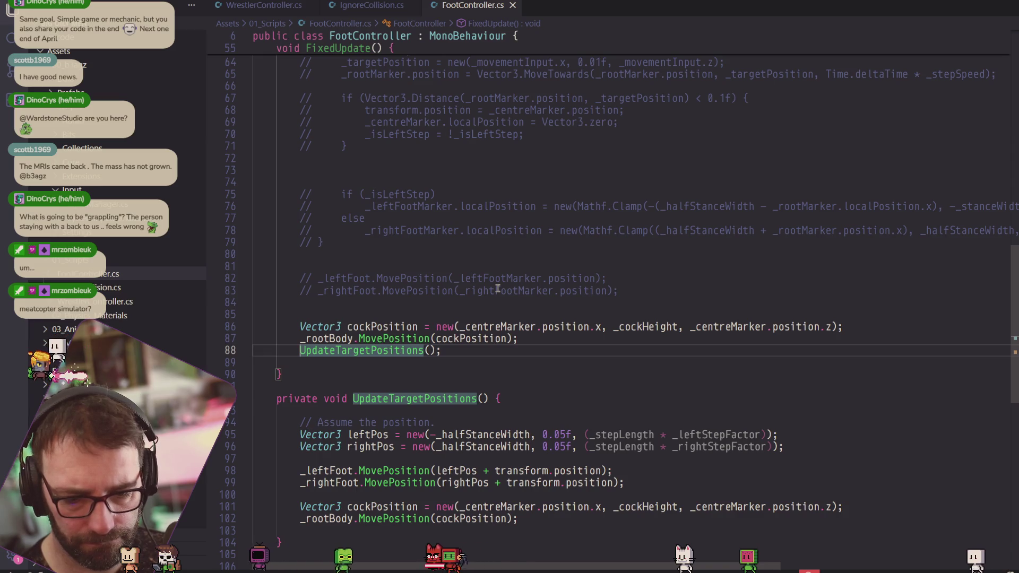
scroll(498, 289, up, 10)
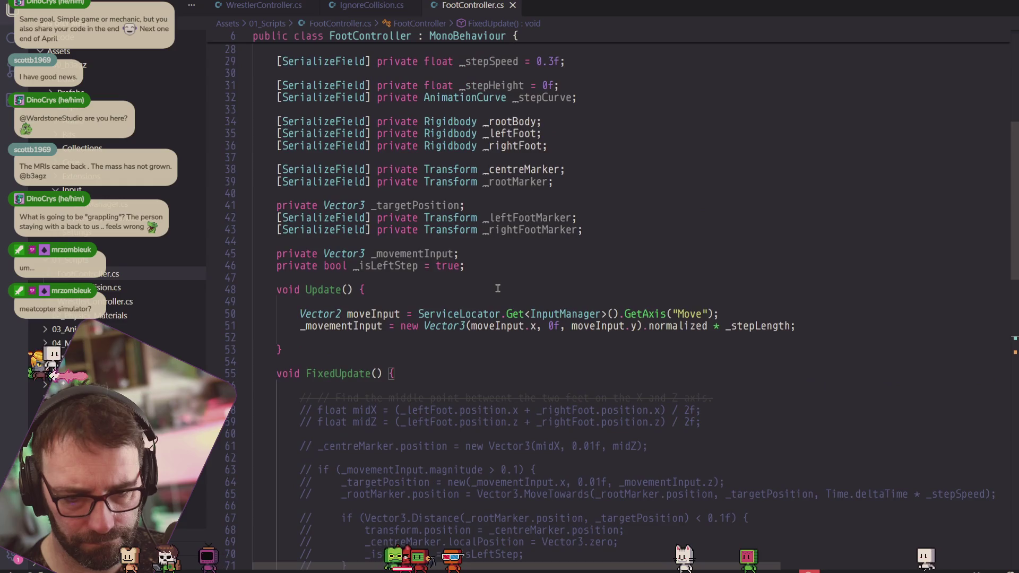
scroll(498, 288, down, 10)
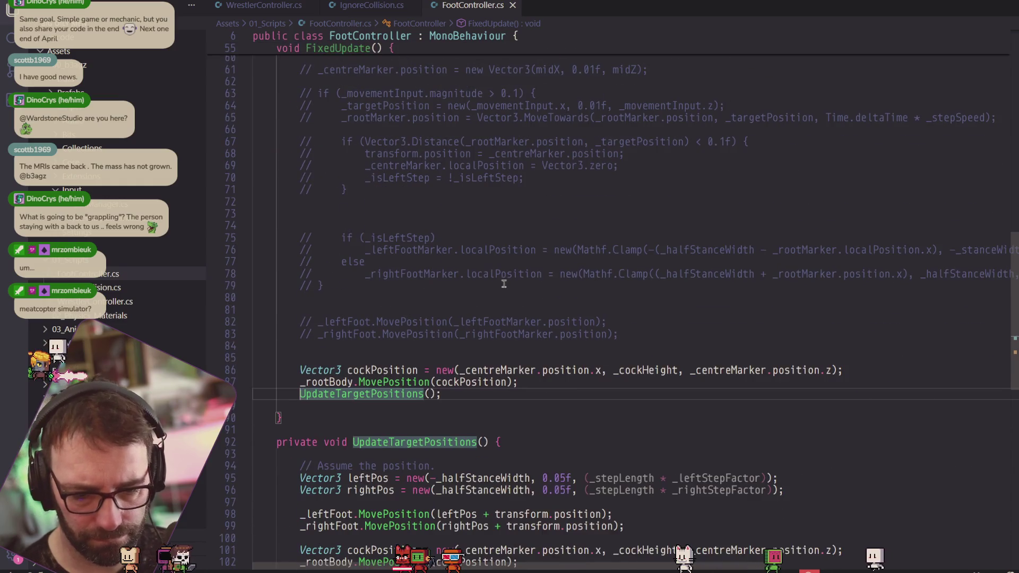
scroll(506, 284, down, 4)
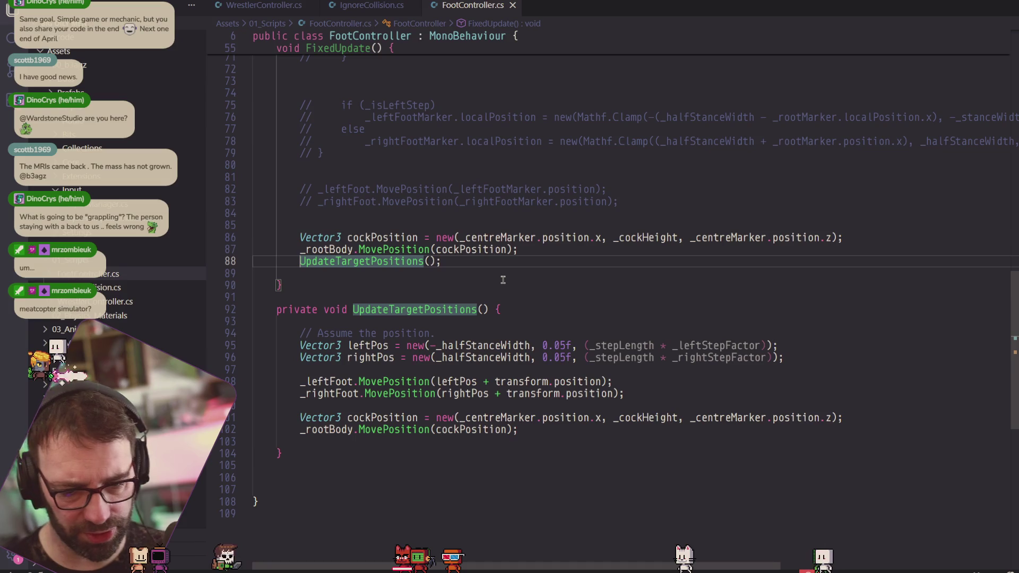
Review the foot target position lines 95–99, then go back to Unity.
drag(626, 396, 240, 345)
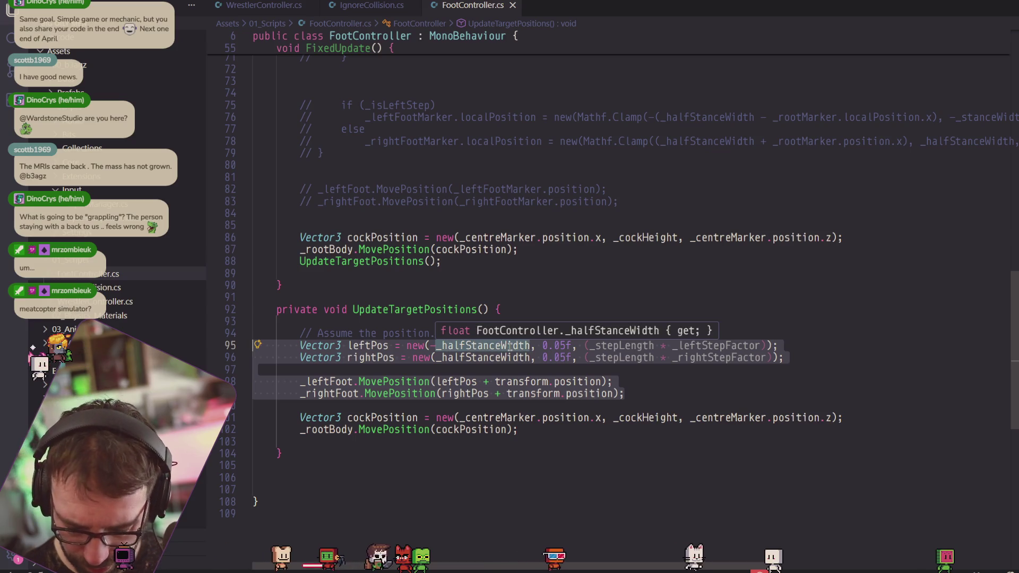
click(628, 393)
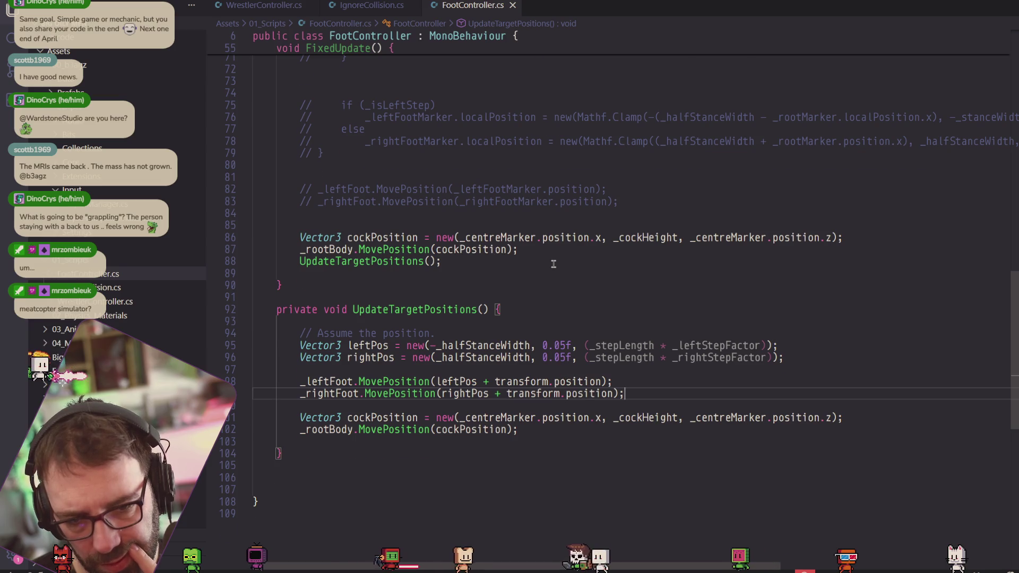
scroll(554, 263, up, 2)
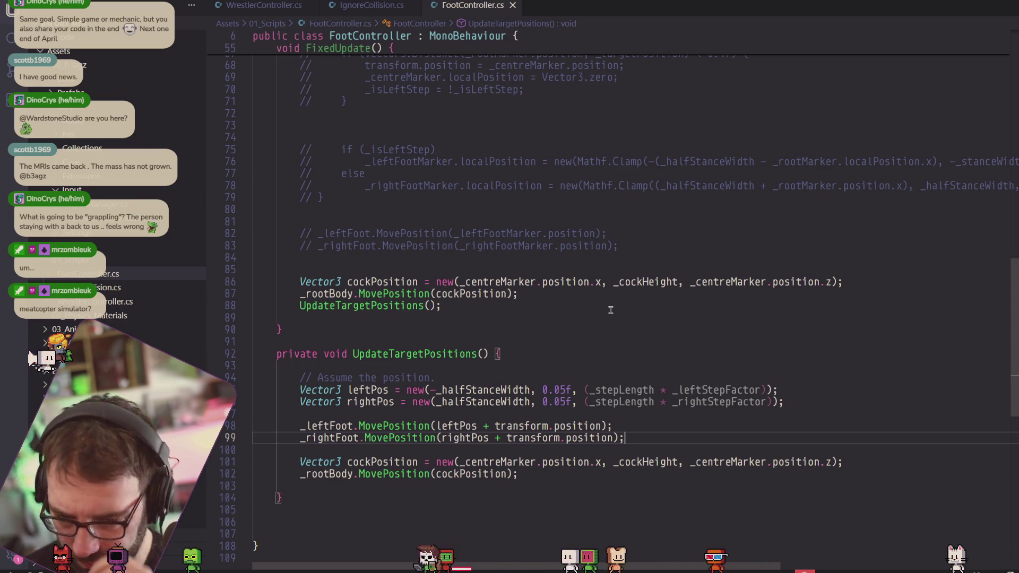
key(alt+Tab)
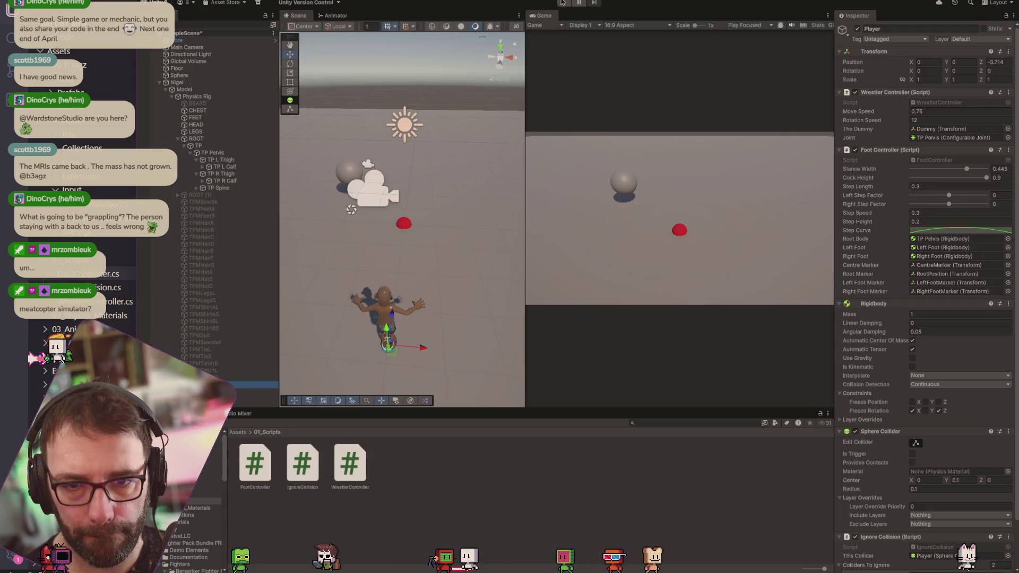
Save the scene and play-test the wrestler walking forward with W.
key(alt+f)
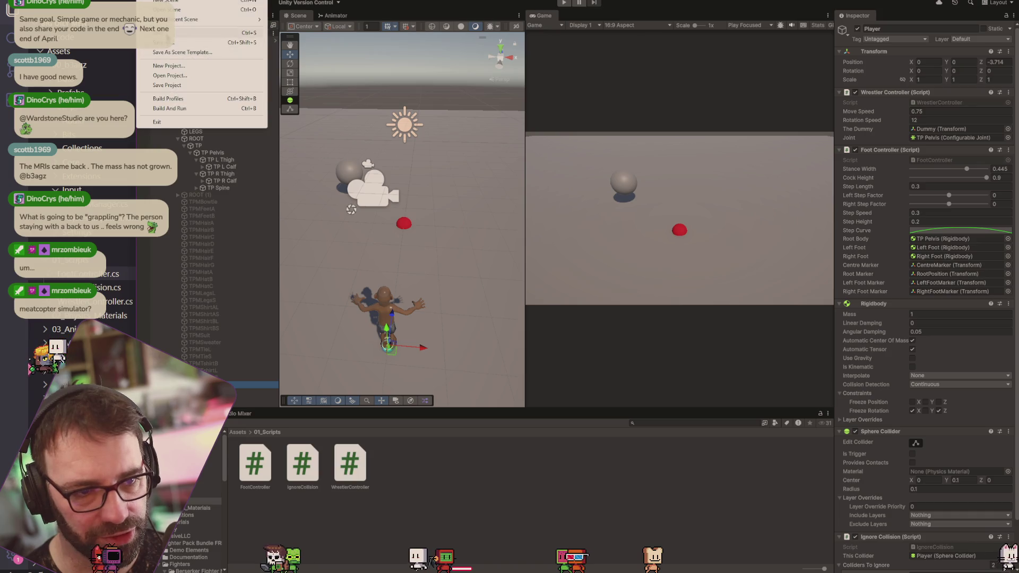
key(Return)
click(565, 3)
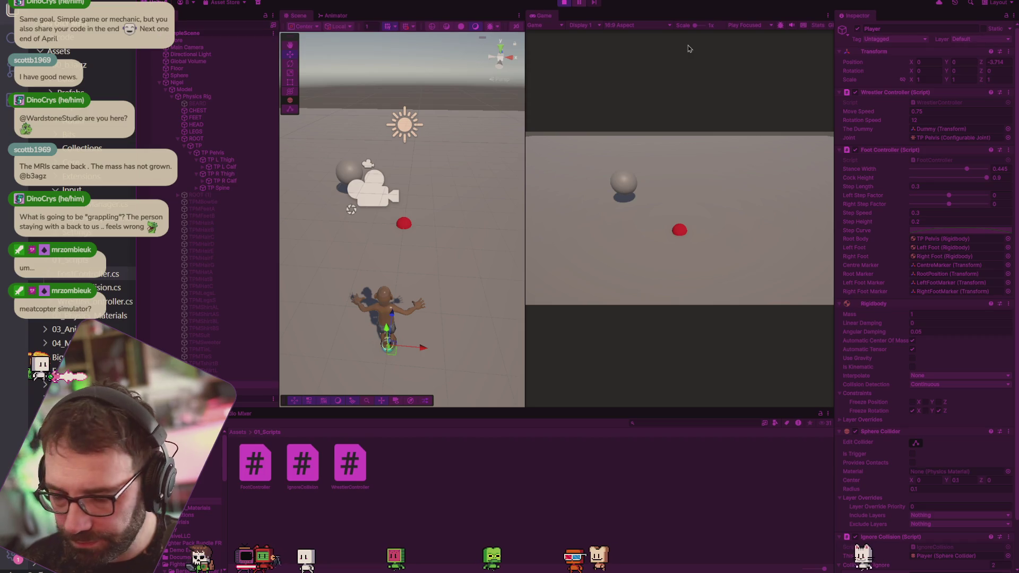
key(w)
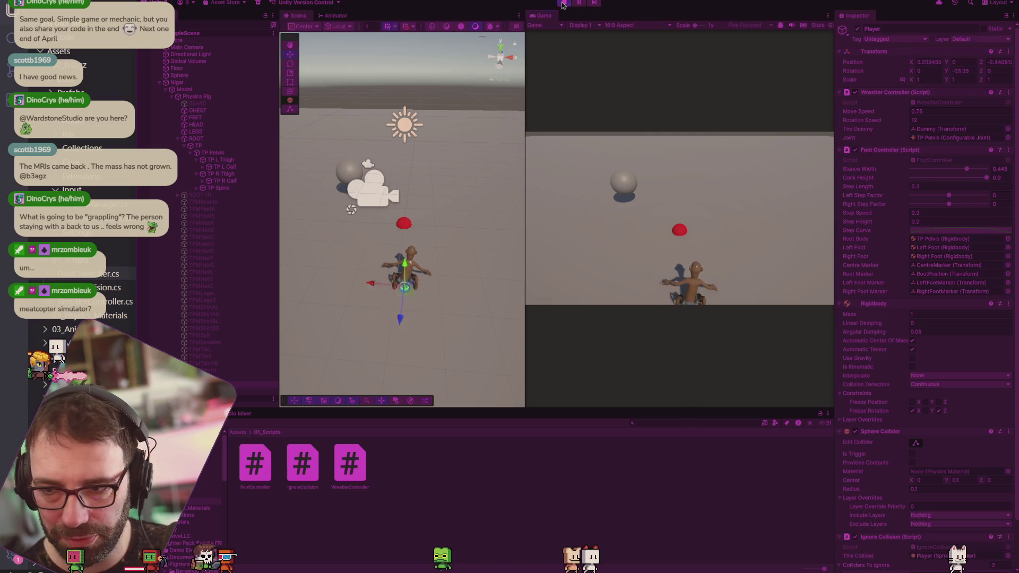
click(563, 3)
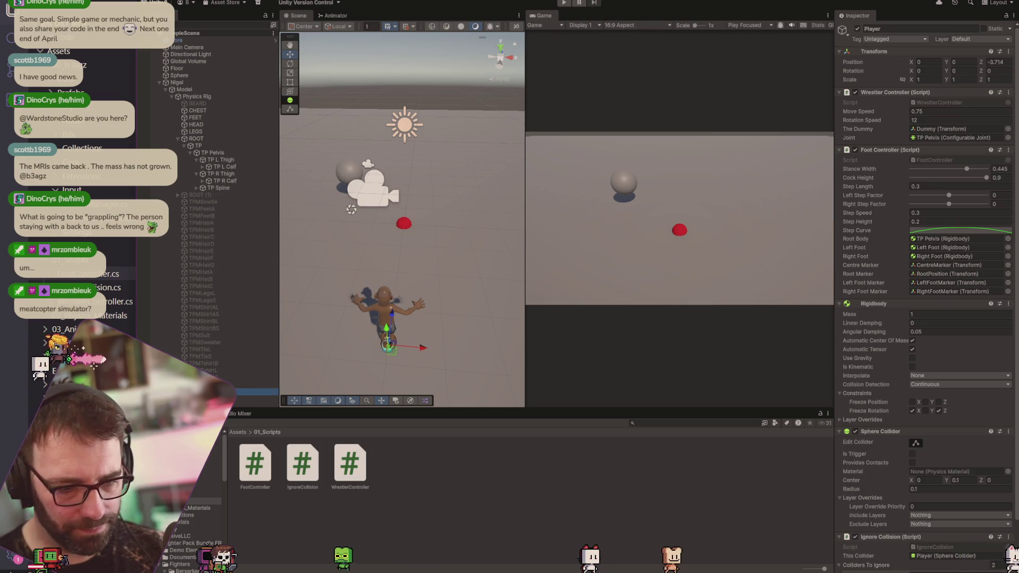
Check the red Dummy and the Player in the scene, then return to the foot controller code.
click(404, 223)
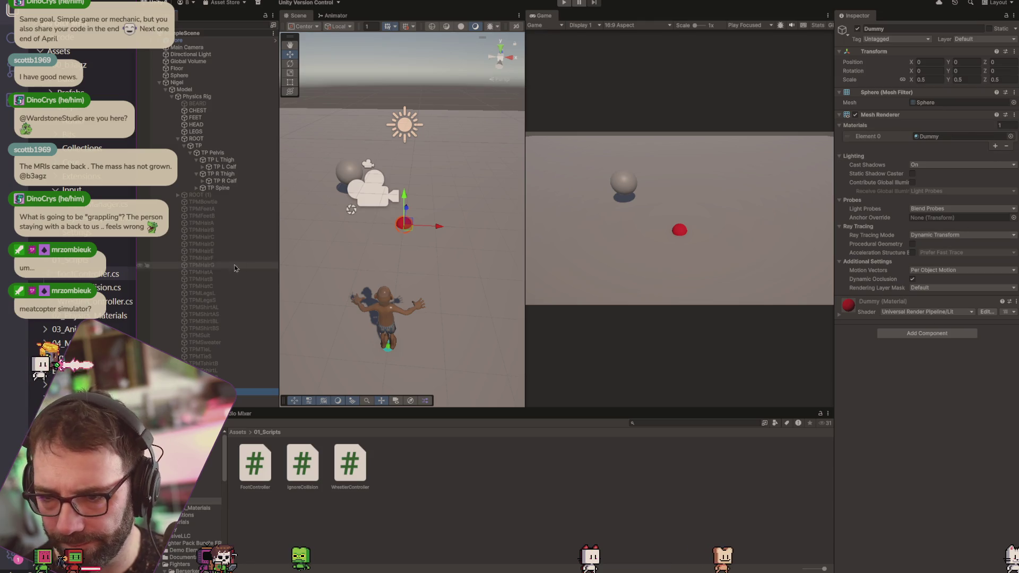
click(386, 318)
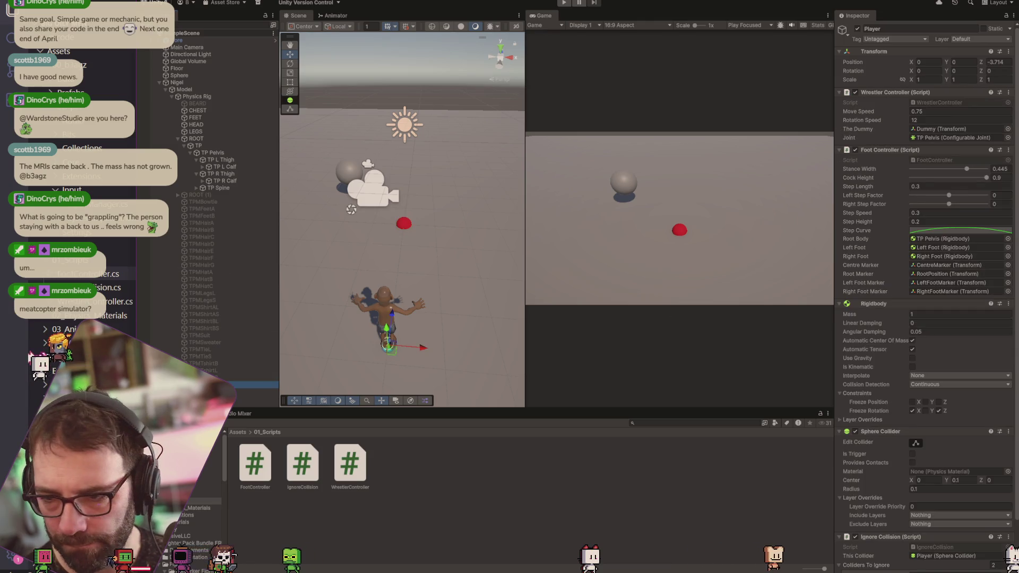
key(alt+Tab)
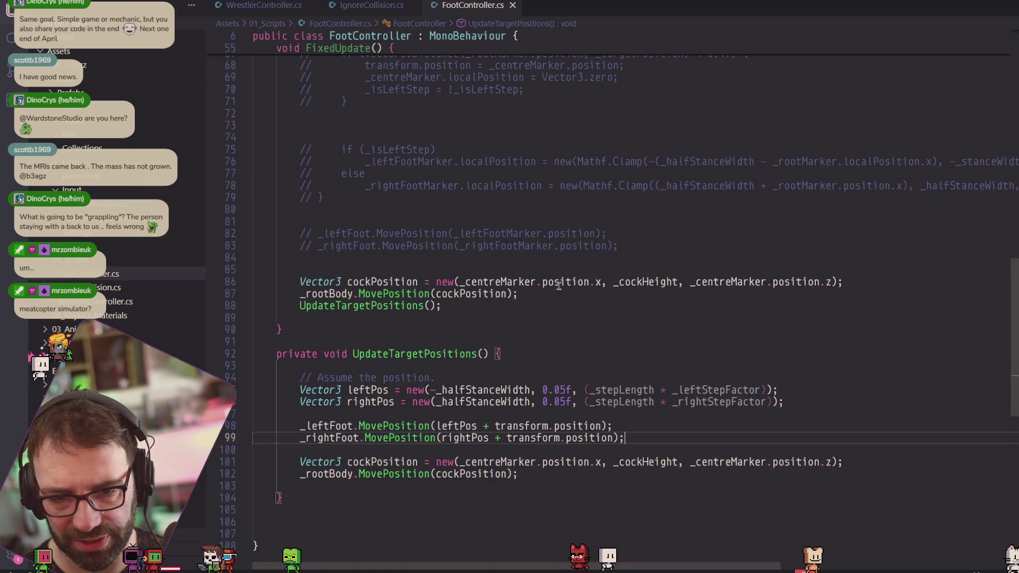
Open WrestlerController.cs and locate the RotateWrestler code.
click(290, 6)
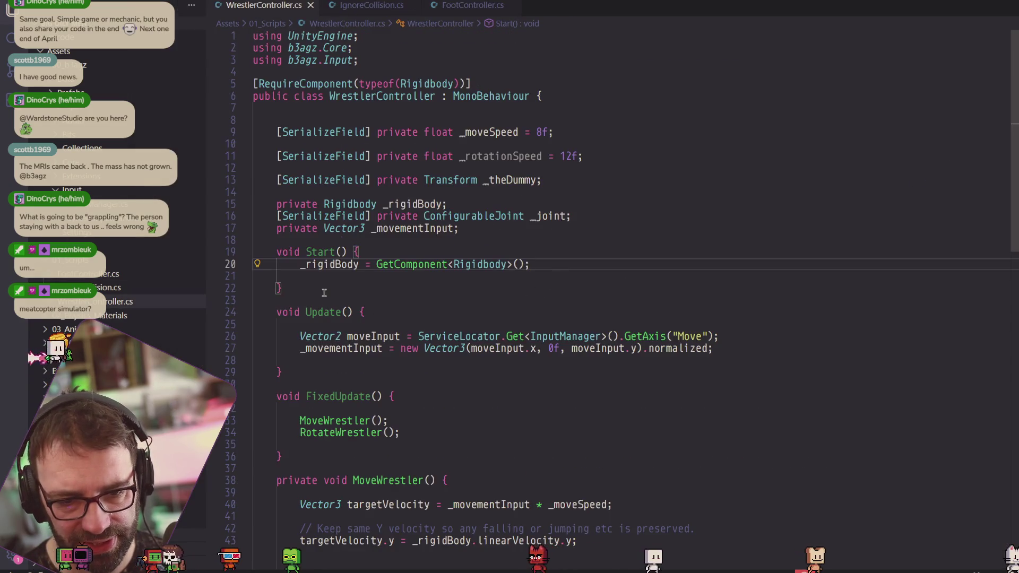
scroll(324, 294, down, 5)
double_click(298, 254)
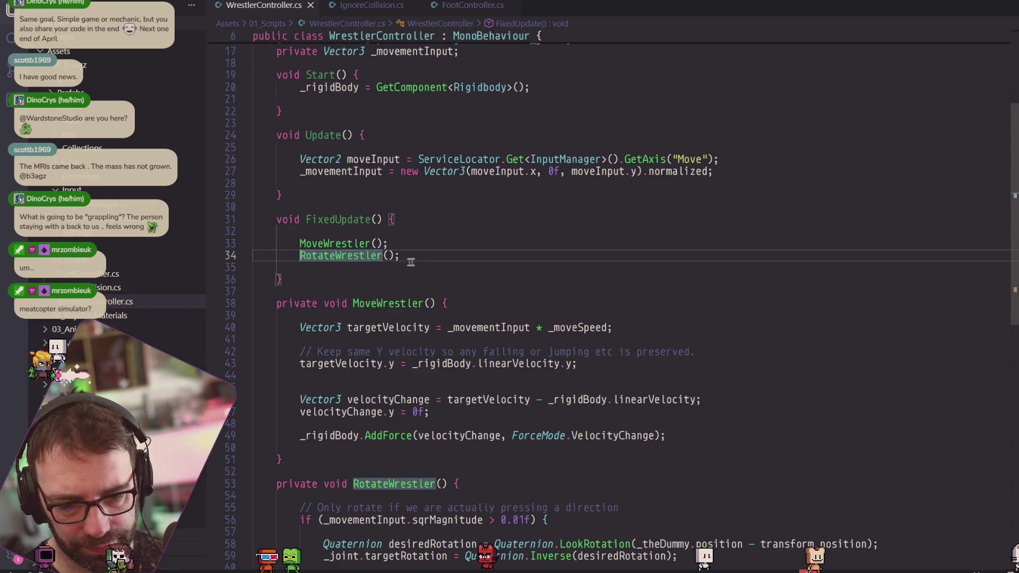
scroll(415, 261, down, 2)
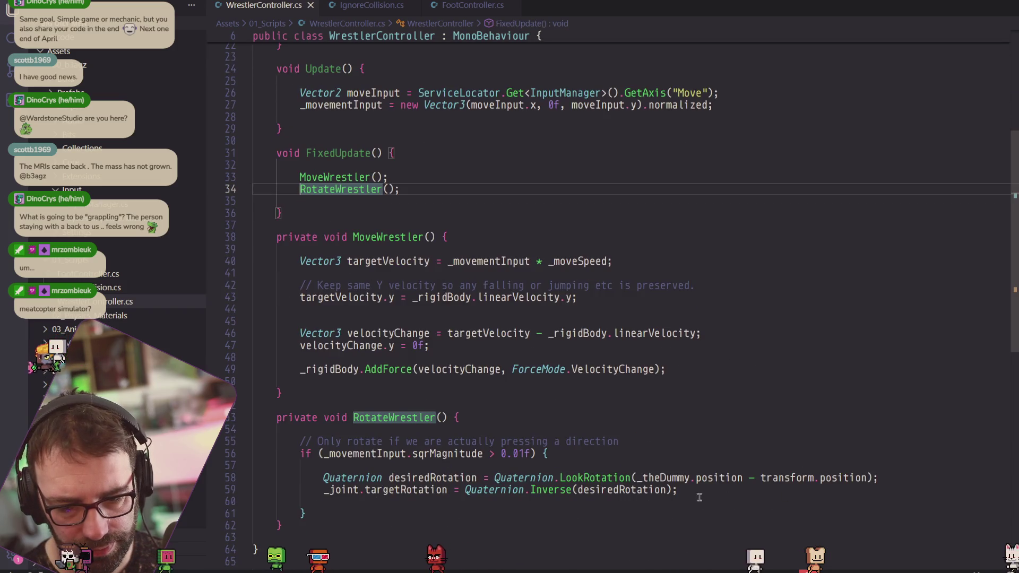
mouse_move(817, 471)
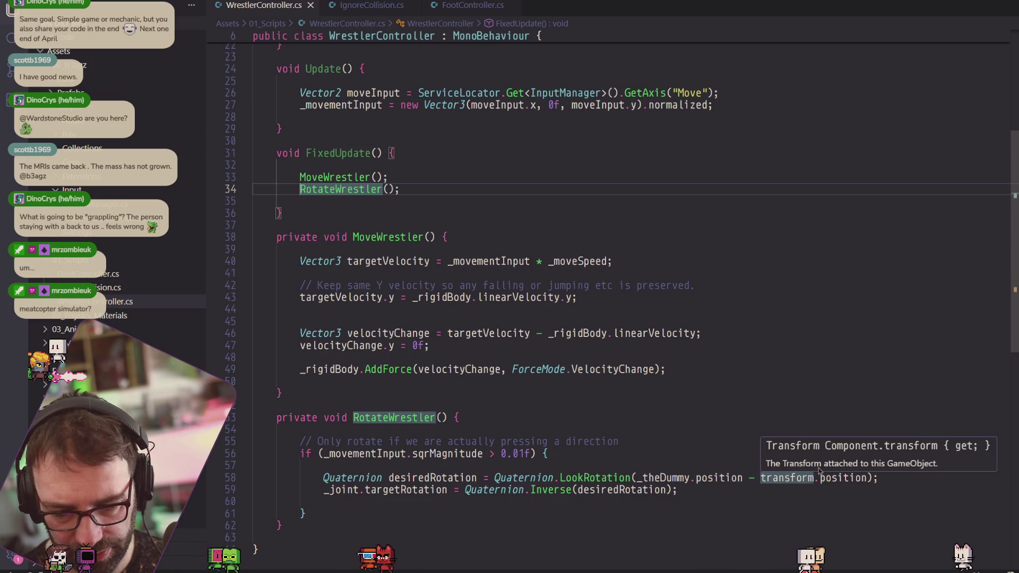
mouse_move(846, 479)
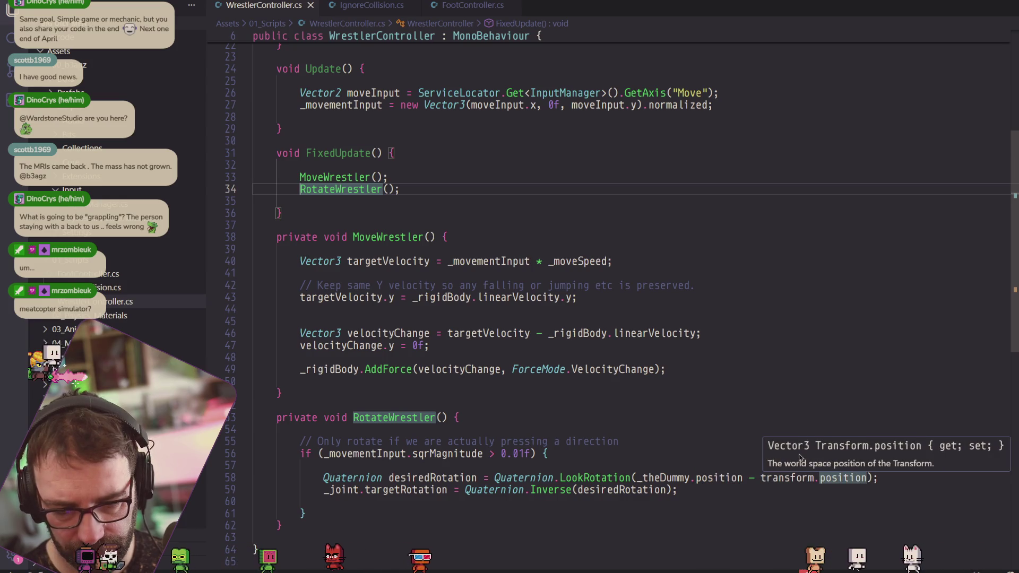
mouse_move(524, 472)
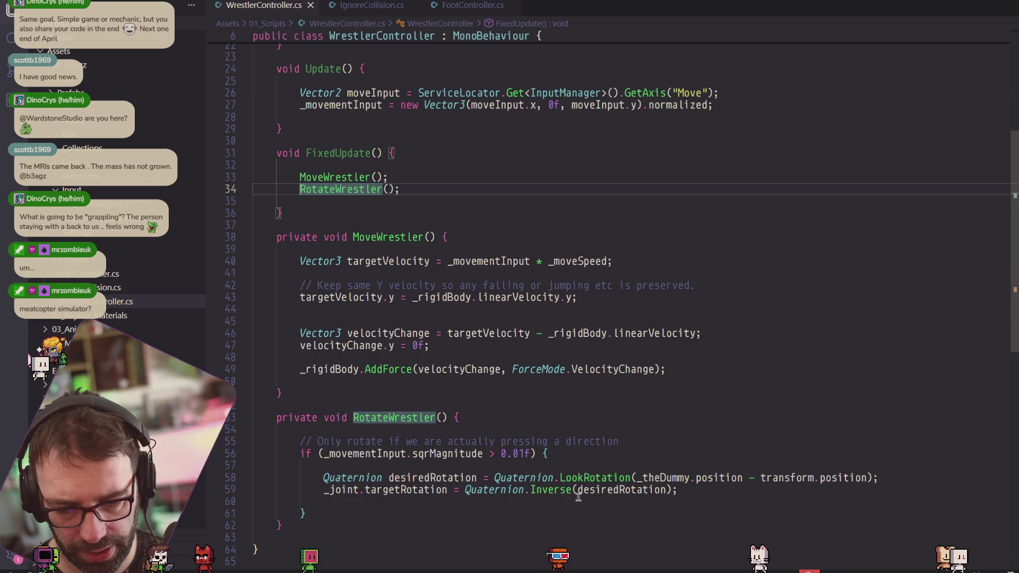
Set _joint.targetRotation to desiredRotation, comment out the Quaternion.Inverse version, and save.
click(460, 489)
text(desirec)
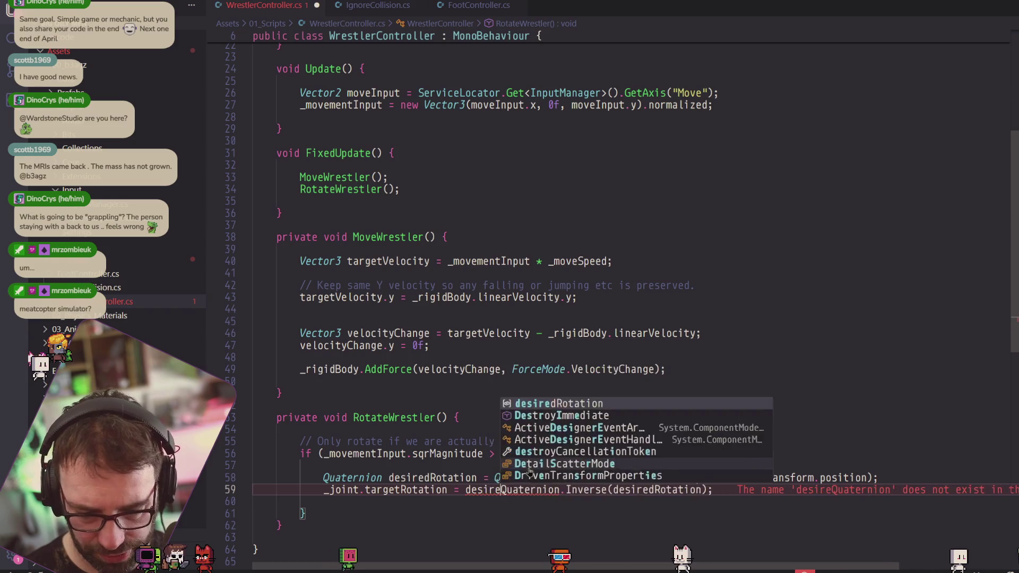
text(Rotatioin)
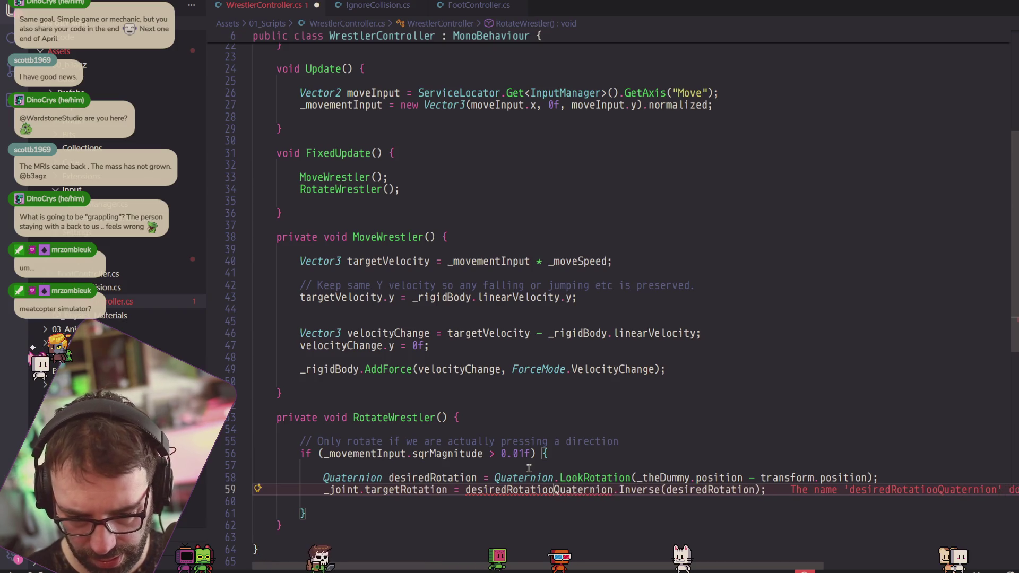
key(ctrl+shift+Right)
key(ctrl+shift+Right)
key(ctrl+shift+Right)
key(Delete)
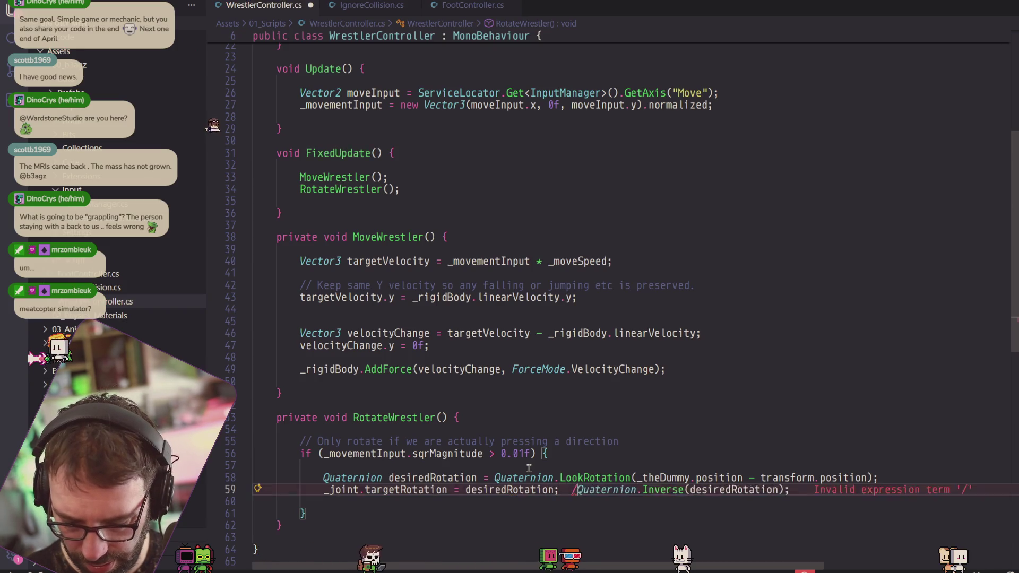
key(ctrl+s)
key(alt+Tab)
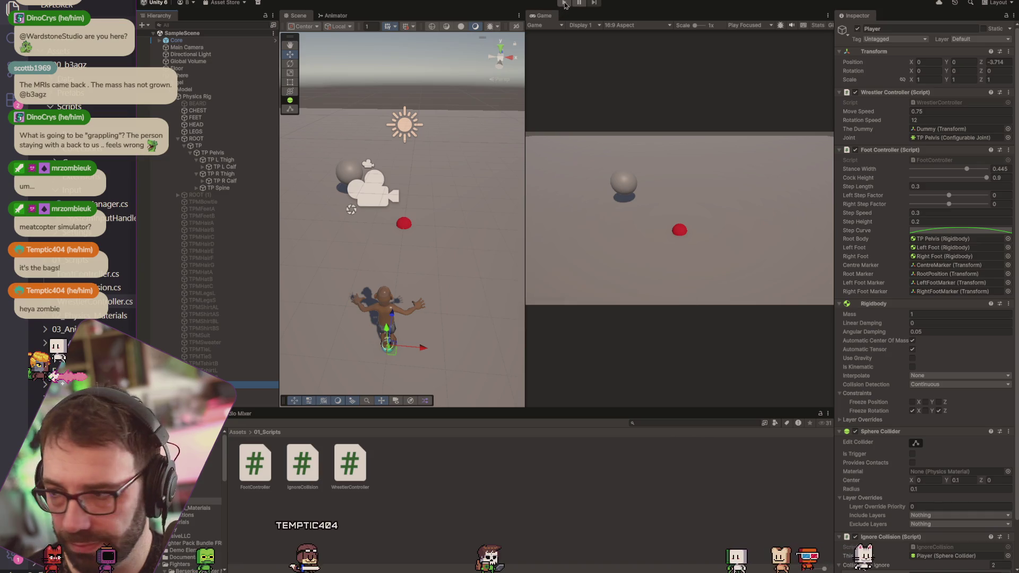
Play-test the new rotation, walking the wrestler forward with W and back with S.
click(564, 3)
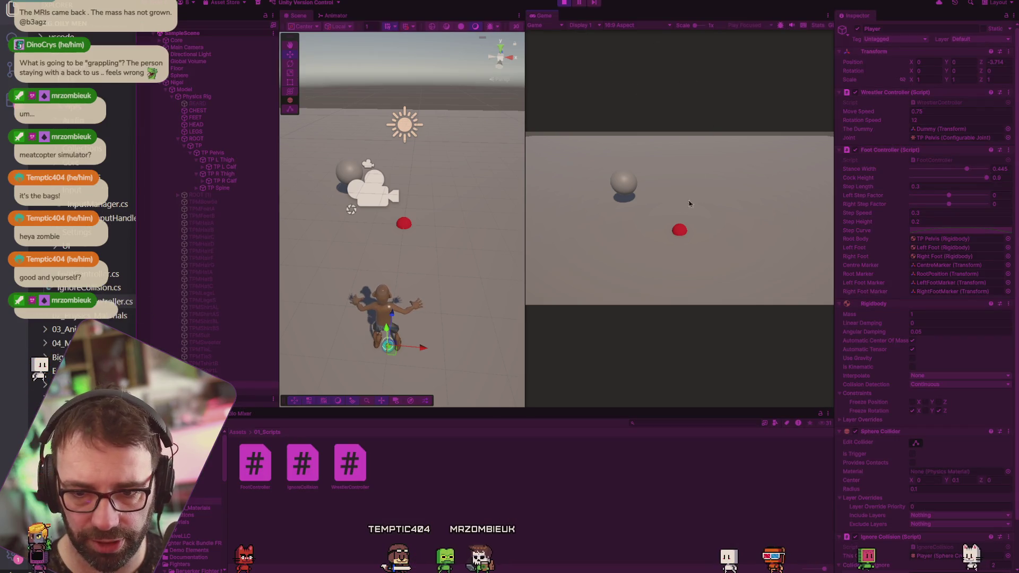
key(w)
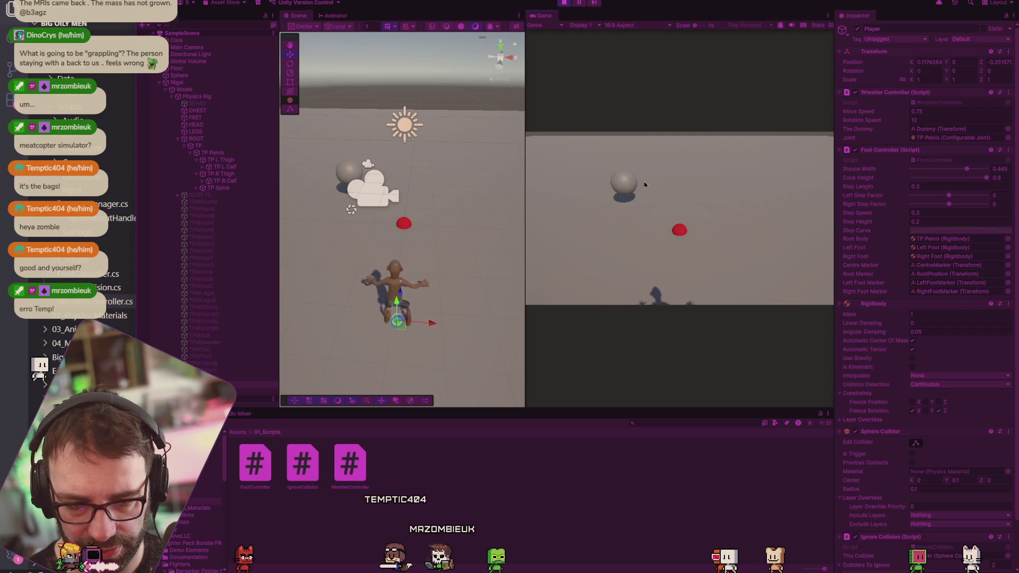
key(s)
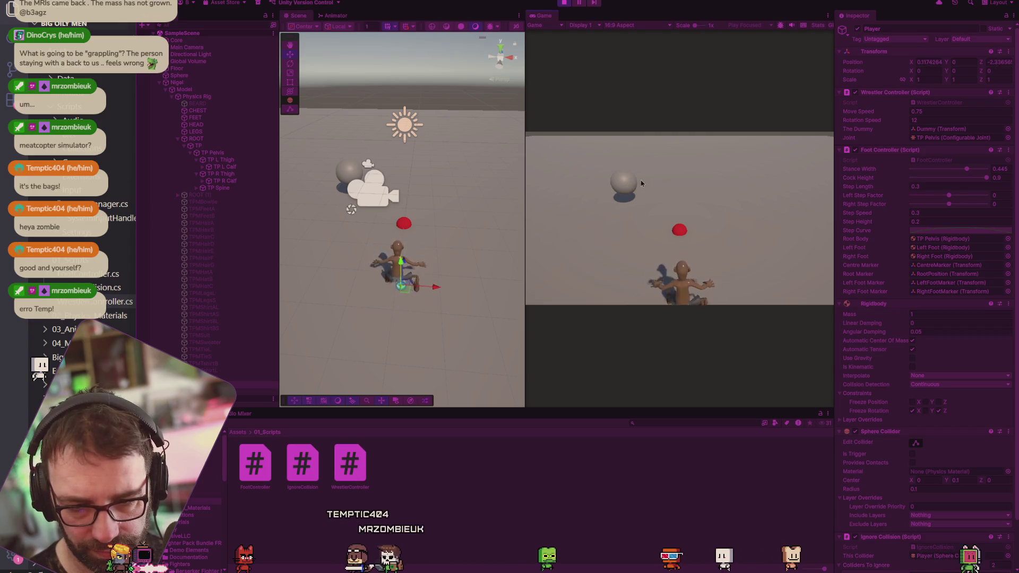
key(ctrl+p)
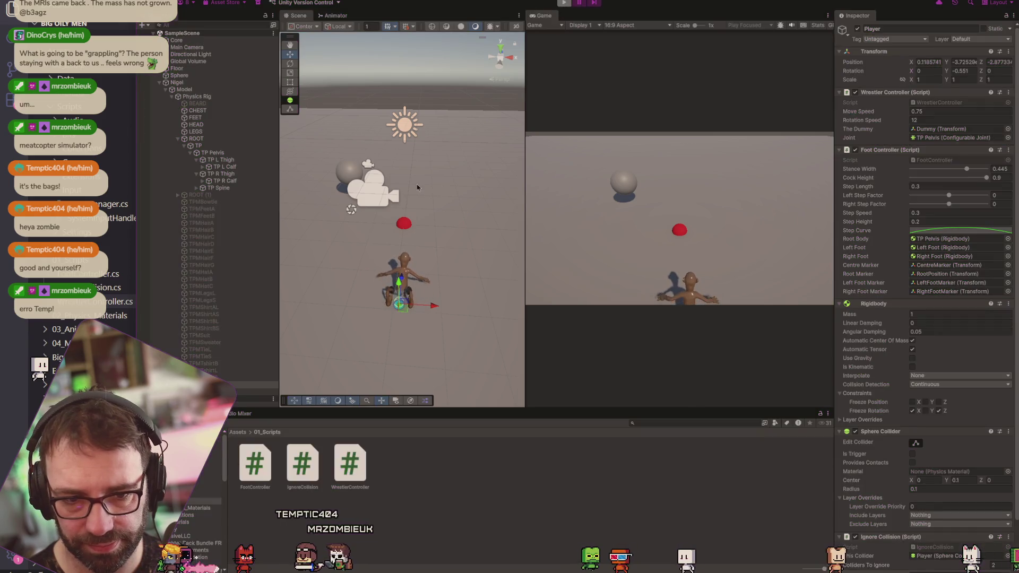
Move Nigel forward so it stands beside the red Dummy sphere, then select the Dummy.
click(383, 348)
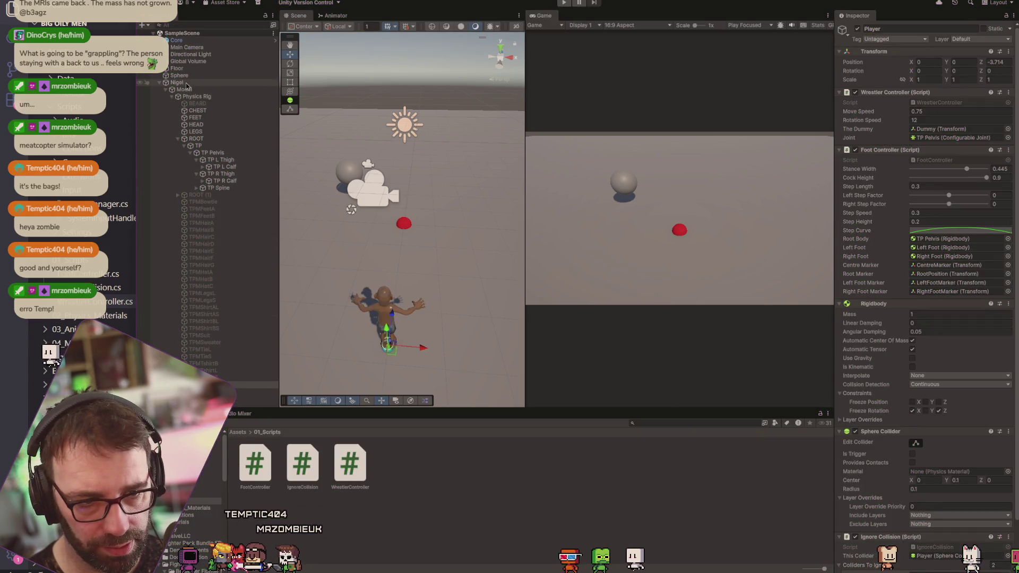
mouse_move(383, 348)
mouse_down()
mouse_move(422, 154)
mouse_move(414, 238)
mouse_move(417, 214)
mouse_up()
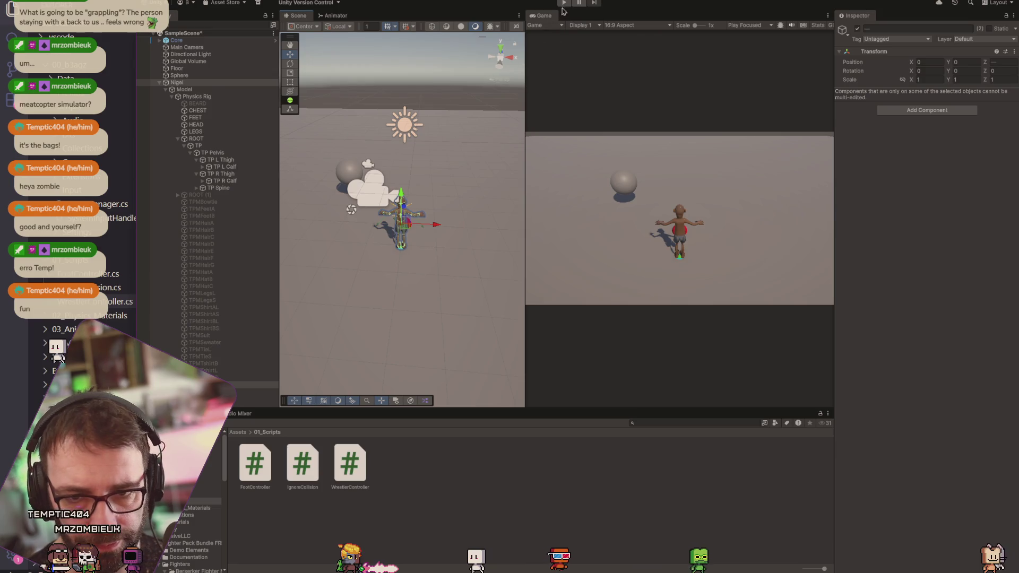
click(406, 224)
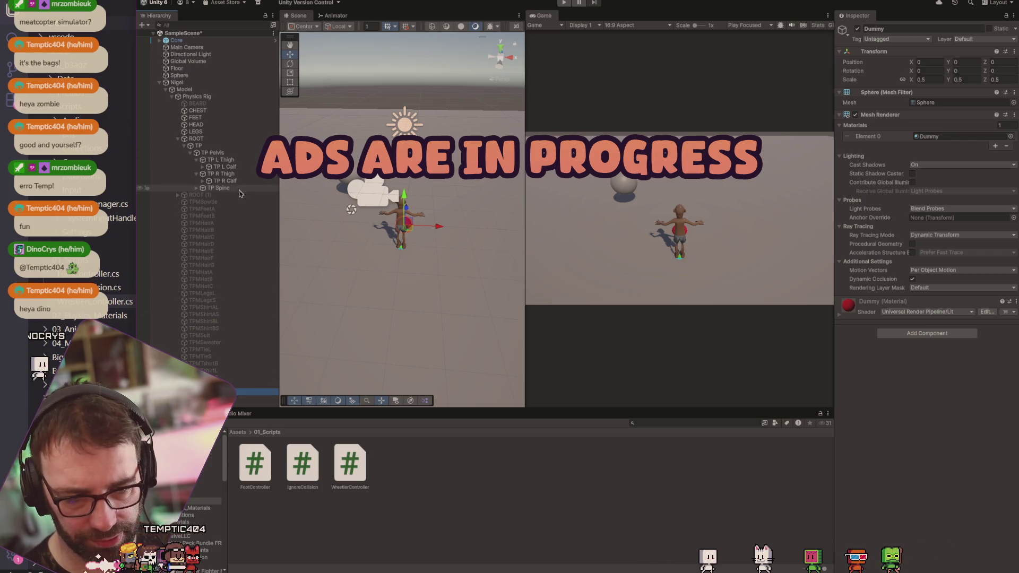
key(alt+Tab)
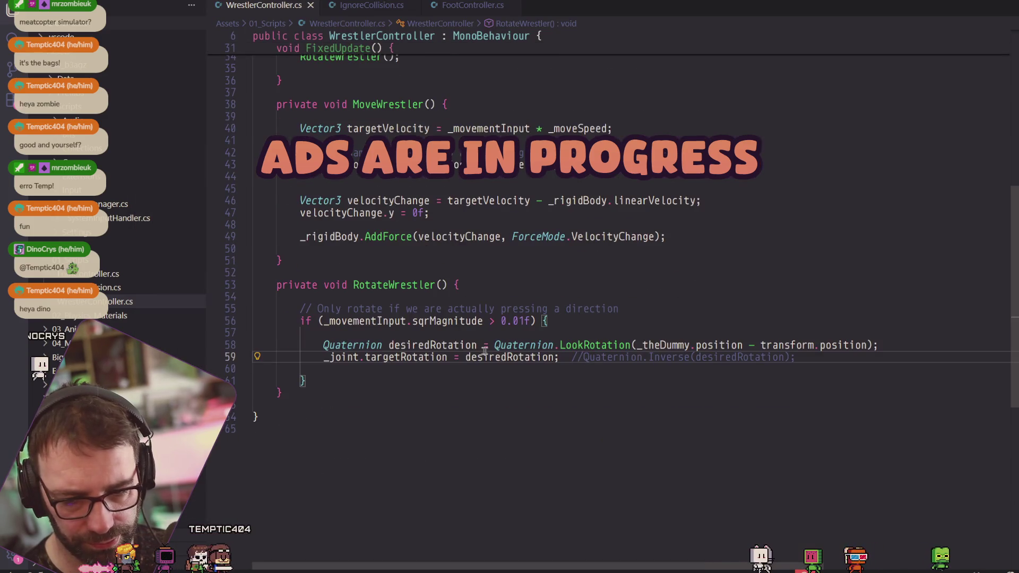
Scroll over WrestlerController's MoveWrestler and RotateWrestler code, then return to Unity.
scroll(392, 347, up, 3)
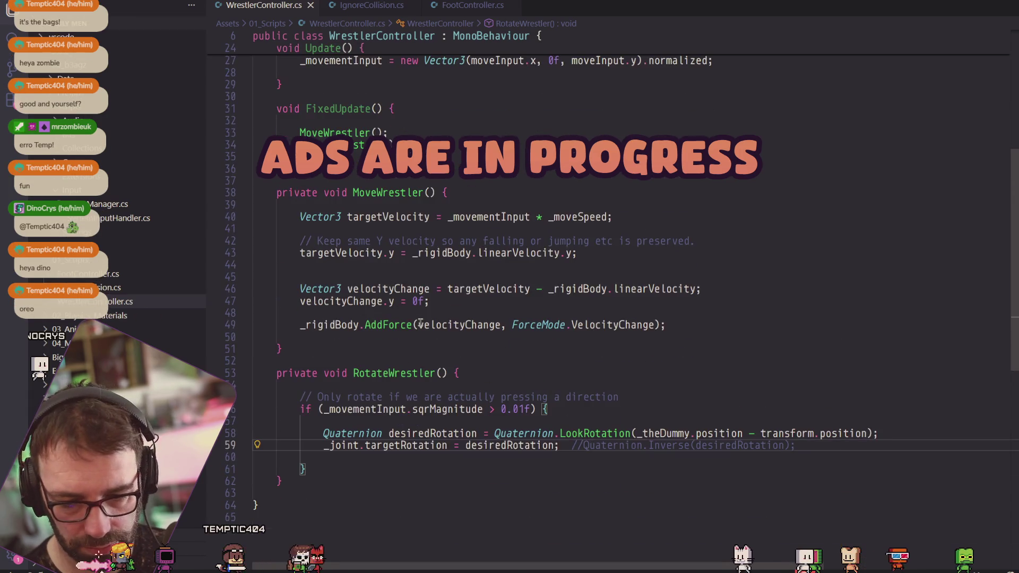
key(alt+Tab)
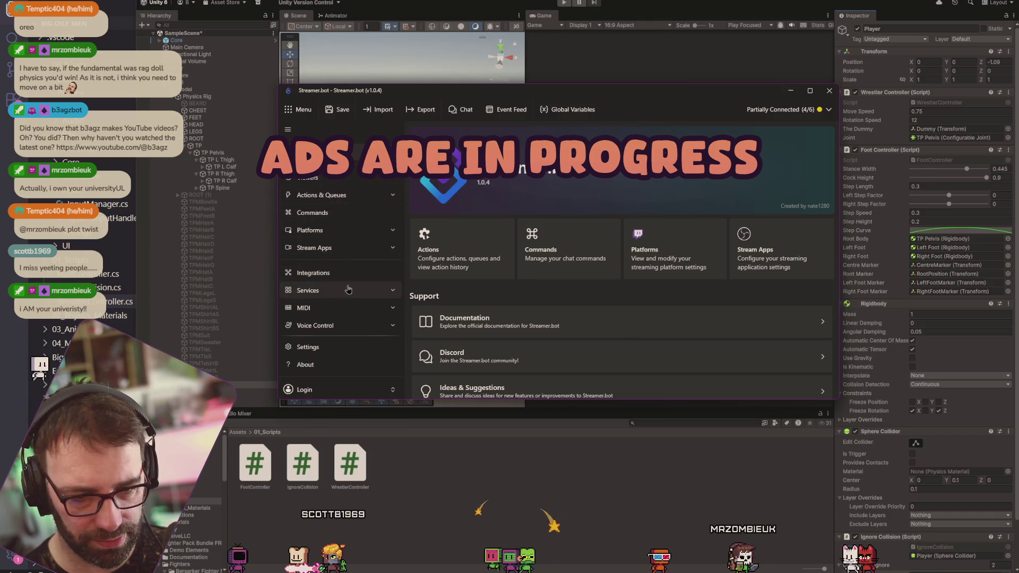
Open the Twitch Channel Point Rewards list under Platforms and scroll through it.
click(324, 248)
click(324, 230)
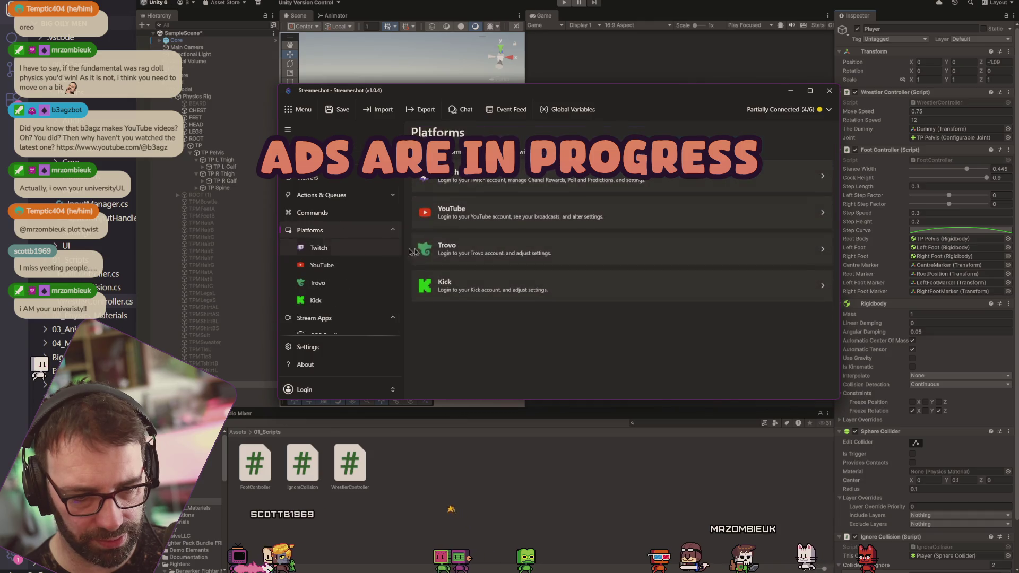
click(340, 249)
click(564, 258)
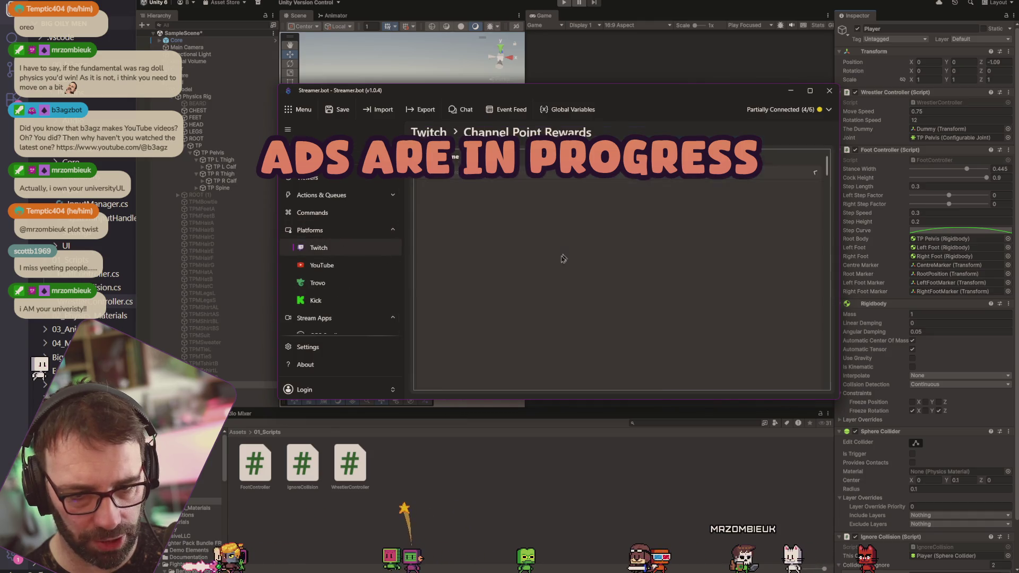
scroll(525, 269, down, 3)
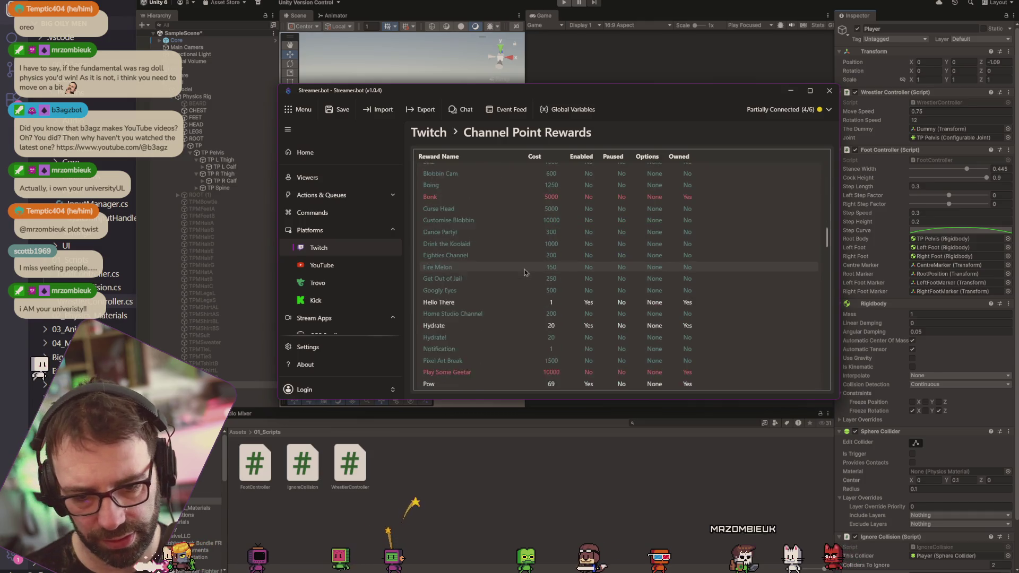
scroll(523, 271, down, 3)
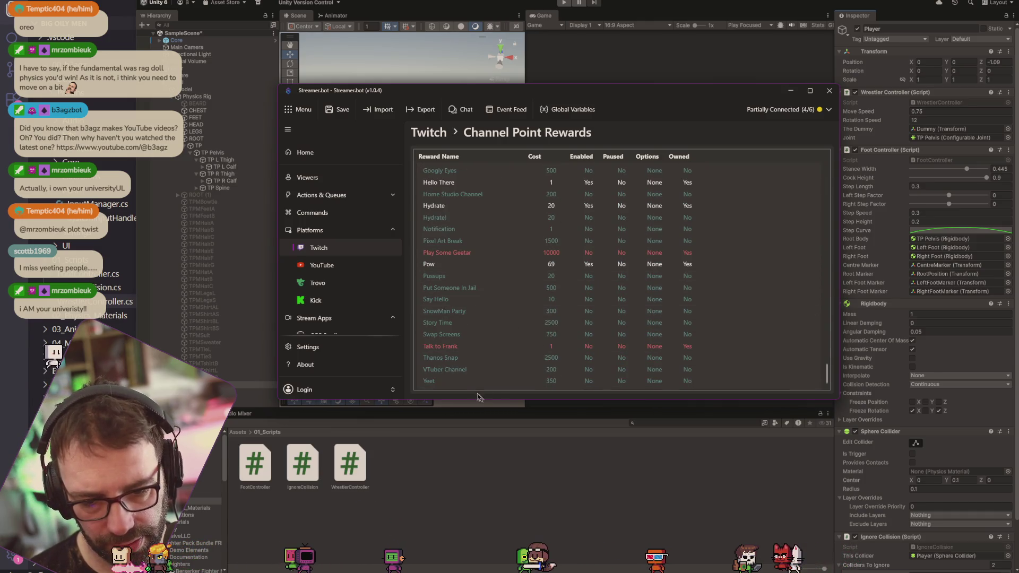
Open the Yeet reward, cancel without changes, and minimize Streamer.bot.
double_click(524, 384)
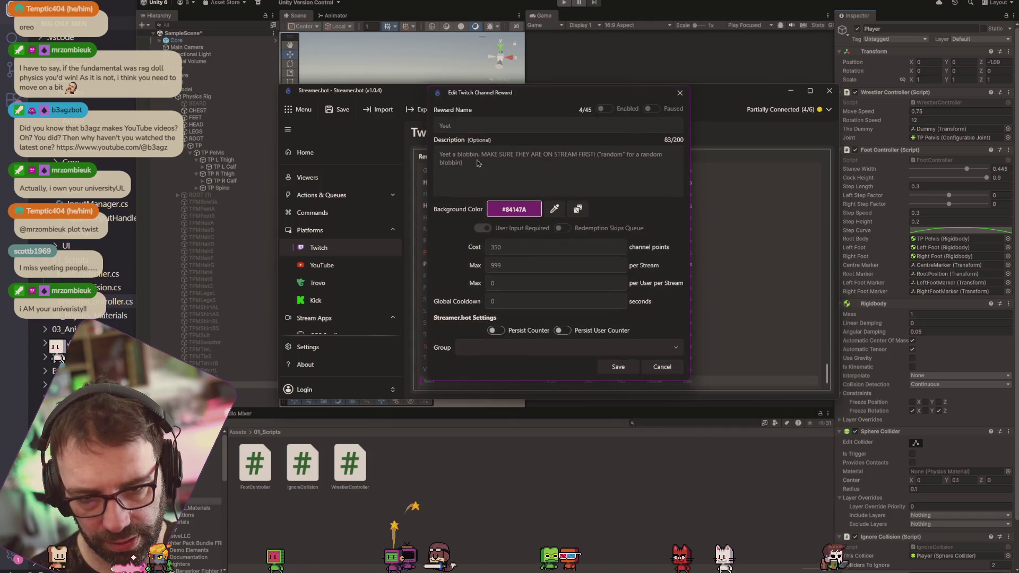
click(662, 366)
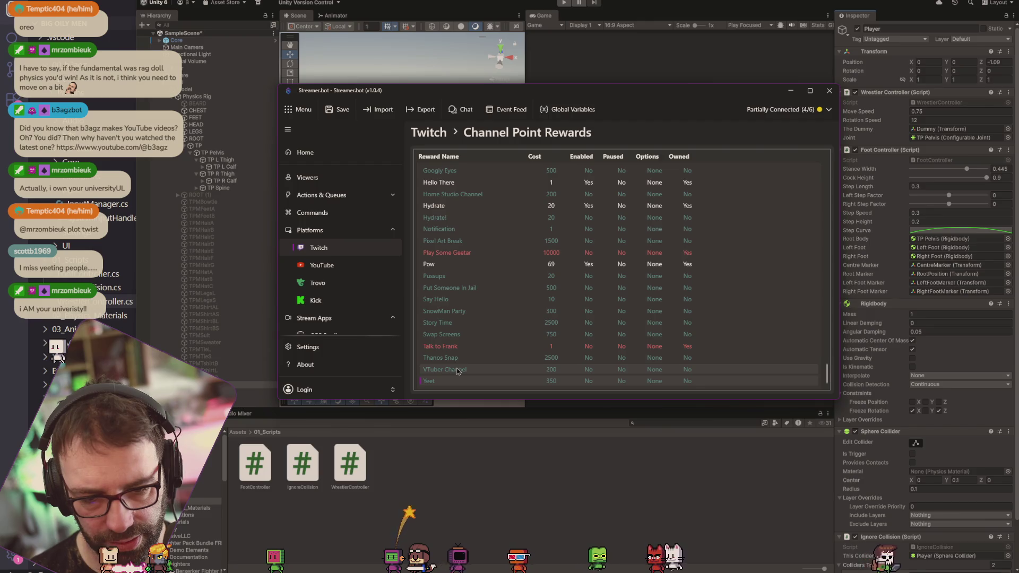
scroll(458, 371, up, 3)
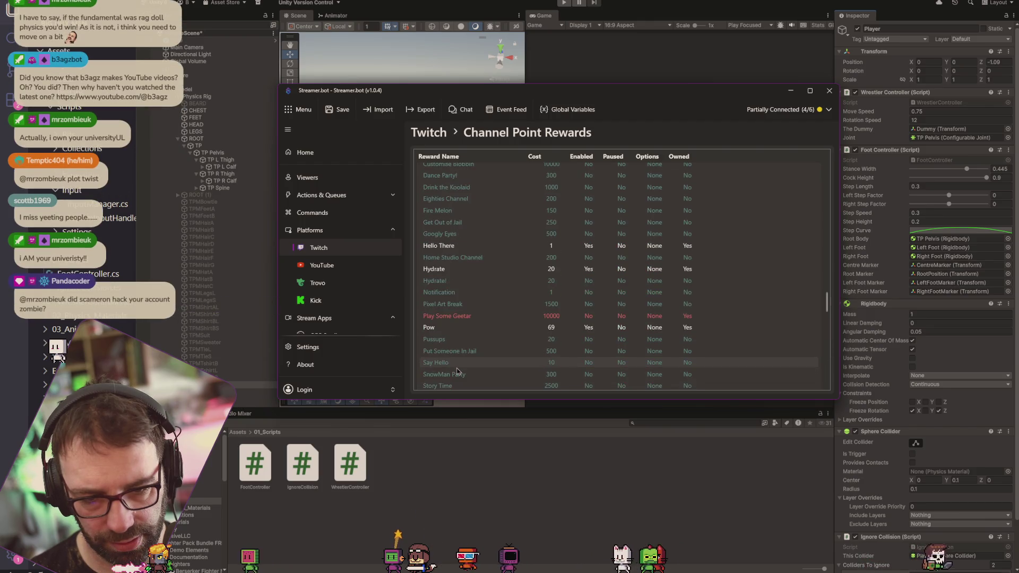
scroll(459, 366, up, 4)
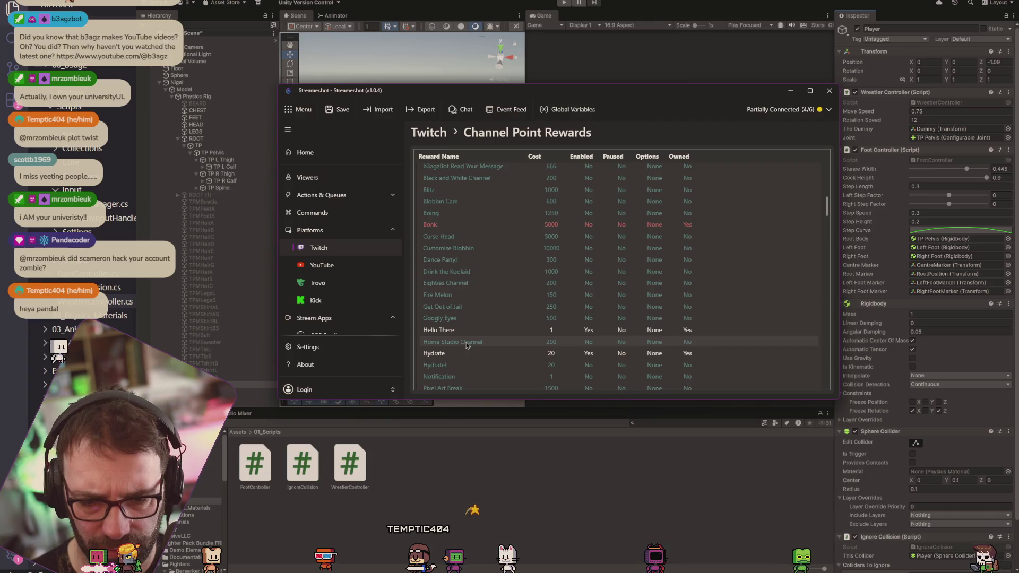
click(791, 92)
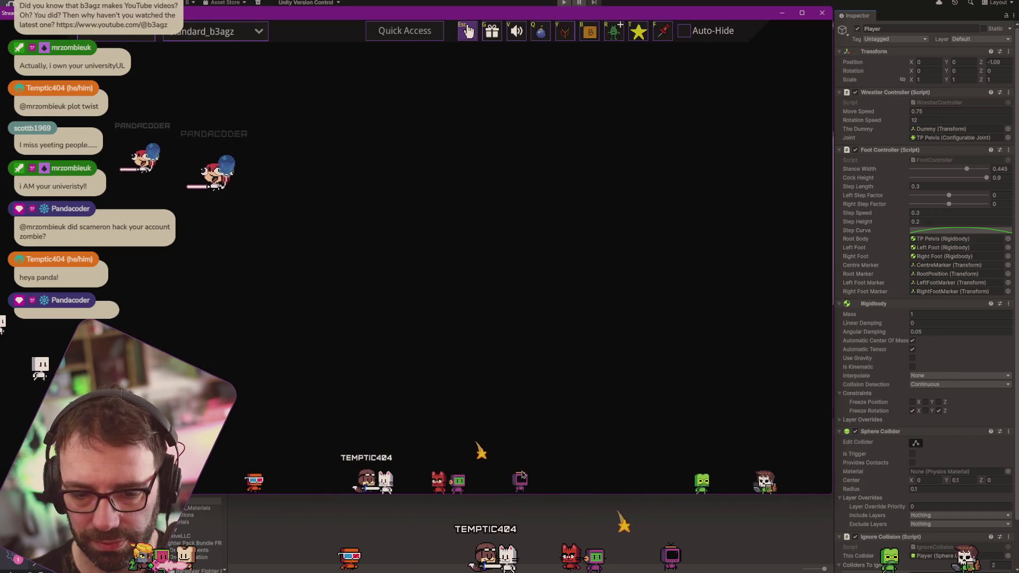
Fling an avatar into the air and drop a series of bombs among the avatars.
drag(472, 456, 507, 324)
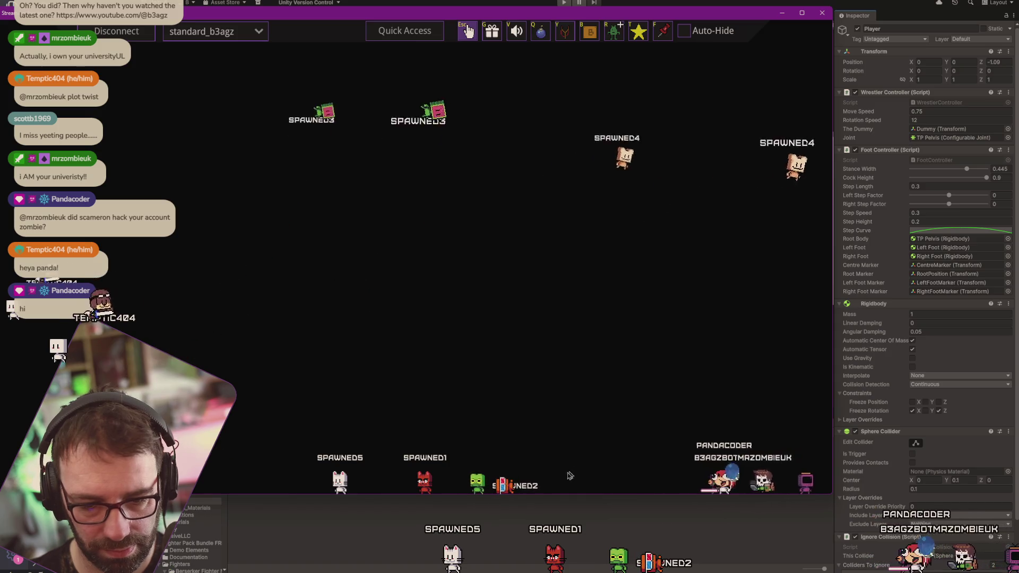
click(541, 31)
click(823, 234)
click(648, 210)
click(685, 263)
click(545, 258)
click(409, 233)
click(334, 215)
click(242, 196)
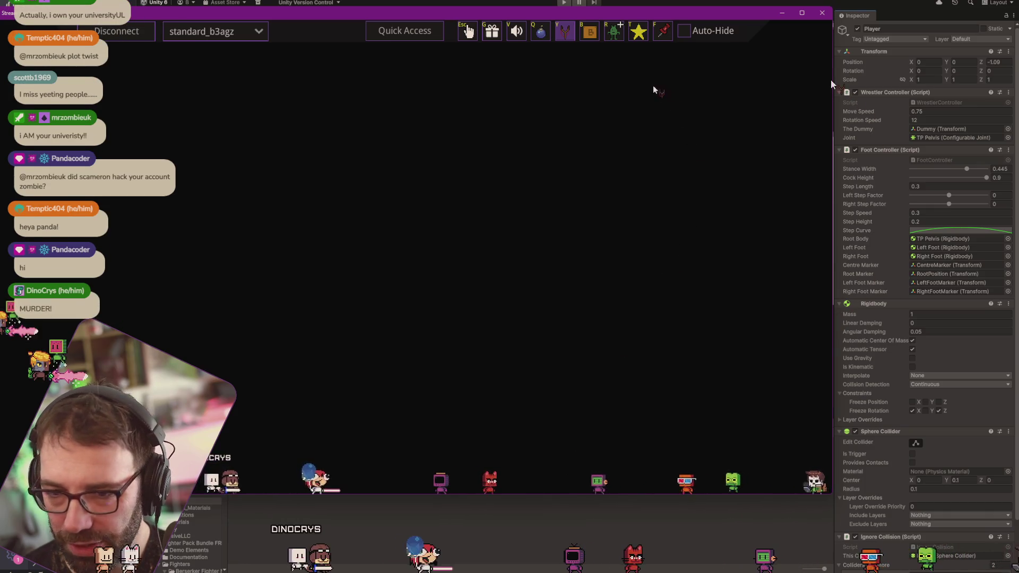
Spawn three falling stars over the avatars.
click(679, 208)
click(552, 319)
click(425, 284)
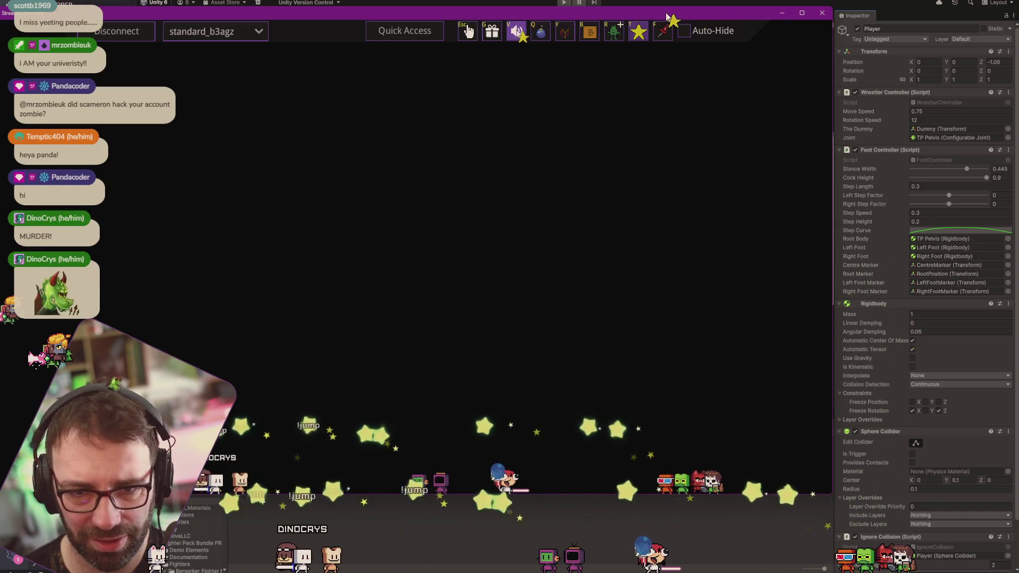
Try the Gift Options, pin, spawn and Block Options tools, then hide the Stream Avatars window.
click(491, 31)
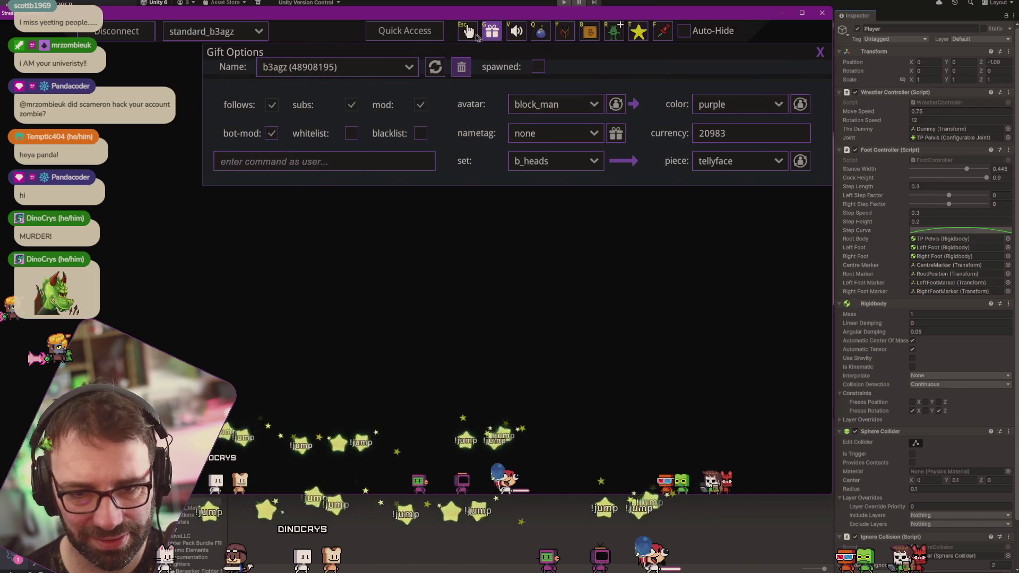
click(468, 34)
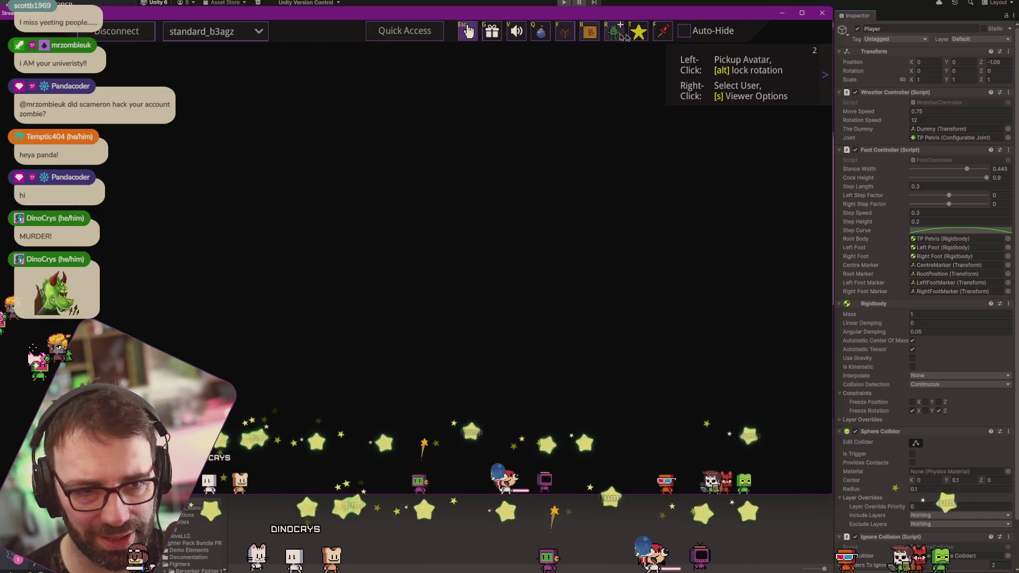
click(665, 35)
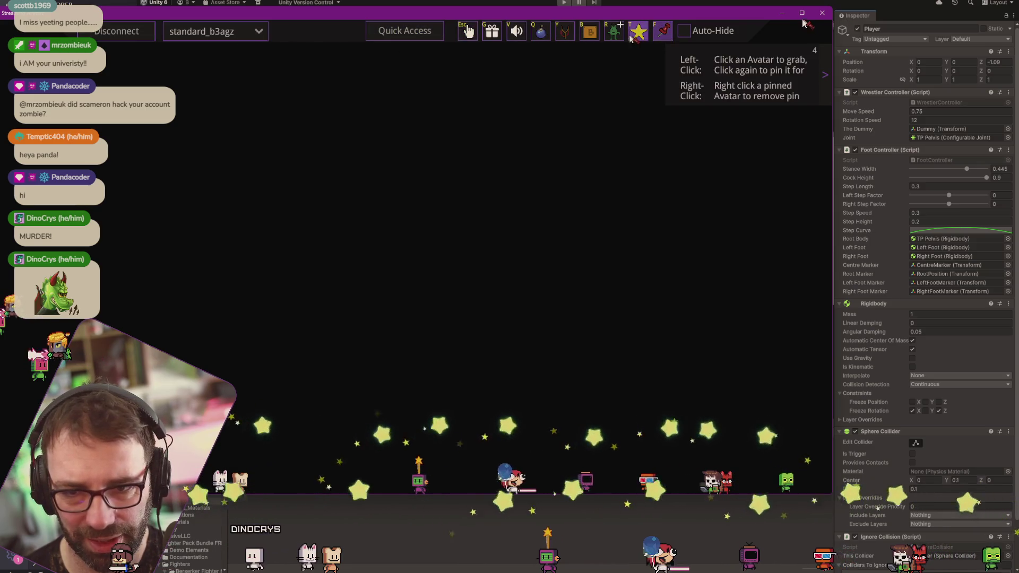
key(r)
key(b)
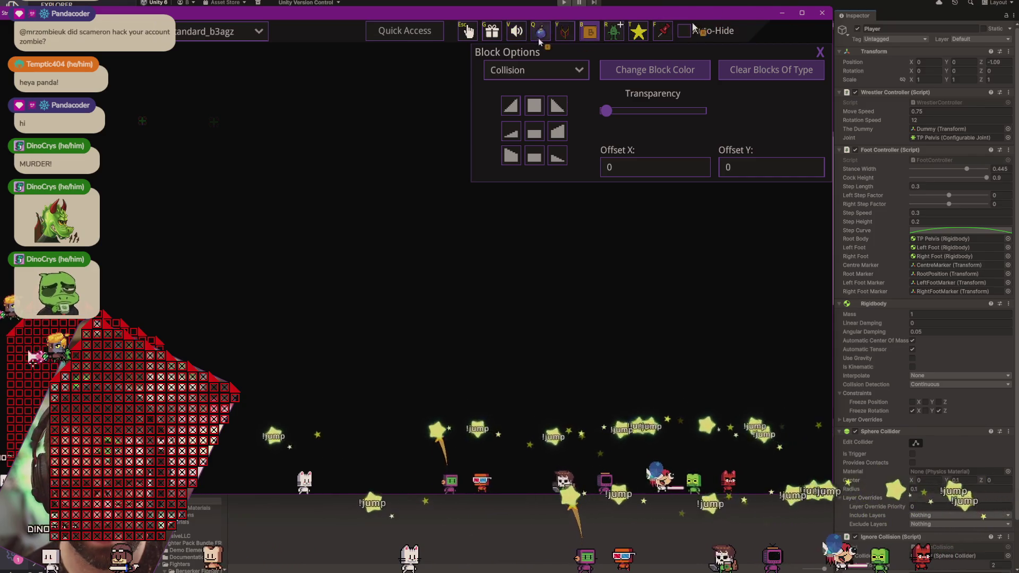
key(b)
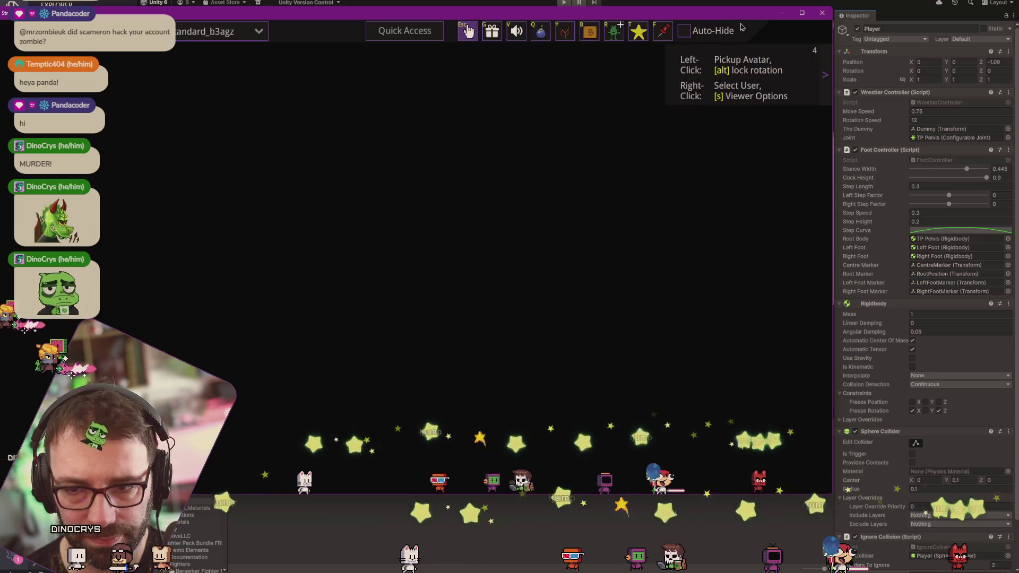
key(Escape)
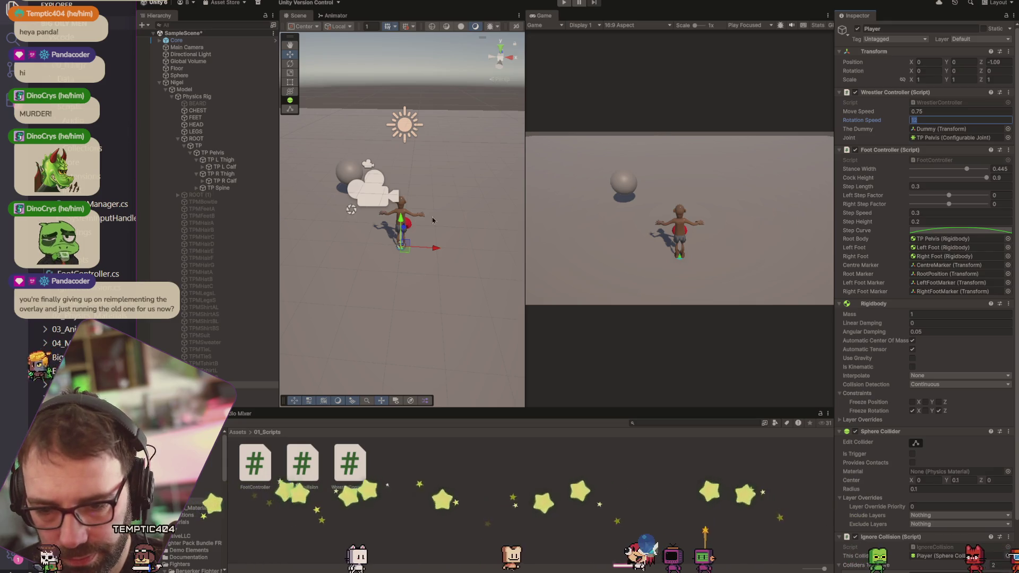
Expand both calves, select TP R Calf and TP L Calf, and remove their Fixed Joint.
click(218, 188)
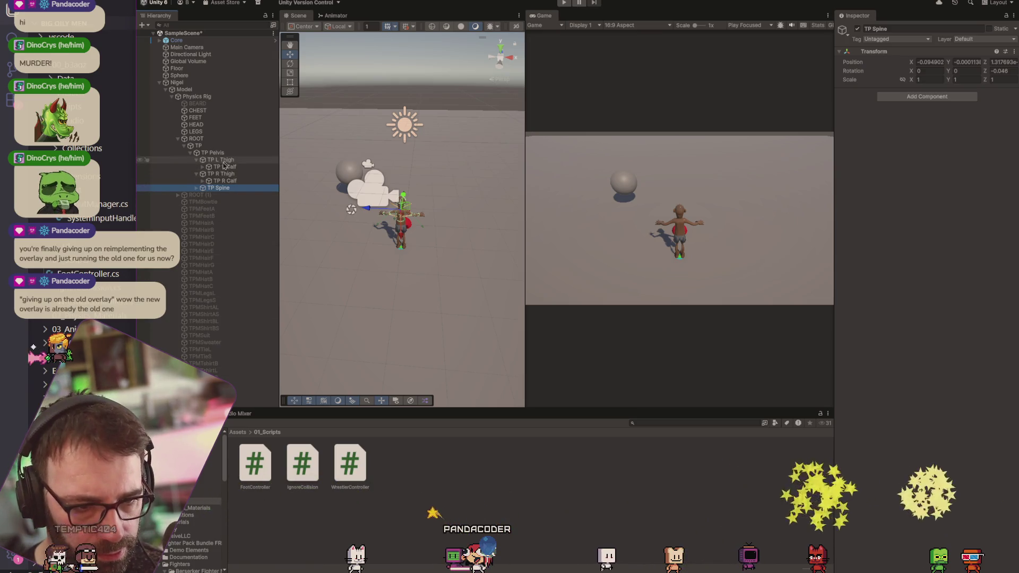
click(202, 167)
click(202, 188)
click(235, 196)
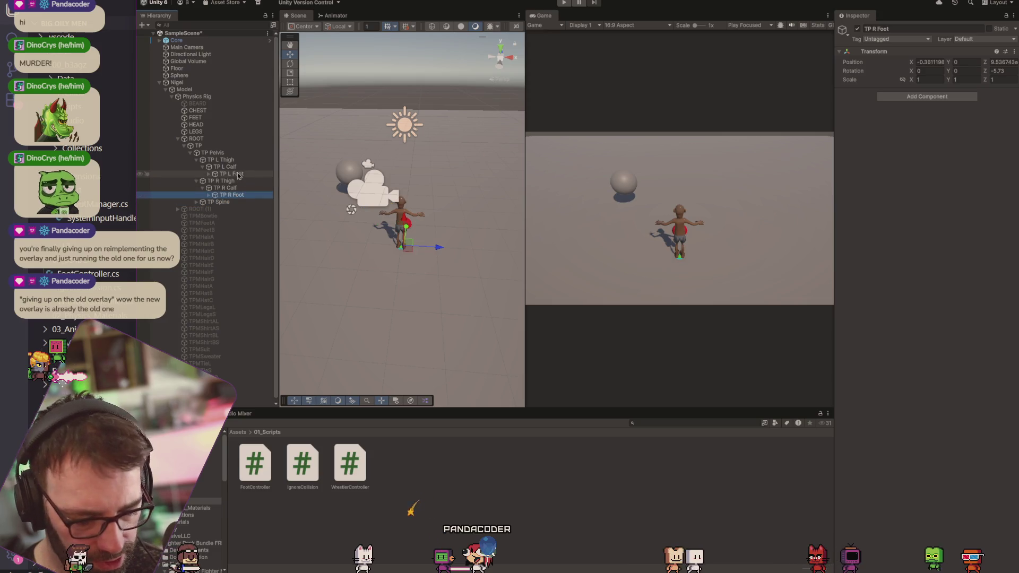
key(Up)
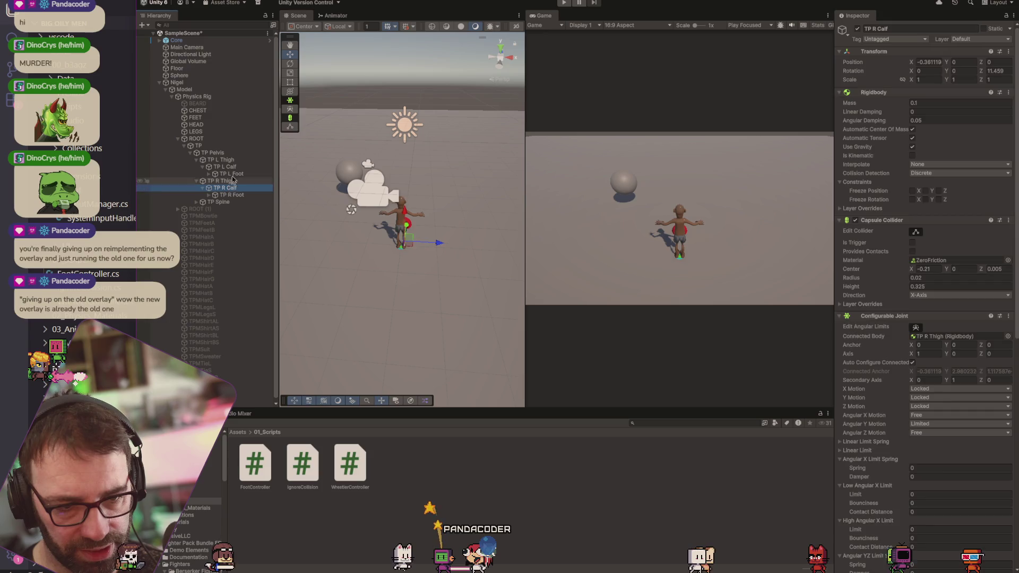
ctrl+click(224, 167)
scroll(912, 297, down, 10)
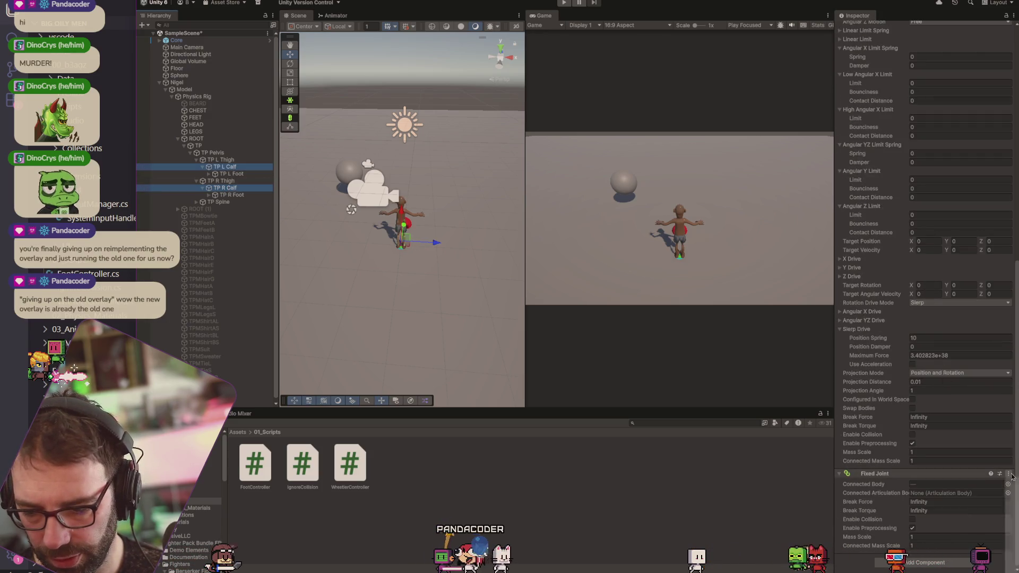
key(ctrl+z)
scroll(870, 311, up, 3)
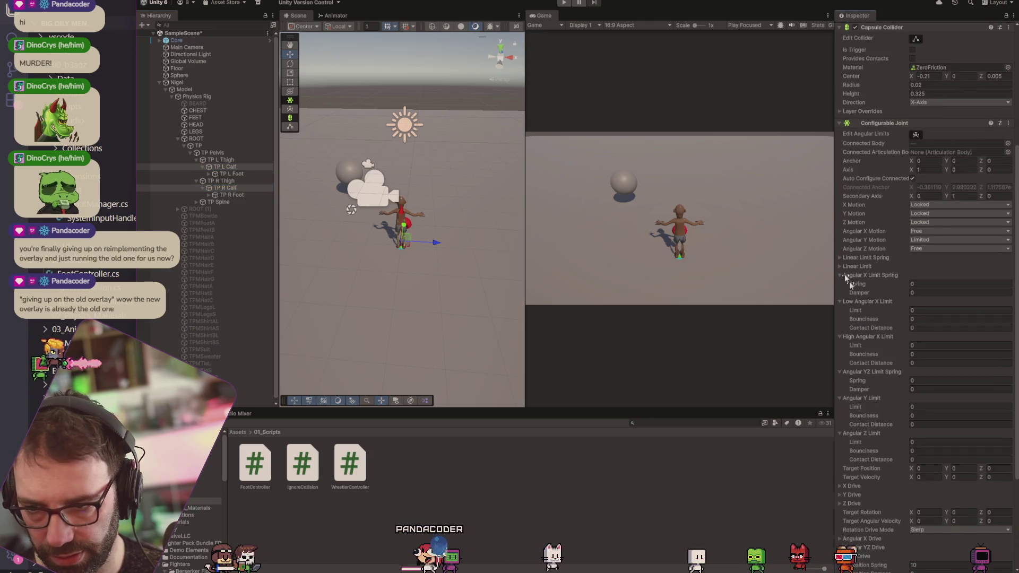